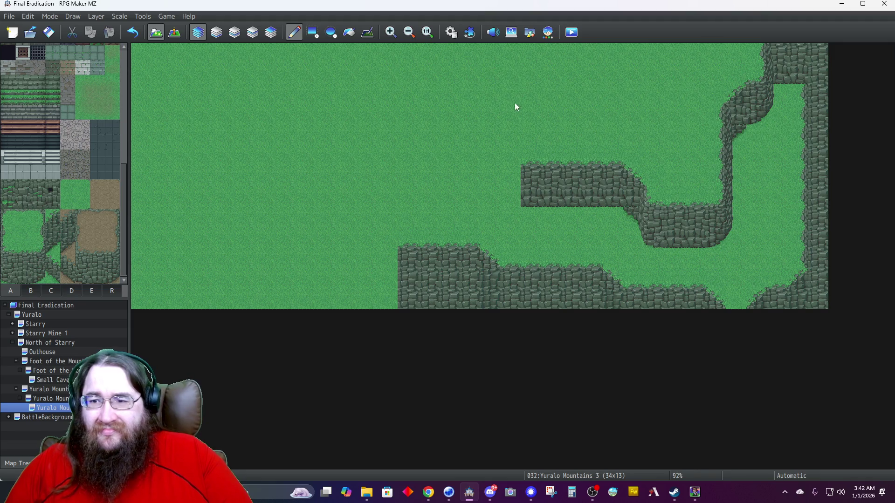
# On Layer 2, paint a two-tile grass patch onto the upper right cliff.
pyautogui.click(233, 33)
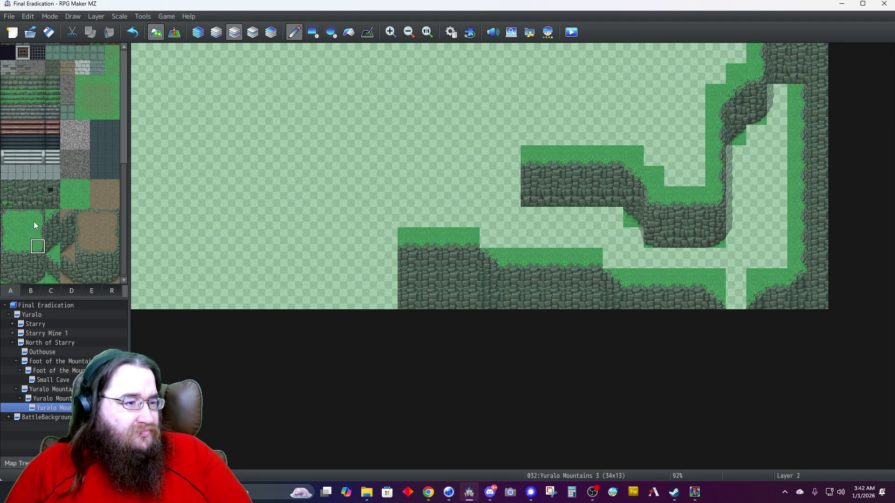
pyautogui.moveTo(21, 216); pyautogui.dragTo(36, 219)
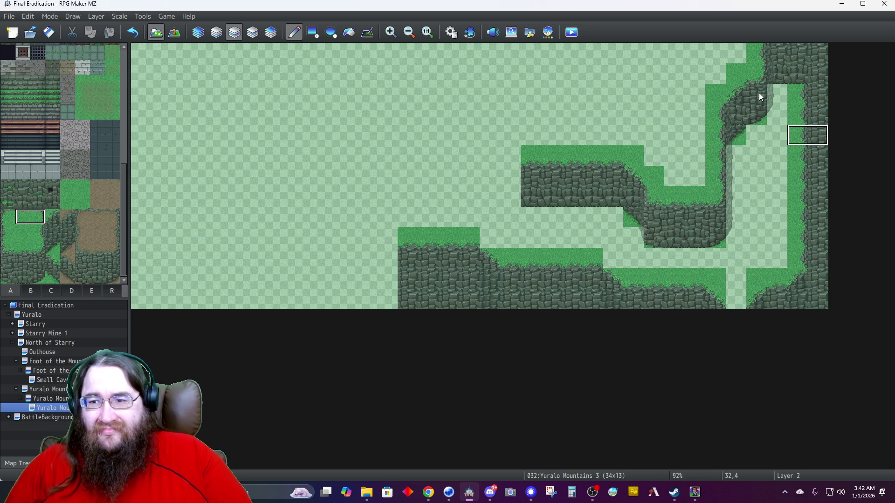
pyautogui.click(775, 91)
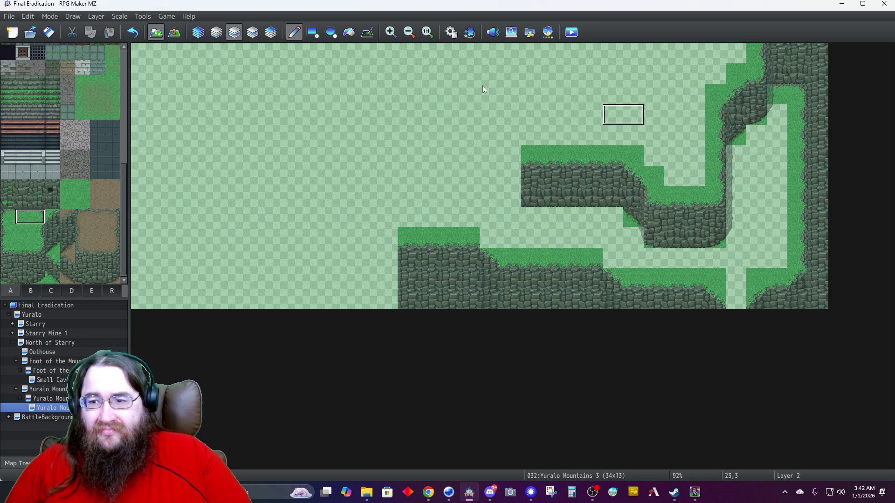
# Back on automatic layers, copy a cliff column and stamp it two columns further left on the middle cliff.
pyautogui.click(197, 32)
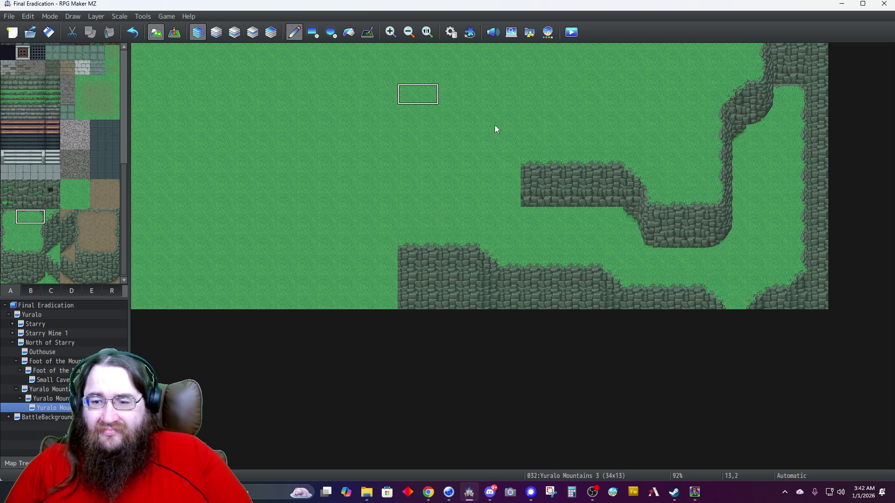
pyautogui.rightClick(530, 161)
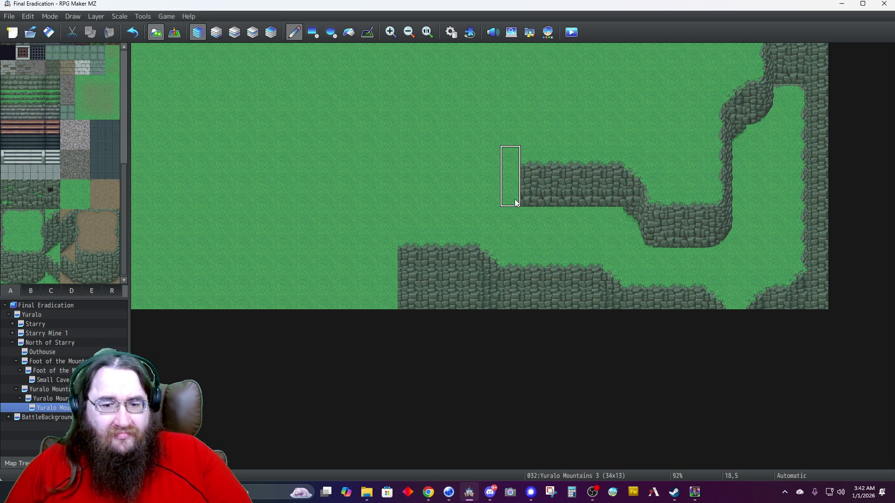
pyautogui.click(512, 201)
pyautogui.click(498, 203)
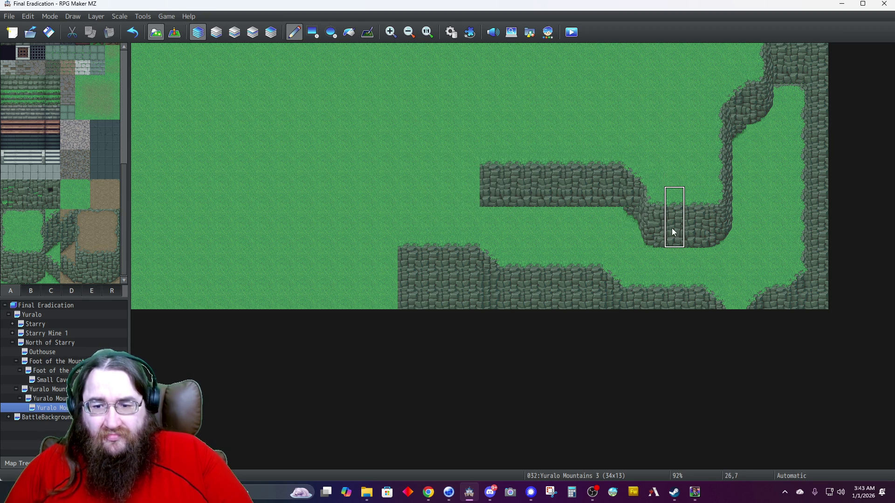
pyautogui.rightClick(675, 198)
pyautogui.rightClick(673, 234)
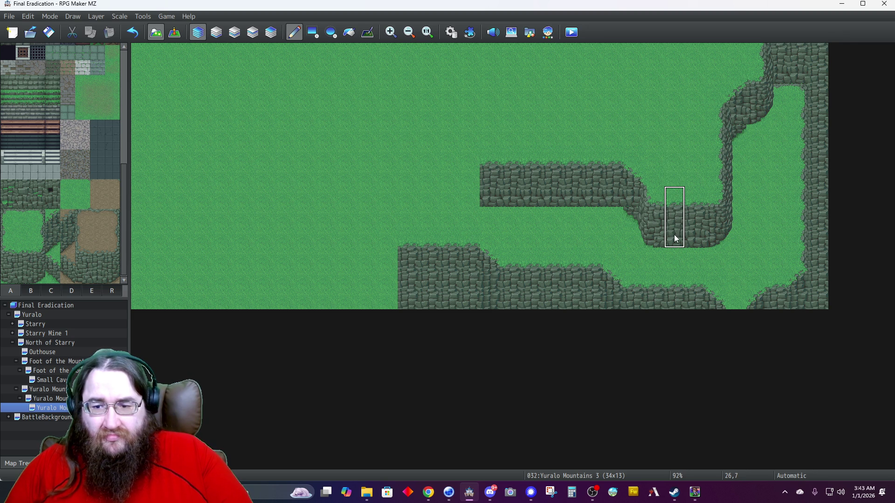
# On Layer 2, paint copied cliff columns above the middle ridge and one column further left.
pyautogui.click(234, 32)
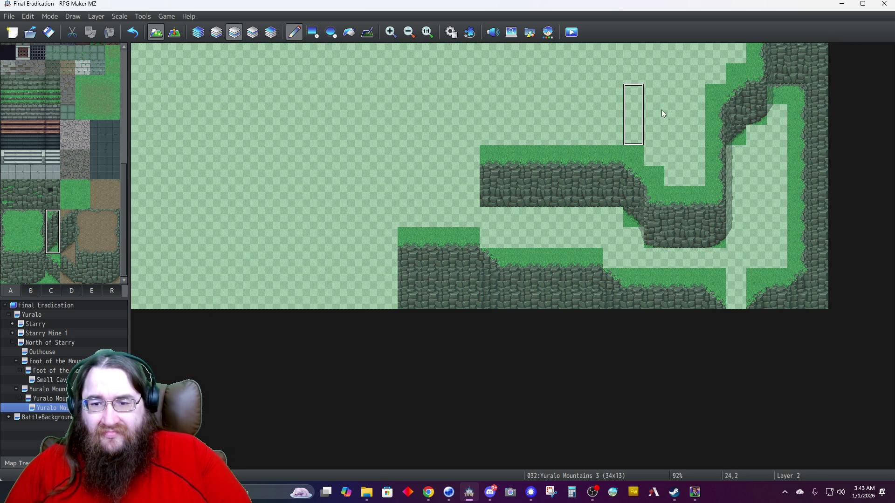
pyautogui.click(694, 115)
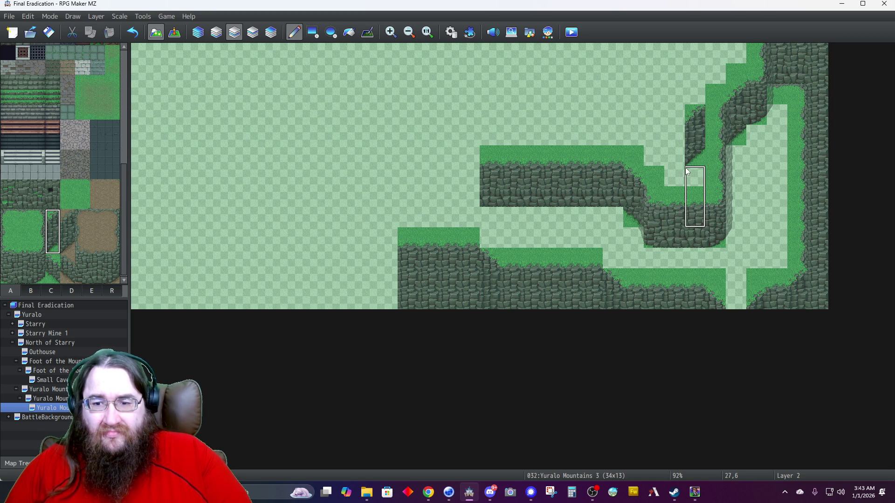
pyautogui.rightClick(675, 234)
pyautogui.click(676, 148)
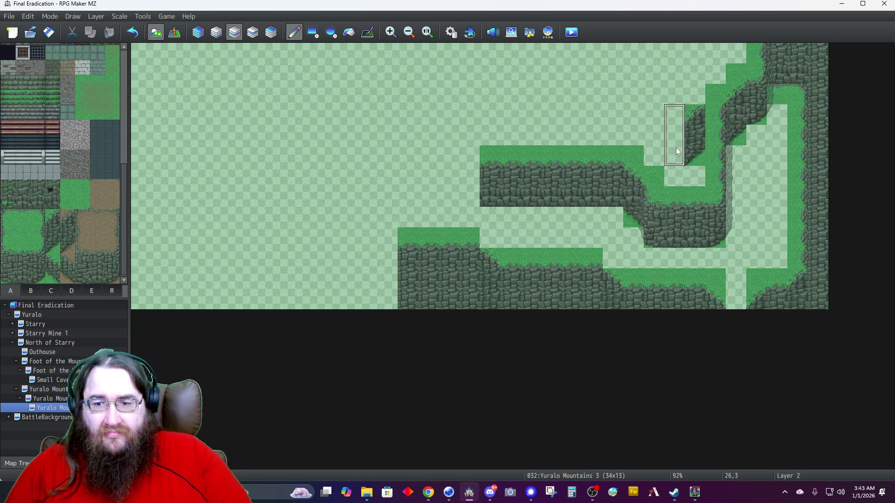
pyautogui.rightClick(630, 177)
pyautogui.click(653, 142)
pyautogui.rightClick(614, 114)
pyautogui.click(653, 94)
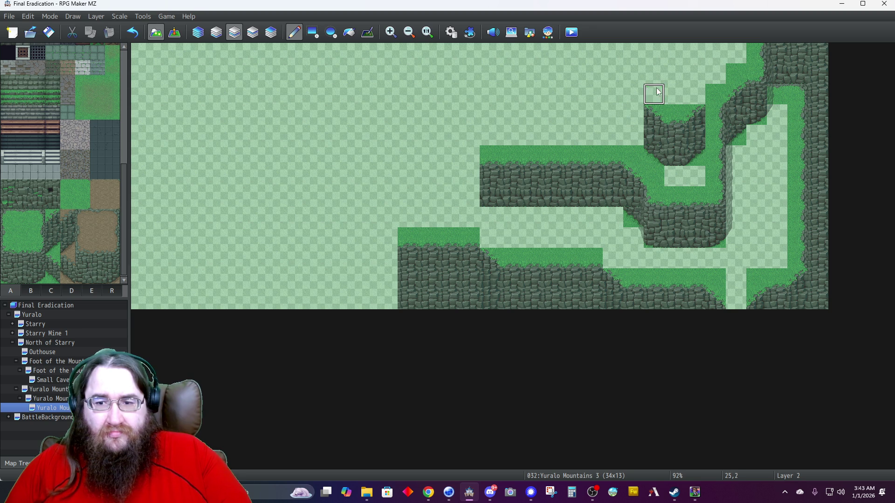
# Run a grass-topped cliff leftward across the top, joining it down to column 18.
pyautogui.rightClick(674, 140)
pyautogui.moveTo(635, 140); pyautogui.dragTo(600, 141)
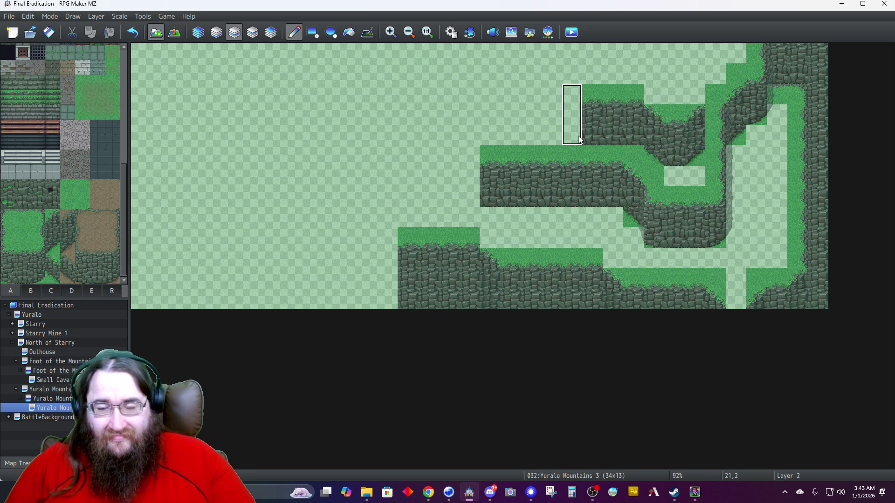
pyautogui.rightClick(654, 115)
pyautogui.moveTo(619, 150)
pyautogui.mouseDown()
pyautogui.moveTo(550, 127)
pyautogui.moveTo(531, 135)
pyautogui.mouseUp()
pyautogui.rightClick(595, 117)
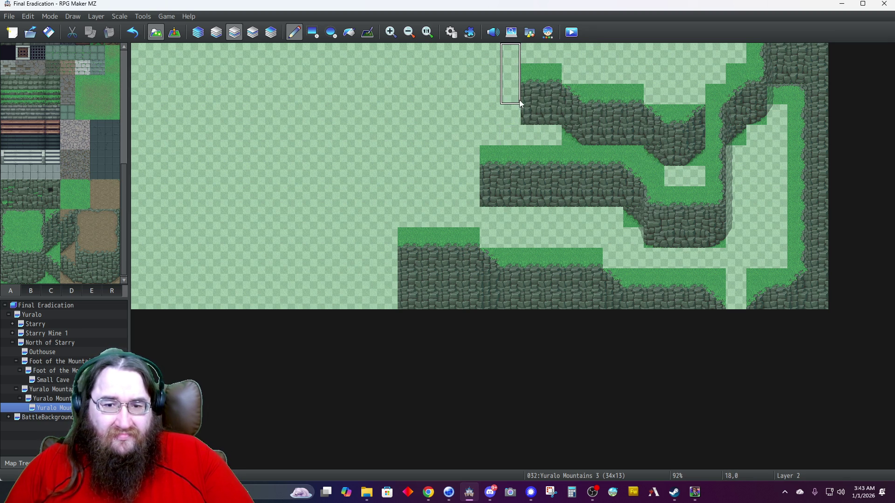
pyautogui.rightClick(692, 123)
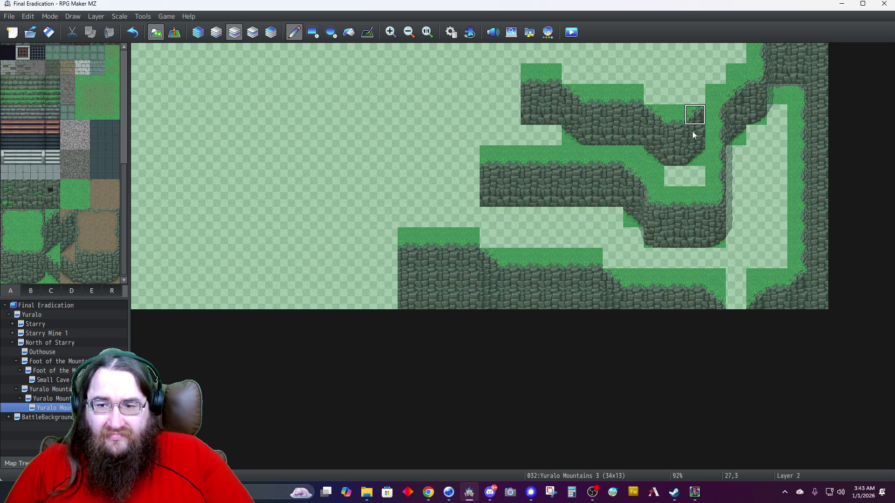
pyautogui.click(512, 145)
# Extend the top grass strip along the new cliff and clear a stray grass tile below it.
pyautogui.rightClick(756, 278)
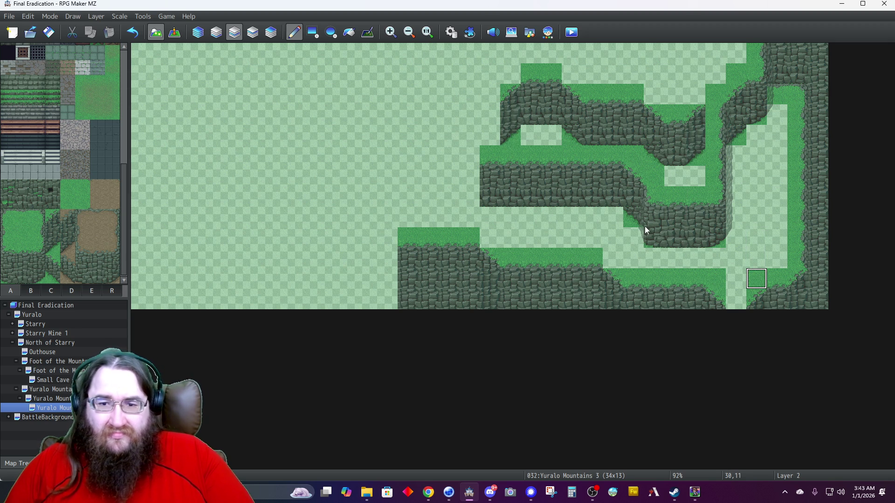
pyautogui.click(511, 74)
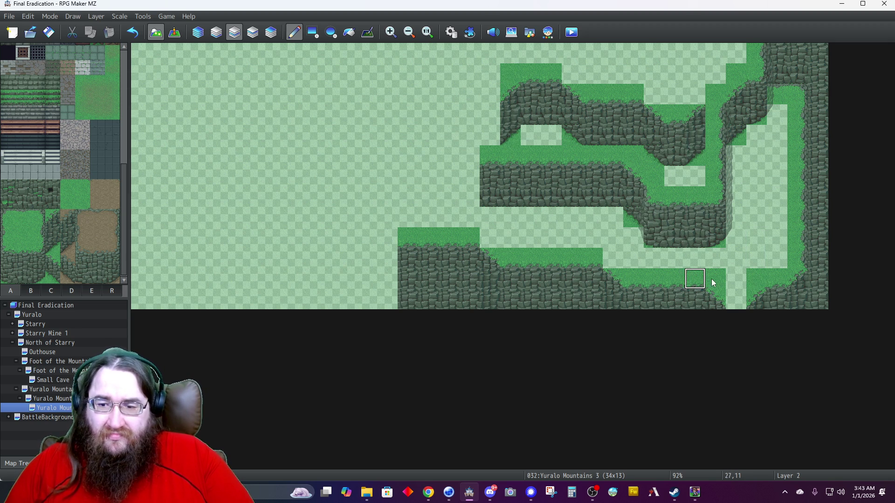
pyautogui.click(653, 93)
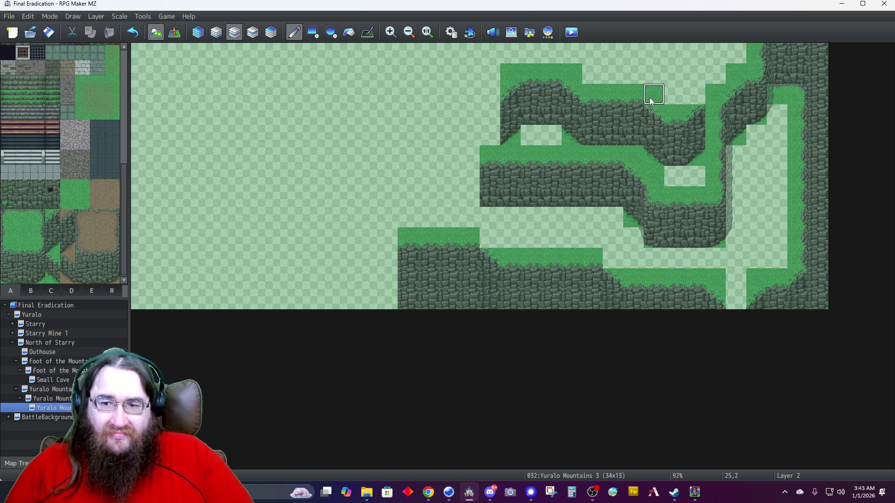
pyautogui.click(692, 96)
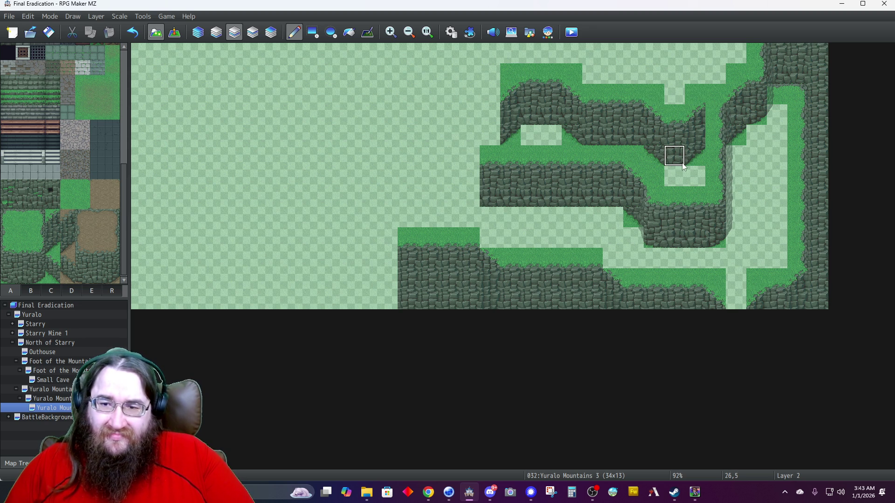
pyautogui.click(716, 173)
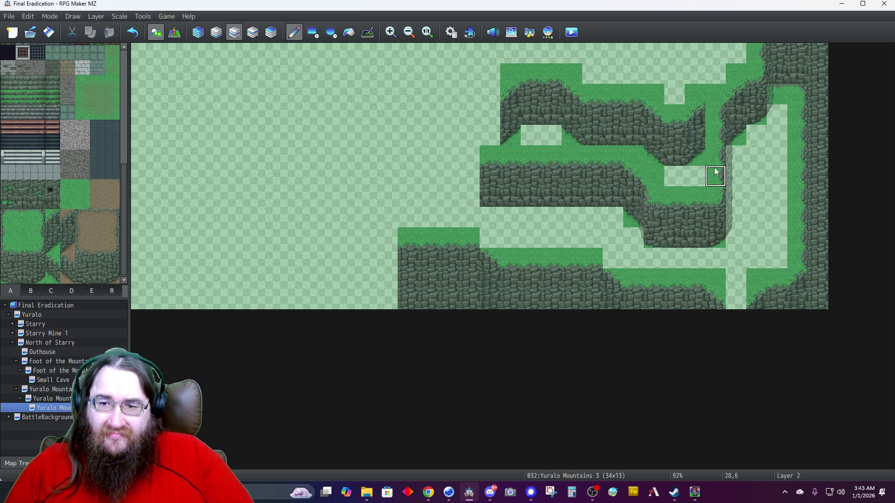
pyautogui.click(691, 74)
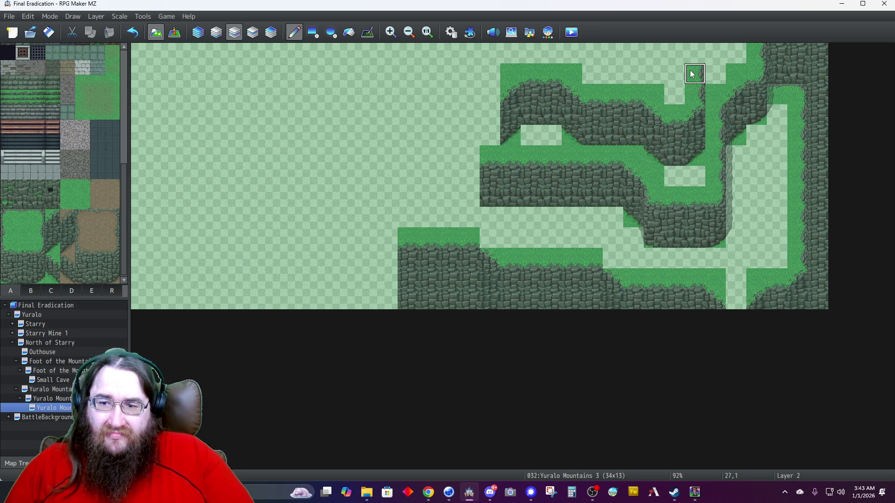
# Carry the cliff and grass up to the map's top edge, undoing and repainting one edge tile.
pyautogui.rightClick(693, 133)
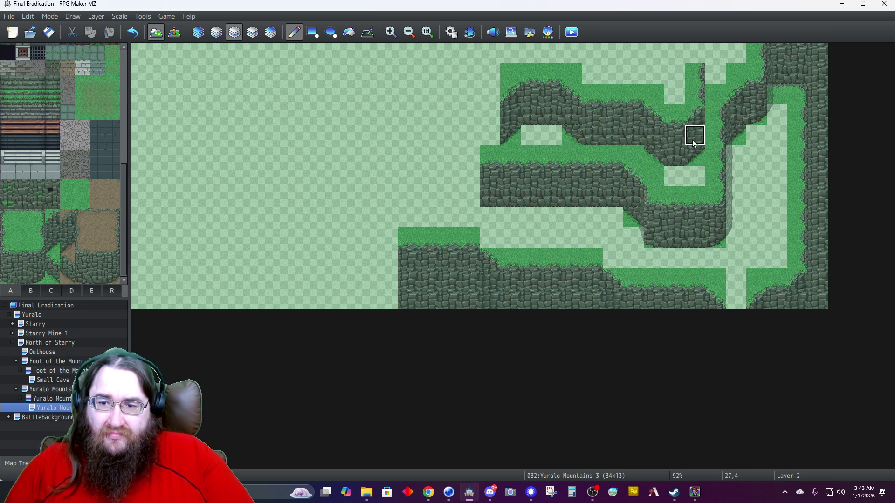
pyautogui.moveTo(711, 85)
pyautogui.mouseDown()
pyautogui.moveTo(709, 56)
pyautogui.moveTo(694, 55)
pyautogui.moveTo(701, 58)
pyautogui.mouseUp()
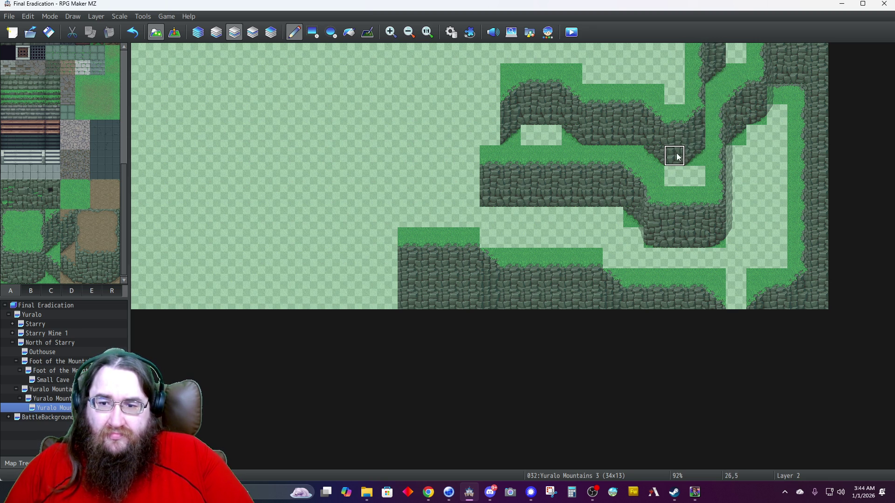
pyautogui.click(693, 157)
pyautogui.click(739, 46)
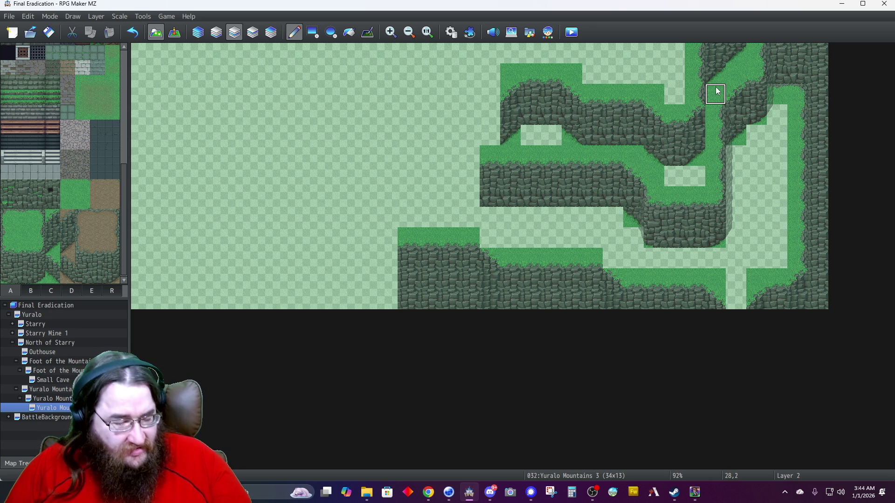
pyautogui.hotkey('ctrl', 'z')
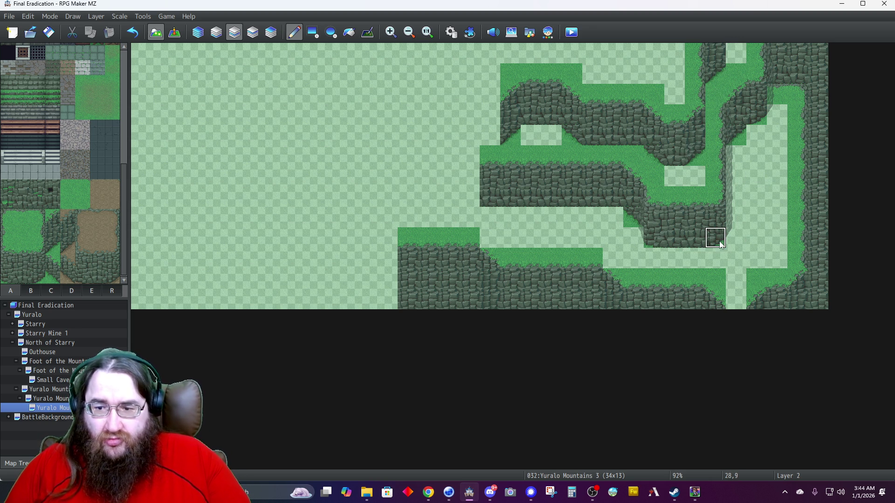
pyautogui.click(733, 53)
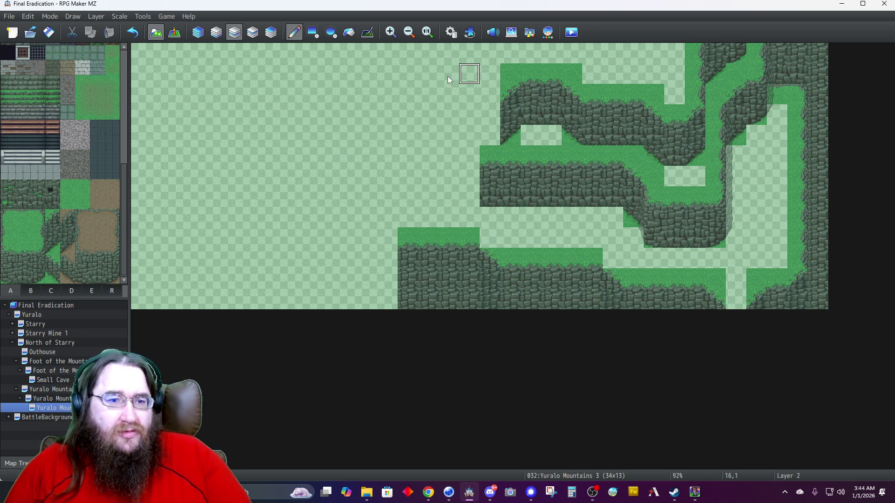
# Add a Layer 4 tile at the top edge, then extend the upper rock band leftward and fill its gap.
pyautogui.click(271, 32)
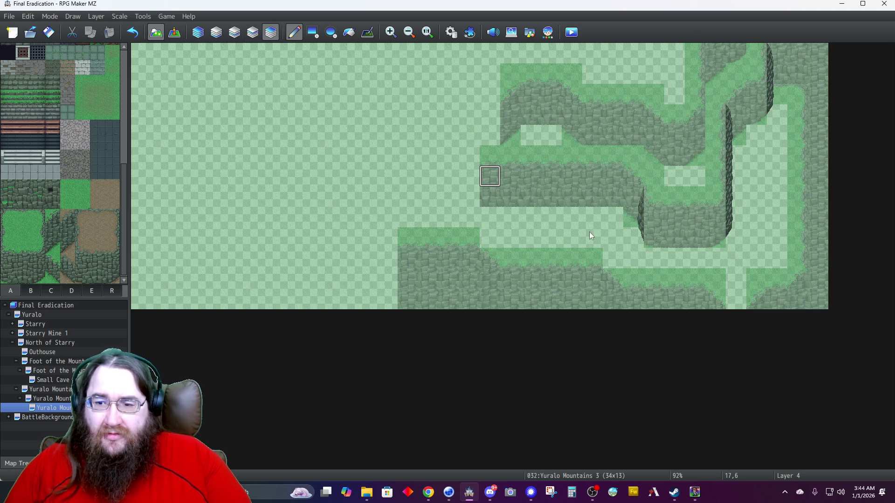
pyautogui.click(759, 55)
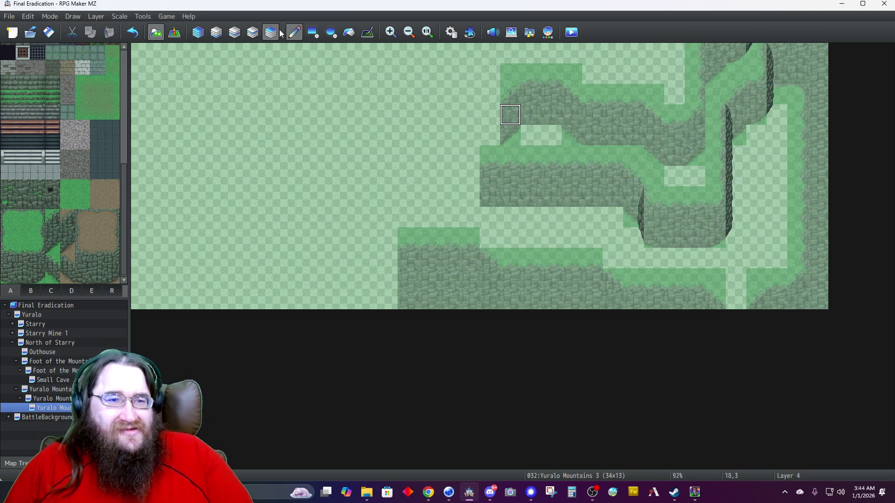
pyautogui.click(204, 33)
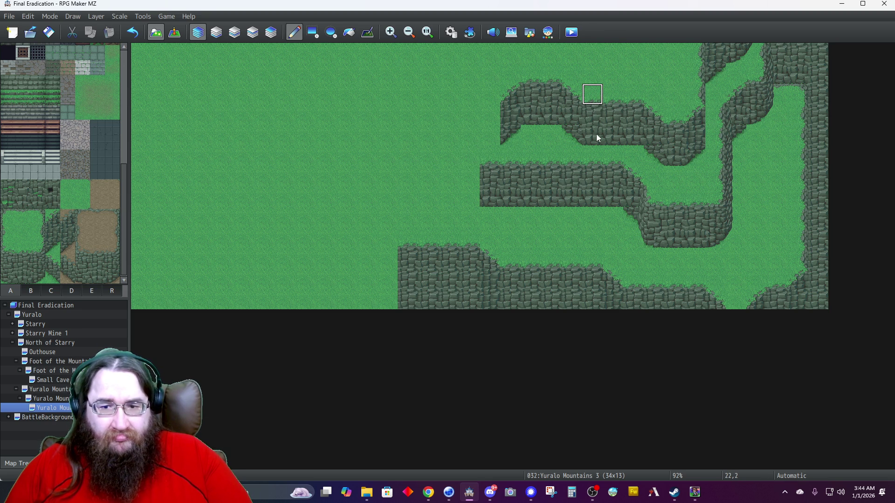
pyautogui.moveTo(595, 143); pyautogui.dragTo(438, 144)
pyautogui.click(449, 142)
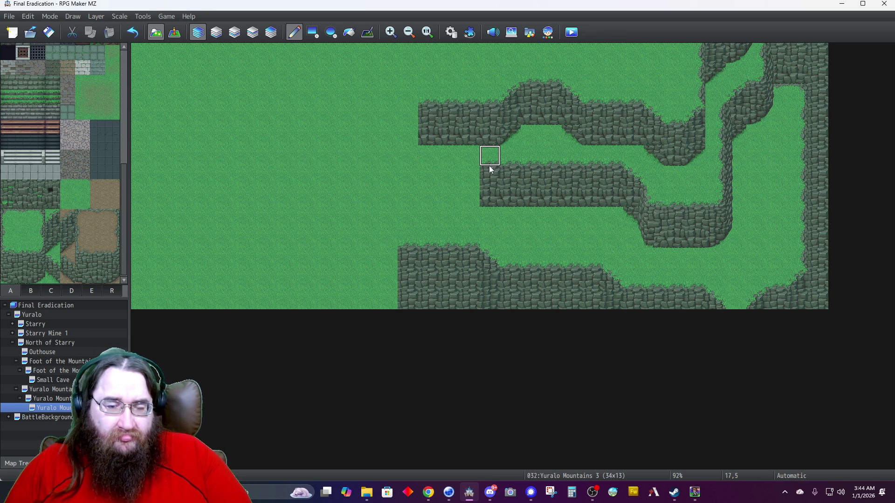
# Extend the middle rock band left to column 12 and turn grass cell 12,10 into rock.
pyautogui.click(473, 191)
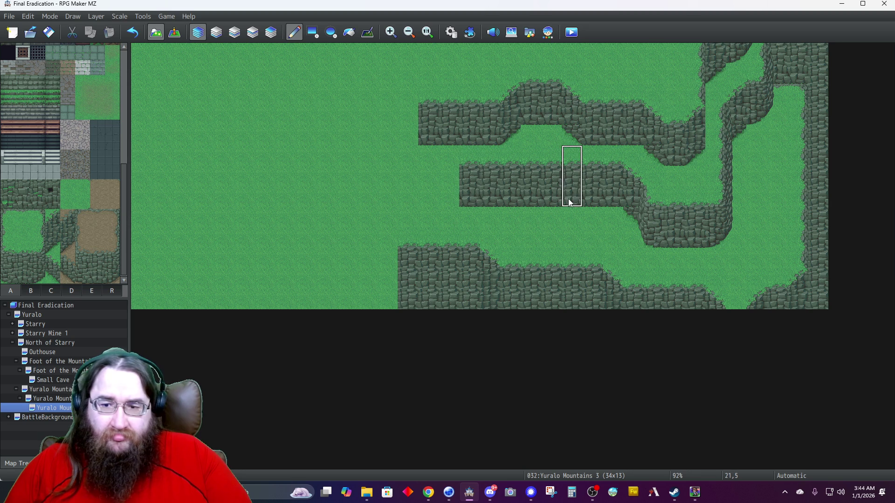
pyautogui.rightClick(509, 95)
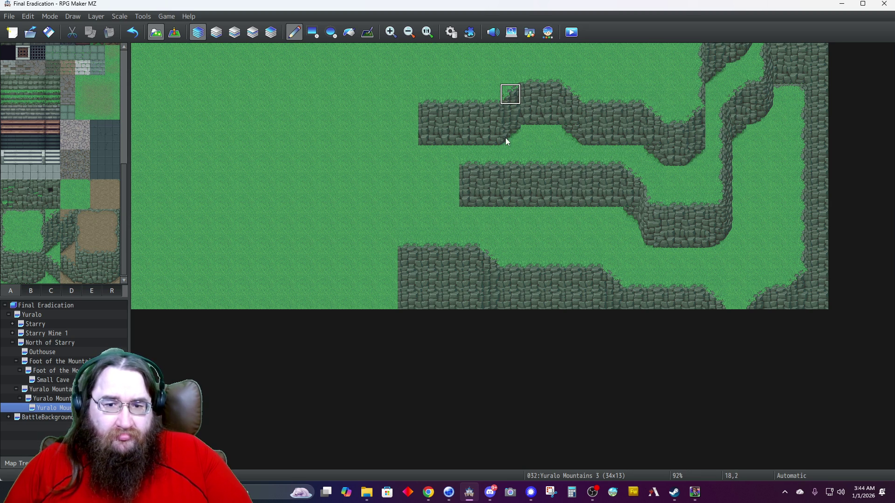
pyautogui.click(450, 215)
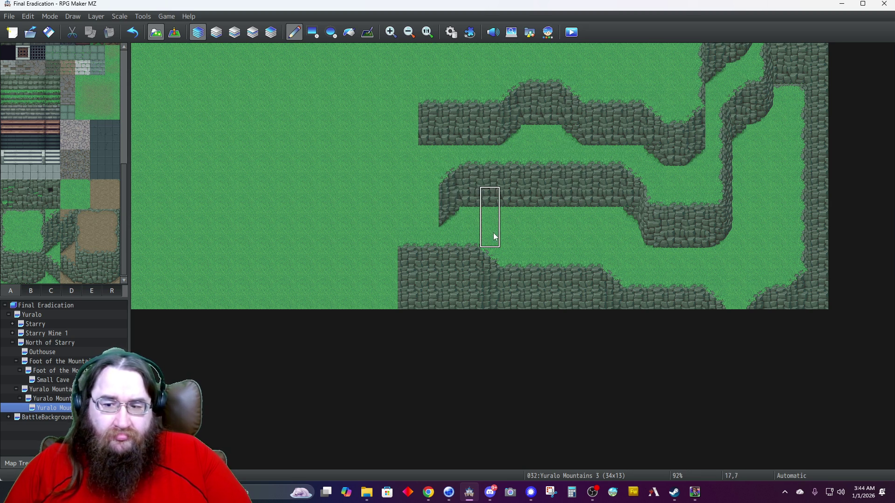
pyautogui.rightClick(755, 282)
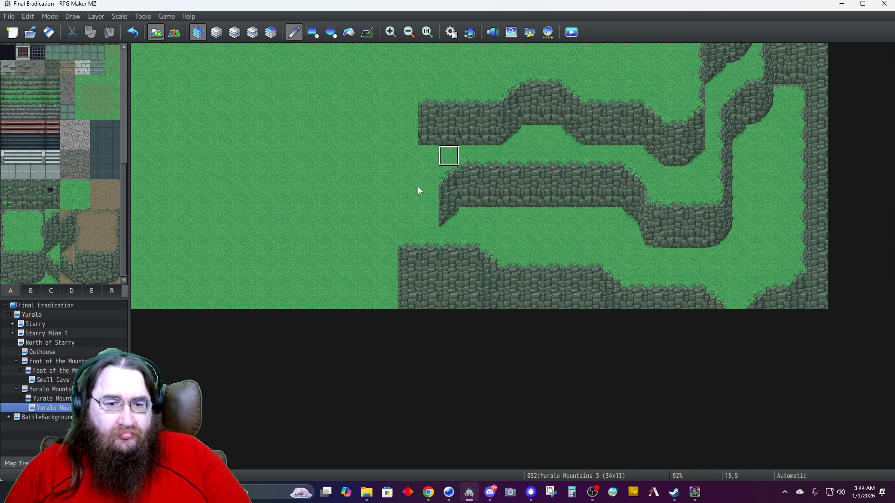
pyautogui.moveTo(470, 200)
pyautogui.mouseDown()
pyautogui.moveTo(427, 218)
pyautogui.moveTo(361, 220)
pyautogui.mouseUp()
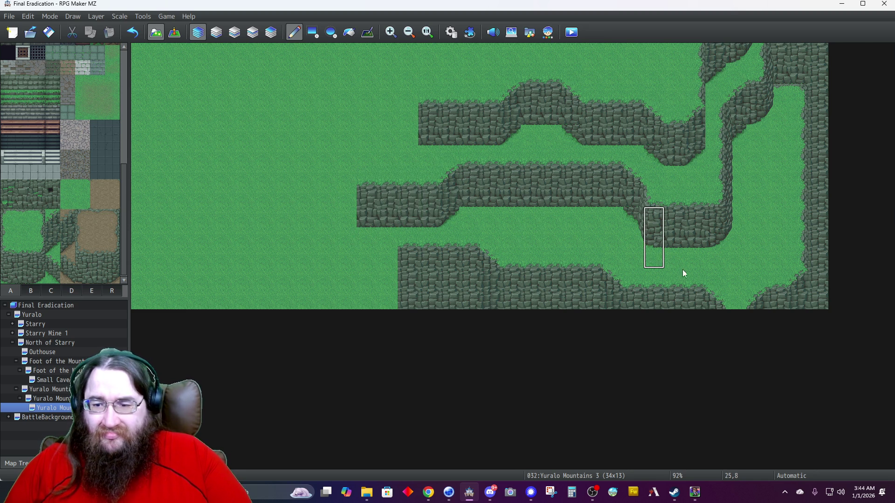
pyautogui.rightClick(755, 300)
pyautogui.click(389, 260)
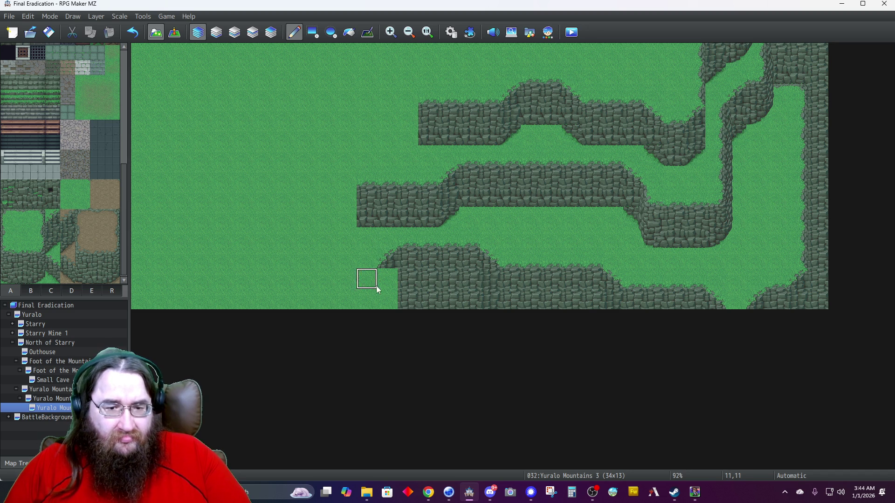
# Paint rock at 12,11 and extend the lower cliff edge left to column 8, down to row 12.
pyautogui.click(390, 288)
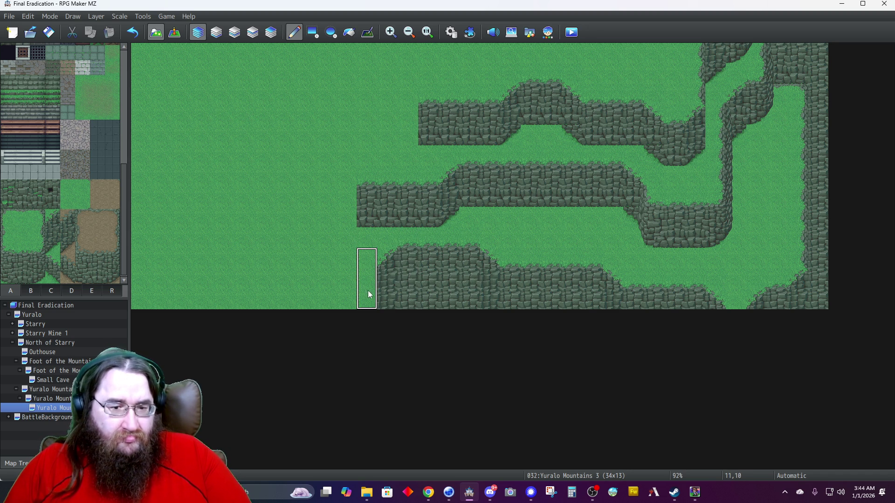
pyautogui.moveTo(367, 292); pyautogui.dragTo(346, 297)
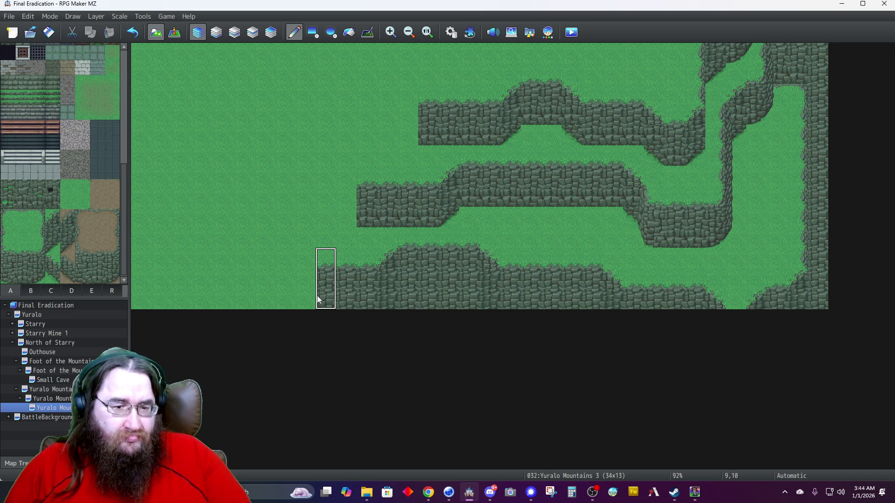
pyautogui.rightClick(483, 269)
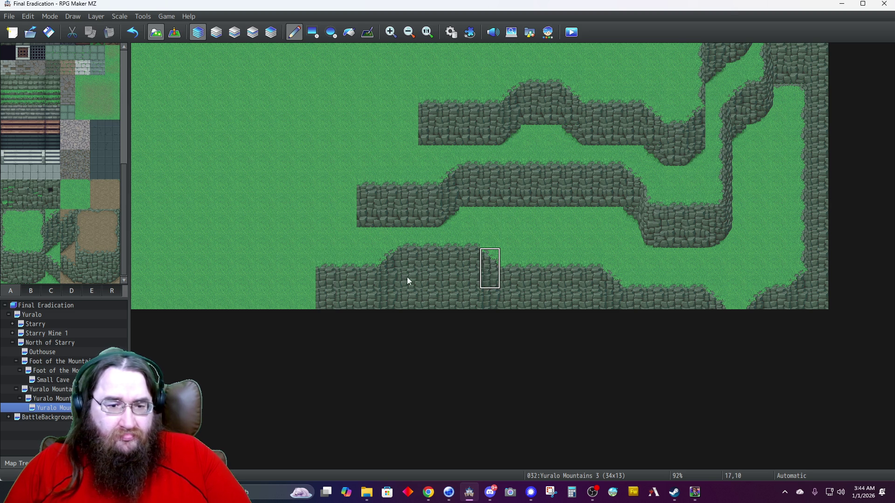
pyautogui.click(306, 275)
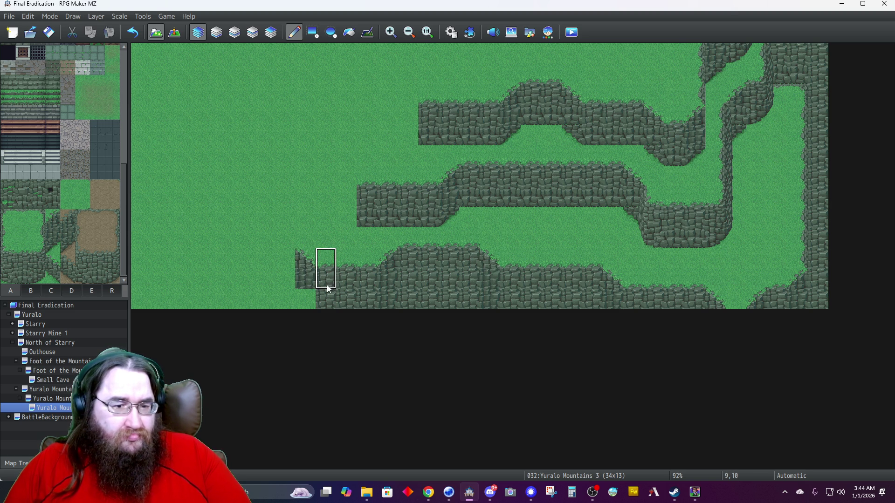
pyautogui.click(306, 298)
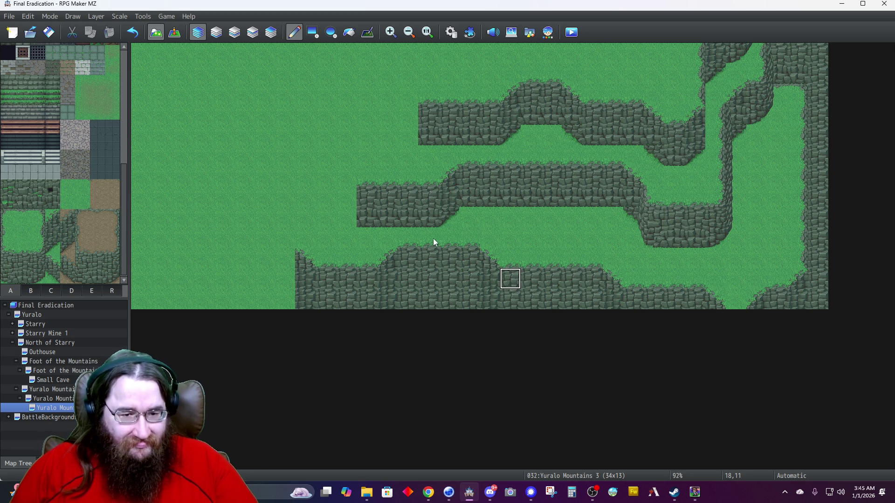
# Cut a grass notch into the middle band's corner at 15,7–16,8 and pick the grass tile.
pyautogui.click(456, 206)
pyautogui.click(471, 202)
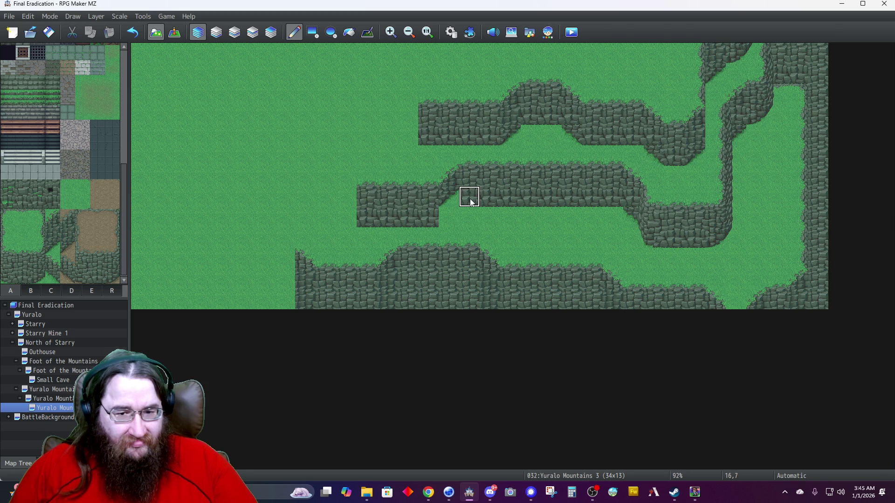
pyautogui.click(469, 200)
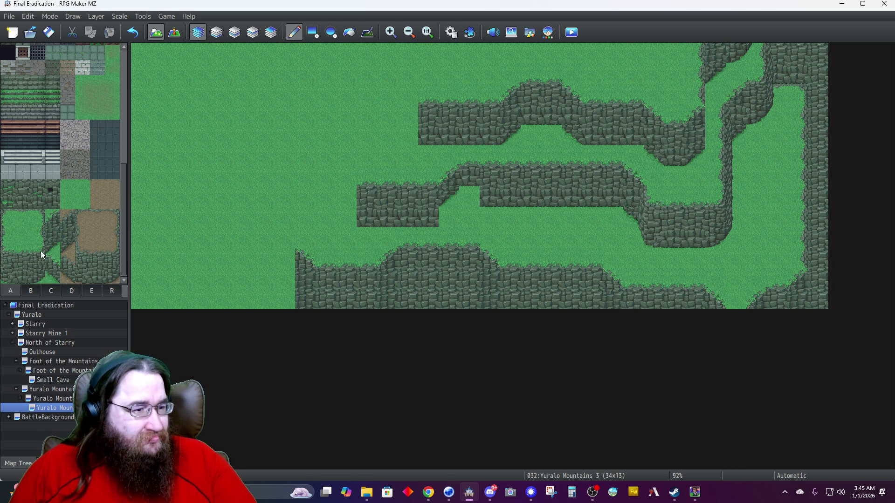
pyautogui.click(5, 249)
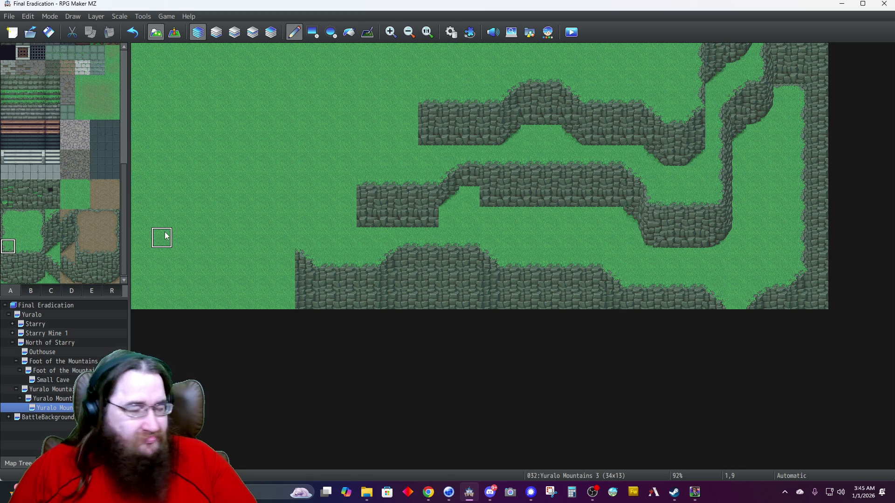
pyautogui.click(234, 37)
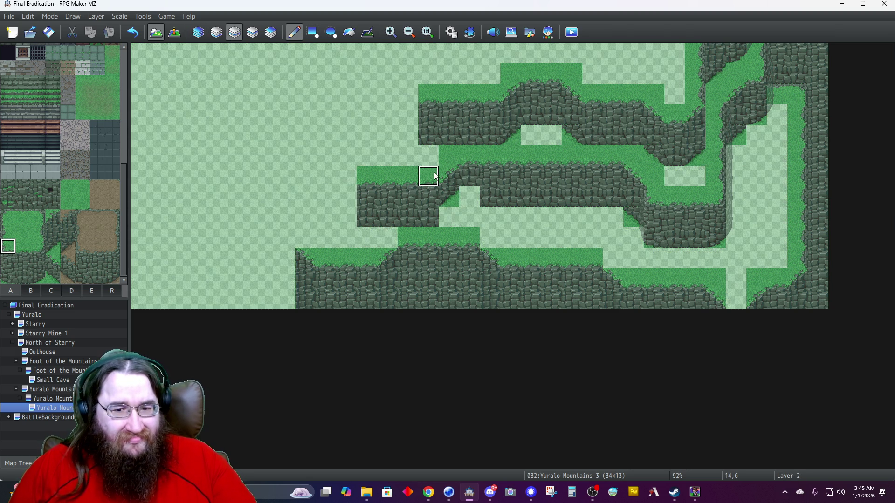
# Widen the opening under the middle cliff band with a three-cell grass strip, undoing two stray tiles.
pyautogui.click(446, 219)
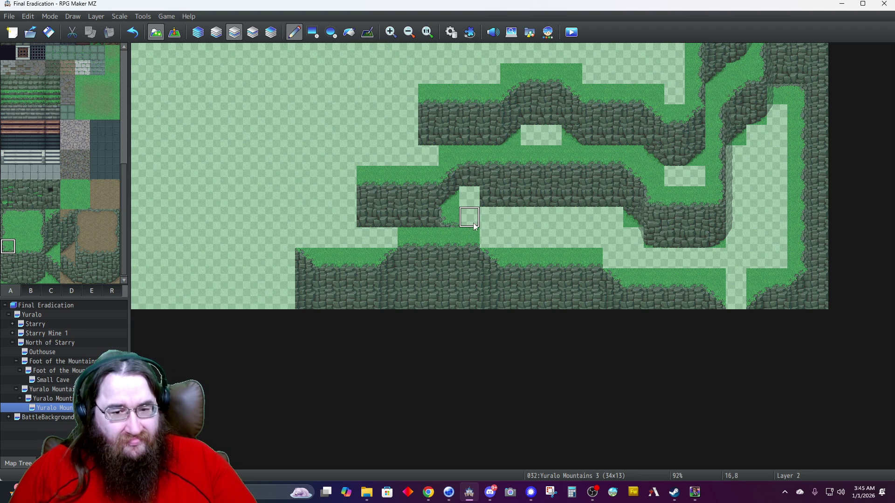
pyautogui.hotkey('ctrl', 'z')
pyautogui.hotkey('ctrl', 'z')
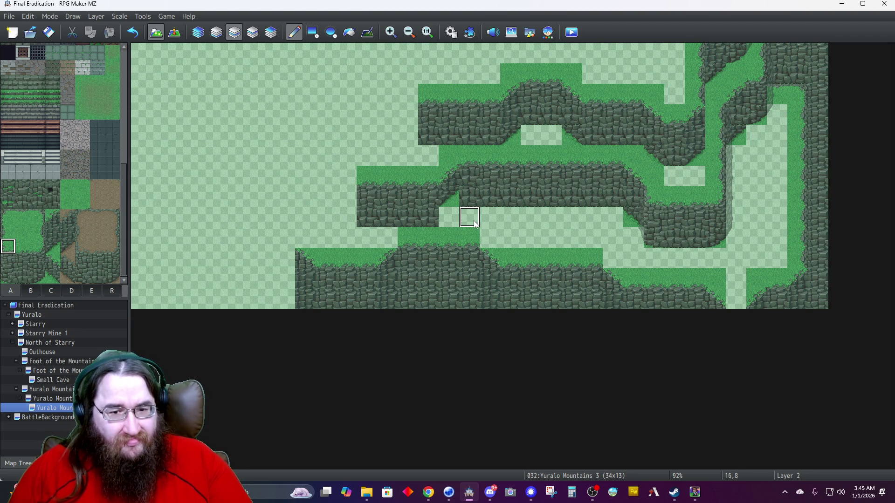
pyautogui.hotkey('ctrl', 'z')
pyautogui.hotkey('ctrl', 'z')
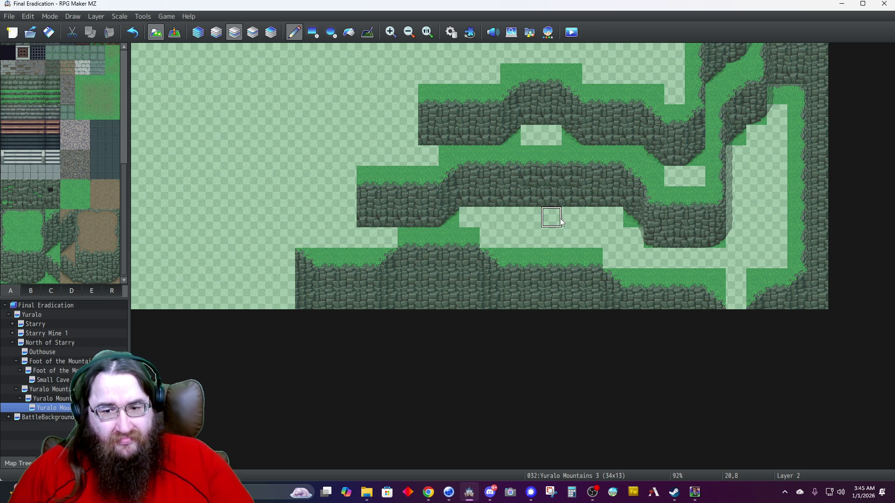
pyautogui.moveTo(549, 204); pyautogui.dragTo(531, 198)
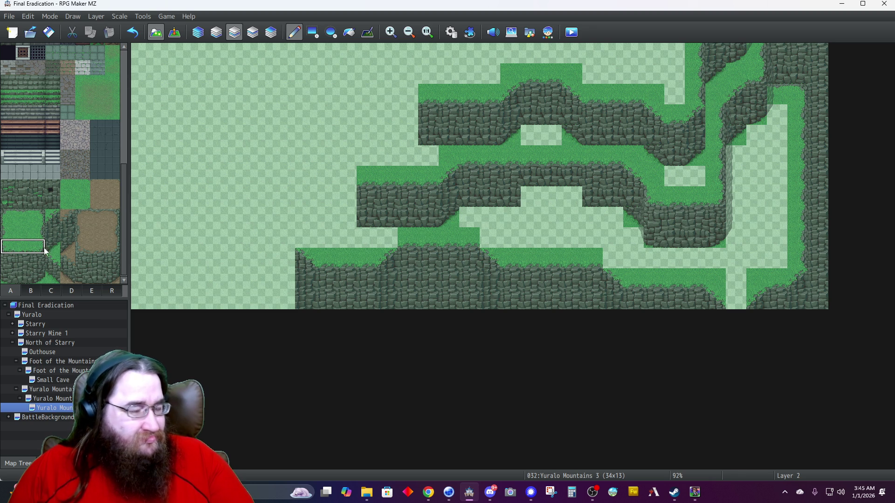
pyautogui.click(526, 197)
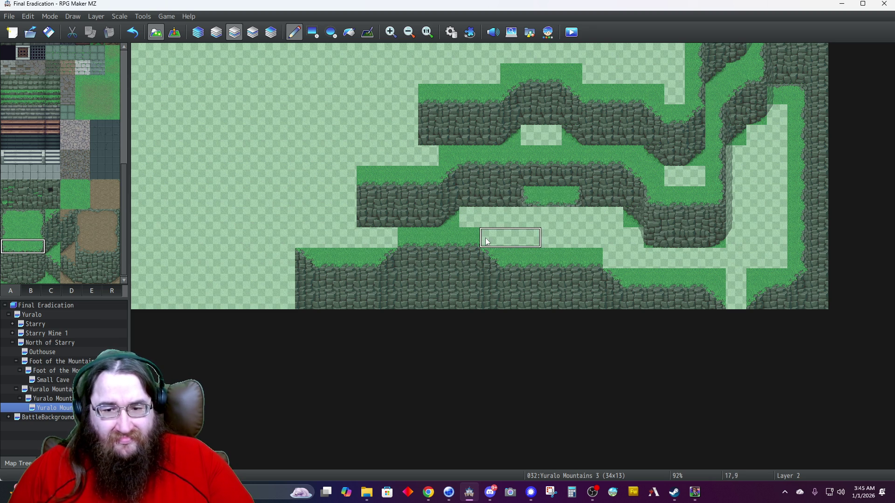
# Paint single cliff and grass tiles into the gap cells below the middle band.
pyautogui.click(53, 246)
pyautogui.click(416, 243)
pyautogui.click(571, 215)
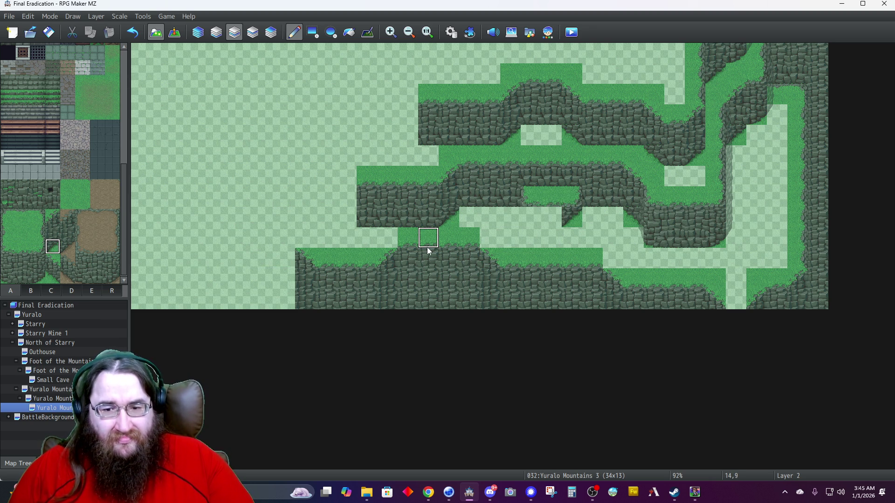
pyautogui.click(570, 237)
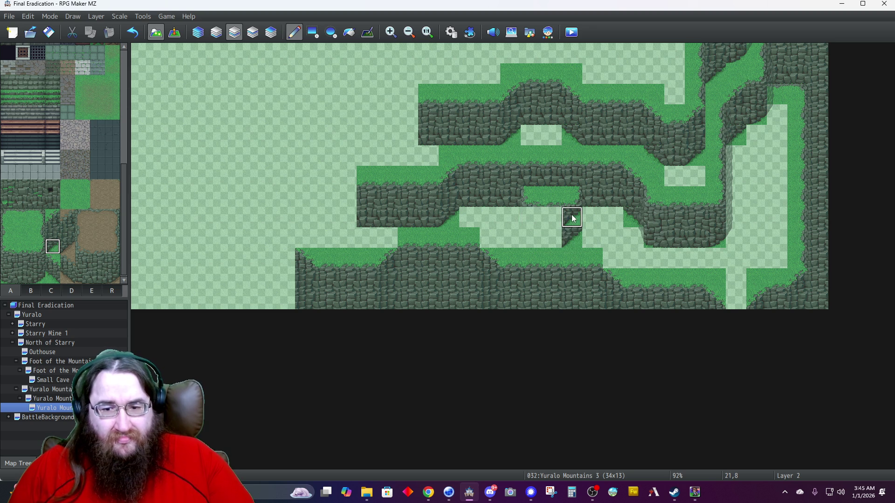
pyautogui.rightClick(632, 196)
pyautogui.click(571, 217)
pyautogui.click(530, 218)
pyautogui.click(469, 235)
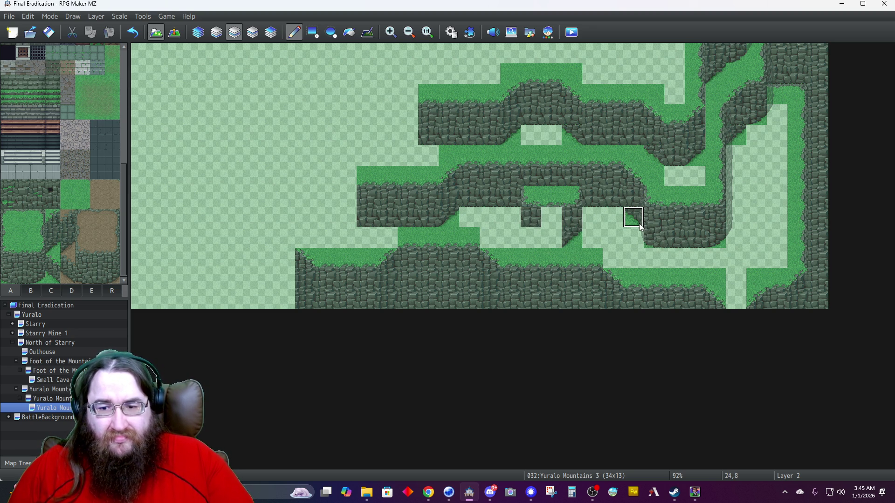
# Fill the gap columns with cliff, shape the hanging piece into a V and clear the row beneath.
pyautogui.click(530, 237)
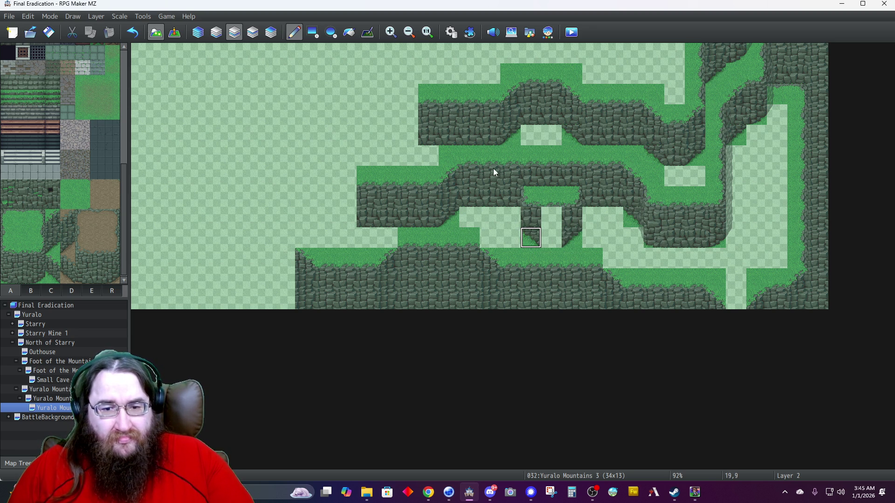
pyautogui.click(552, 226)
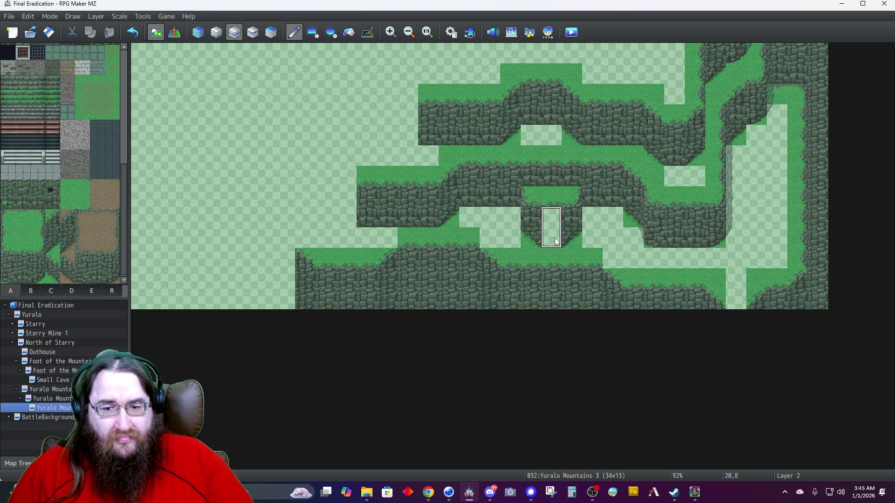
pyautogui.click(528, 234)
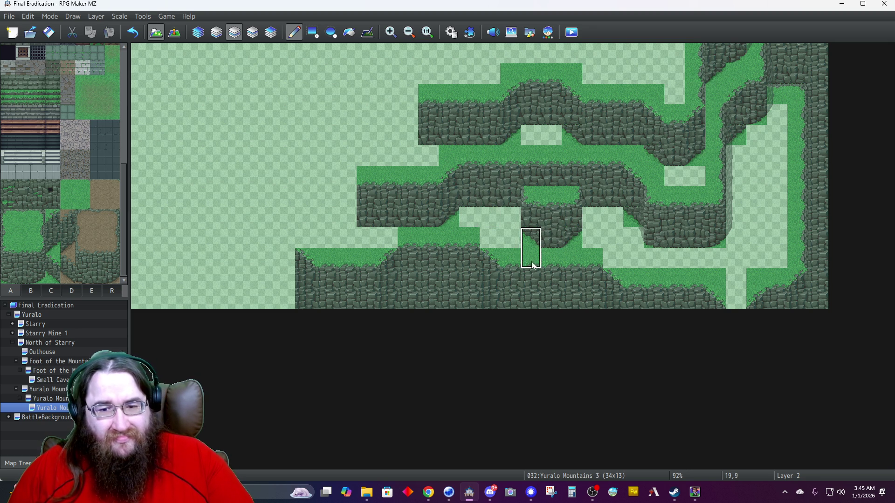
pyautogui.click(575, 241)
pyautogui.rightClick(591, 225)
pyautogui.click(567, 236)
pyautogui.moveTo(568, 235); pyautogui.dragTo(528, 243)
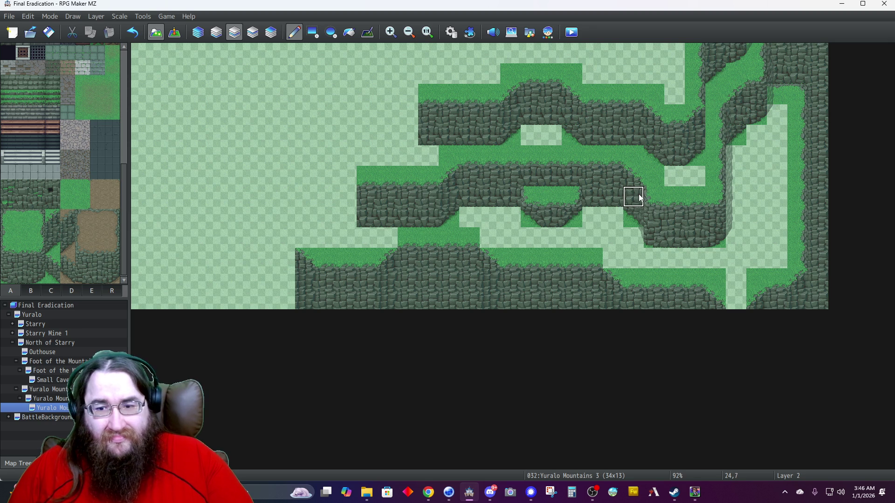
# Turn the grass patch's right edge into a cliff corner and fix the cliff edge at 28,9.
pyautogui.click(572, 194)
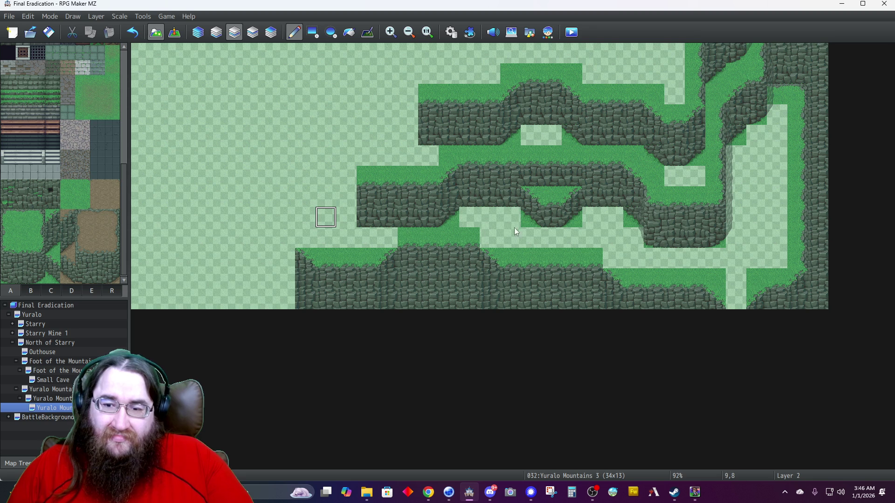
pyautogui.click(718, 238)
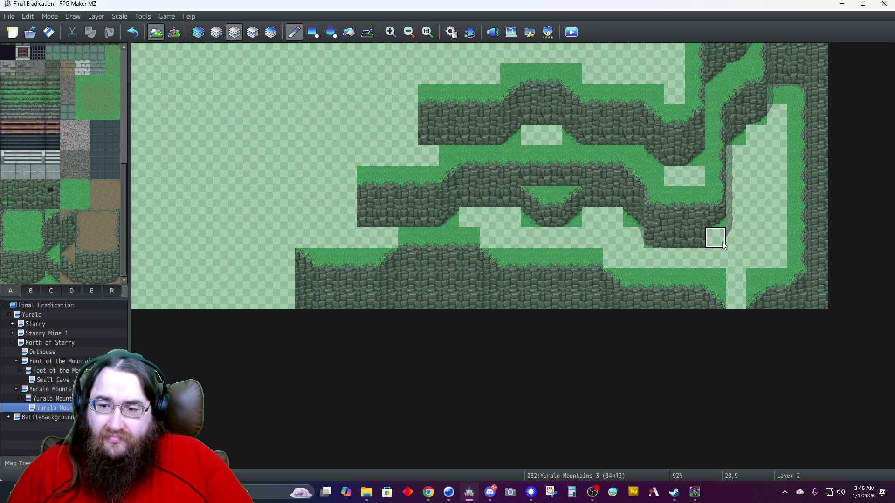
pyautogui.click(722, 241)
# Shorten the dark edge line at 29,8–29,9 on Layer 4, review all layers, then return to Layer 2.
pyautogui.click(270, 32)
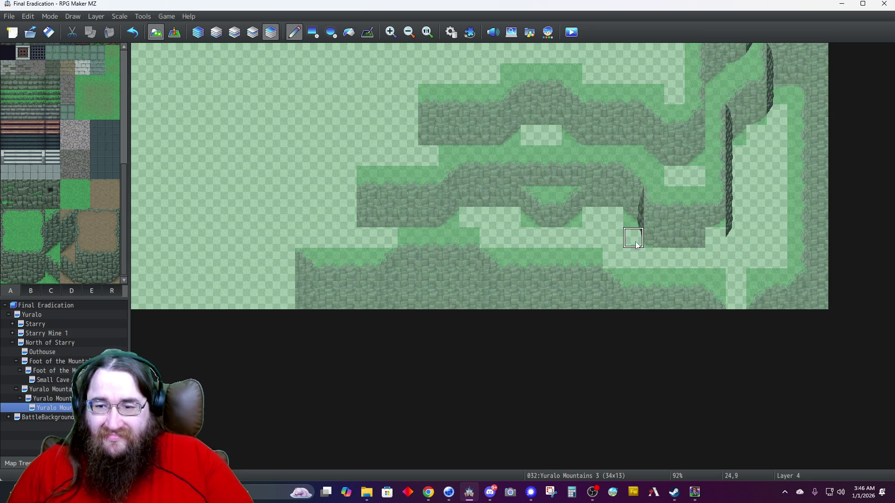
pyautogui.click(736, 241)
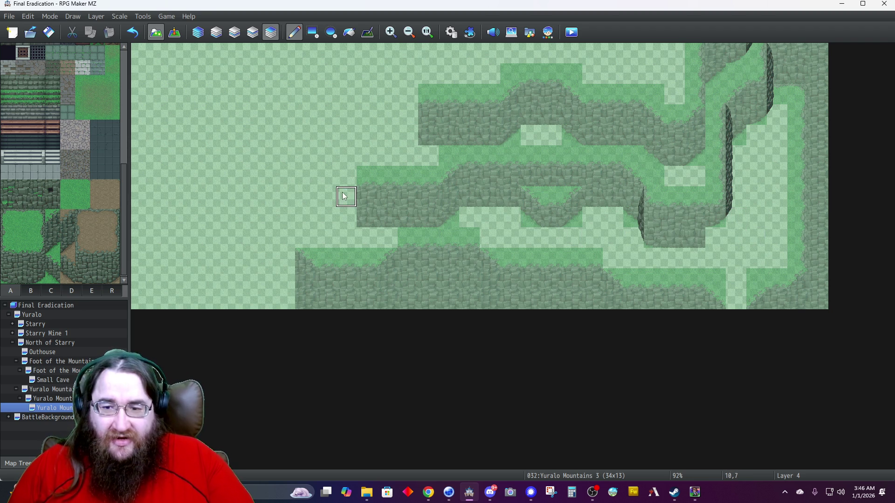
pyautogui.click(198, 32)
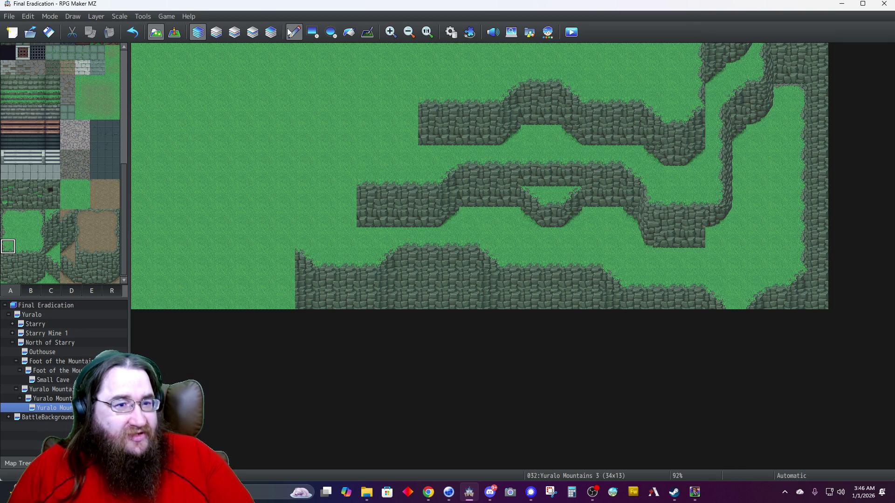
pyautogui.click(180, 34)
pyautogui.click(157, 33)
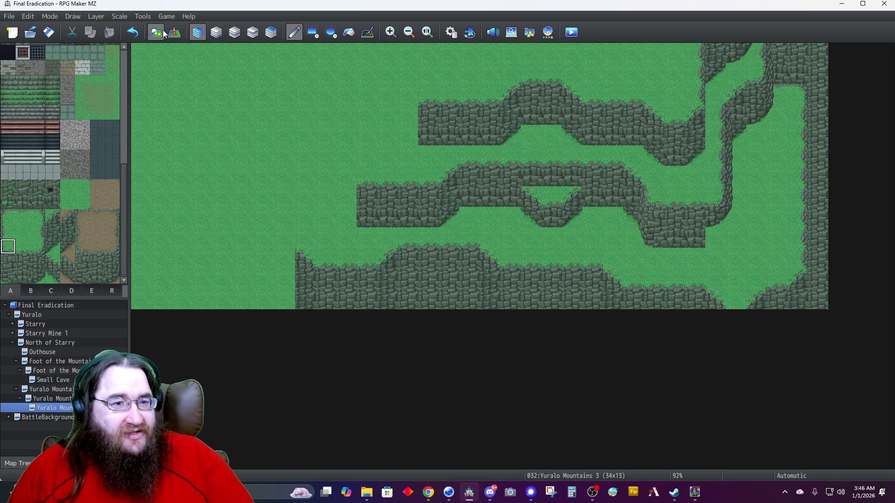
pyautogui.click(234, 33)
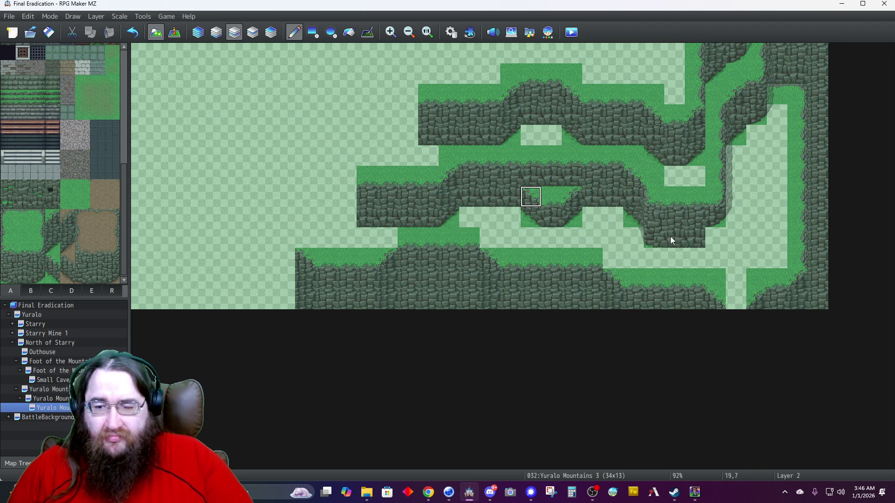
# Paint cliff tiles down and right from 28,8 to 28,10, with a grass column running up beside them.
pyautogui.click(714, 237)
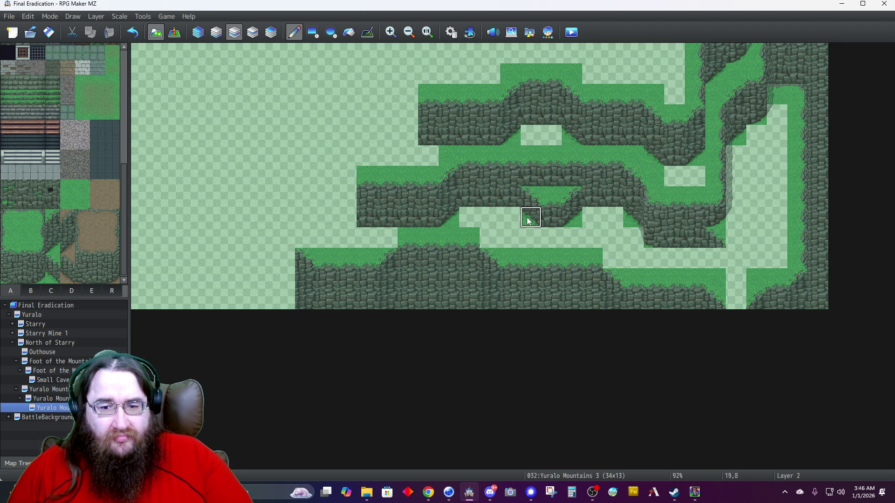
pyautogui.click(722, 257)
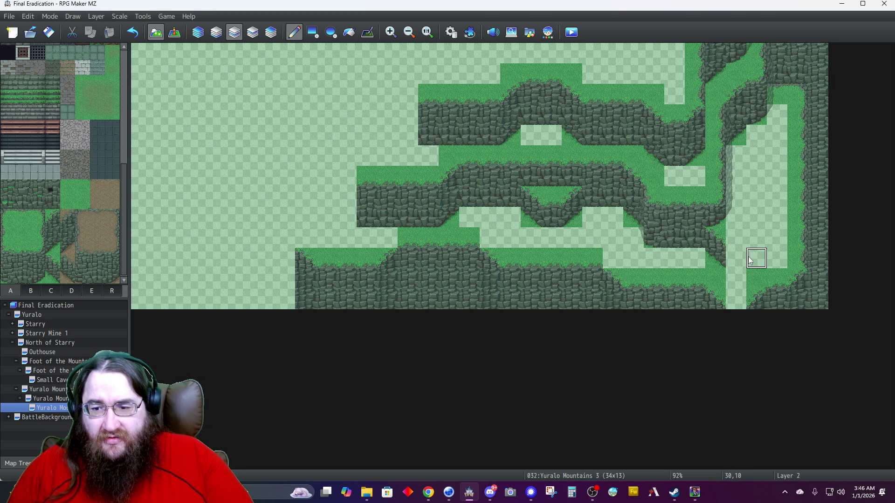
pyautogui.click(735, 258)
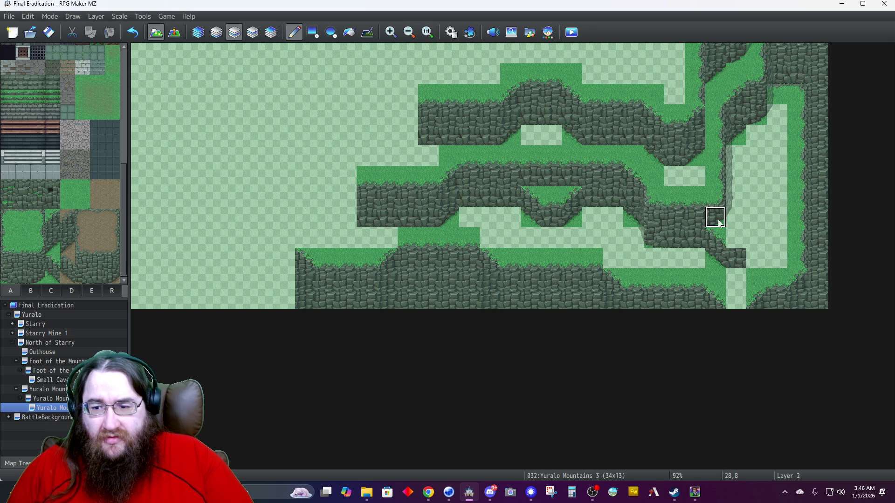
pyautogui.click(756, 258)
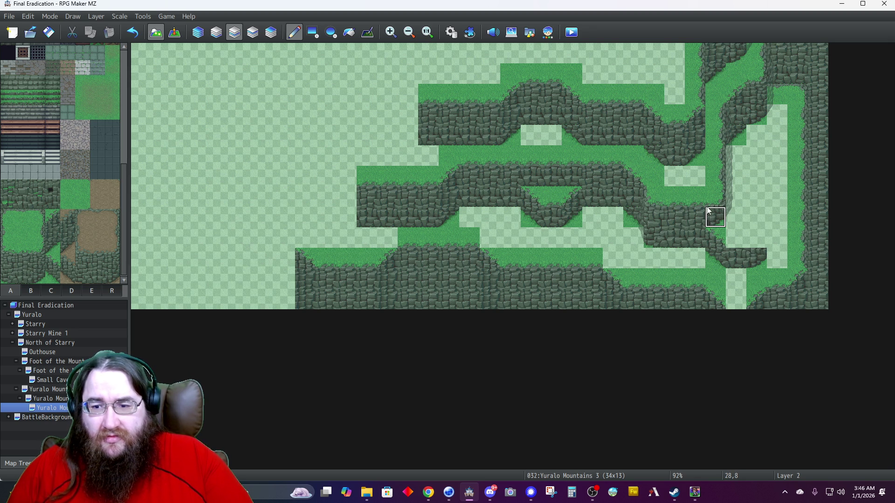
pyautogui.click(753, 240)
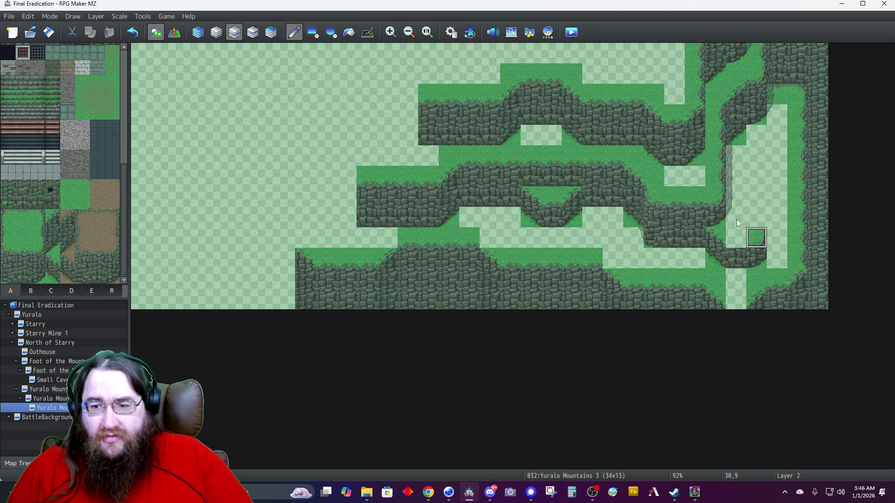
pyautogui.click(756, 217)
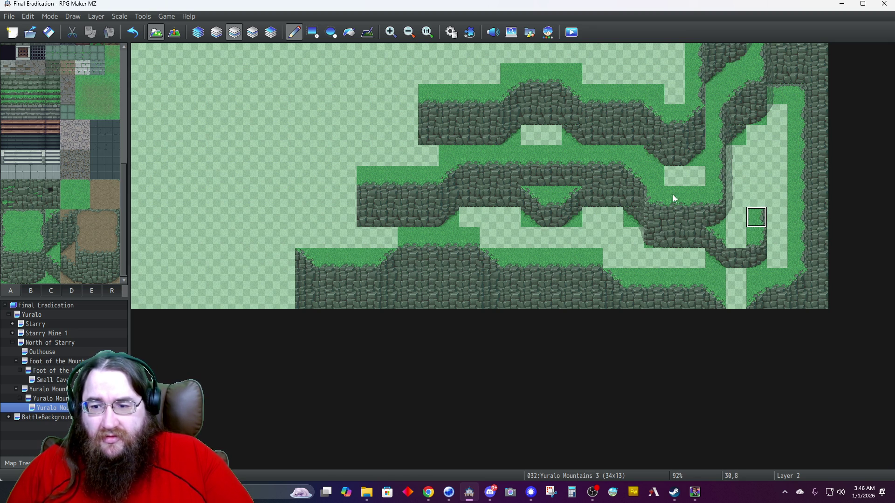
pyautogui.click(71, 291)
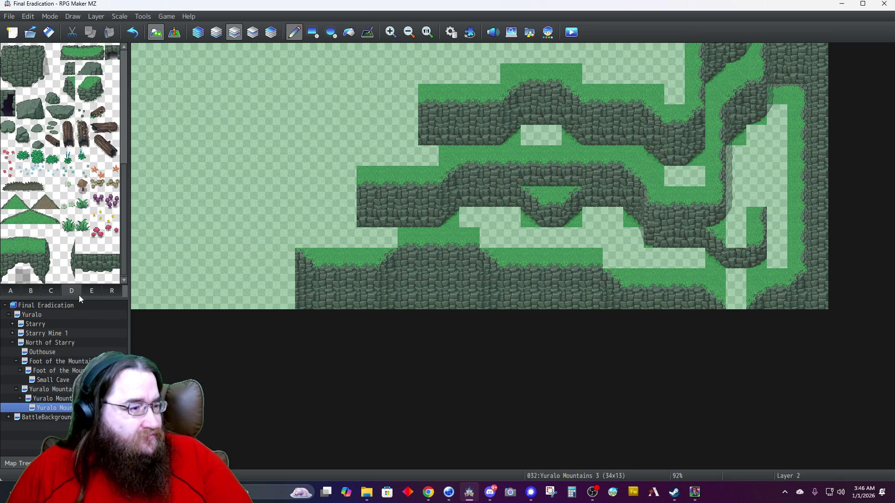
# Paint the two-tile grass slope onto the right cliff on Layer 3 and fill the cliff notch.
pyautogui.moveTo(37, 217); pyautogui.dragTo(53, 217)
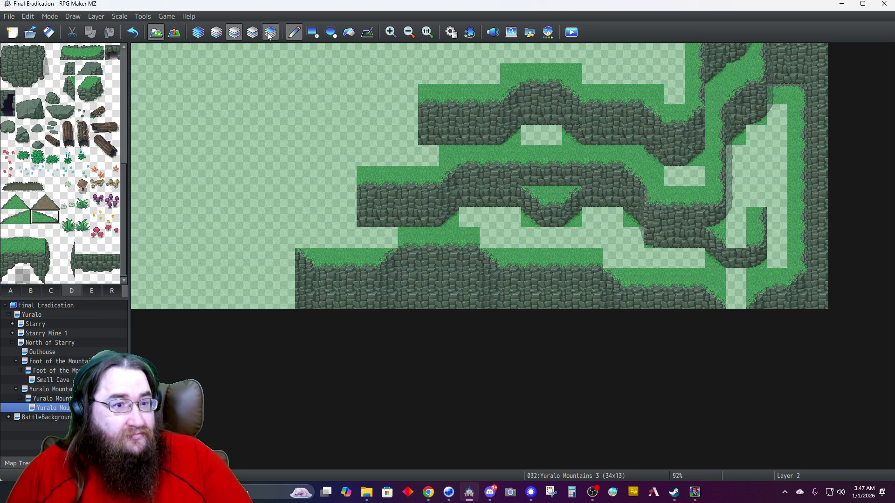
pyautogui.click(271, 32)
pyautogui.click(233, 34)
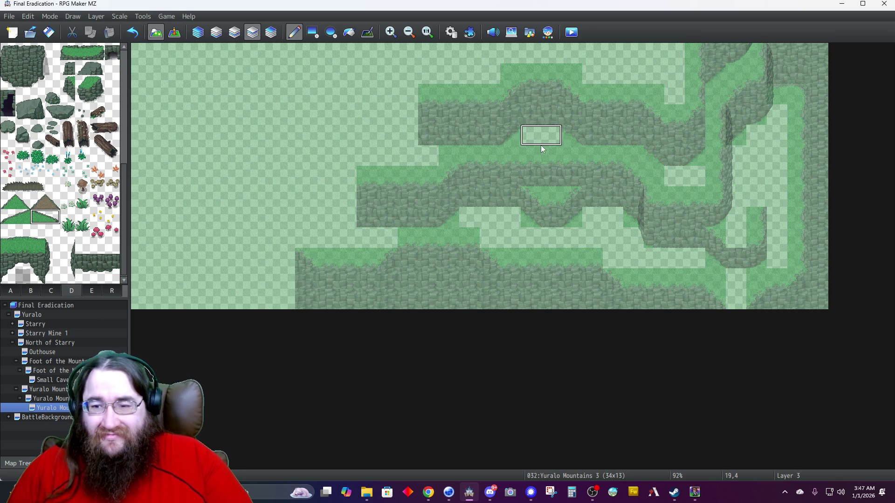
pyautogui.click(741, 205)
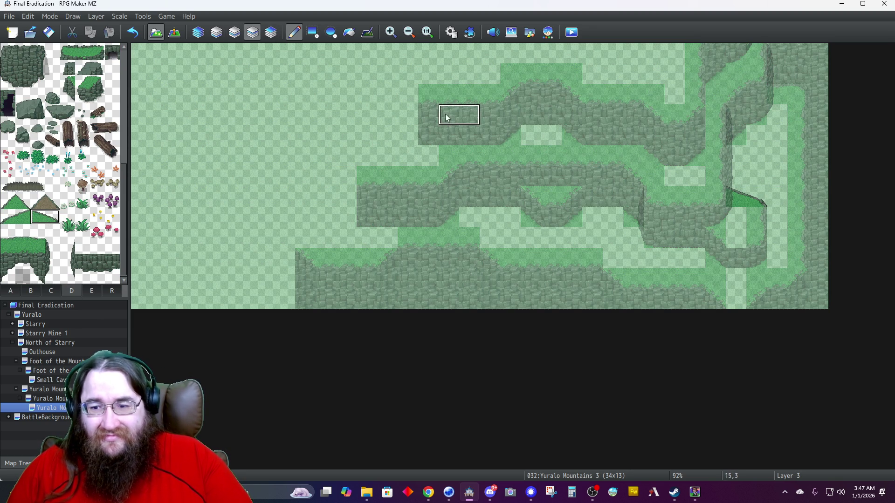
pyautogui.click(198, 32)
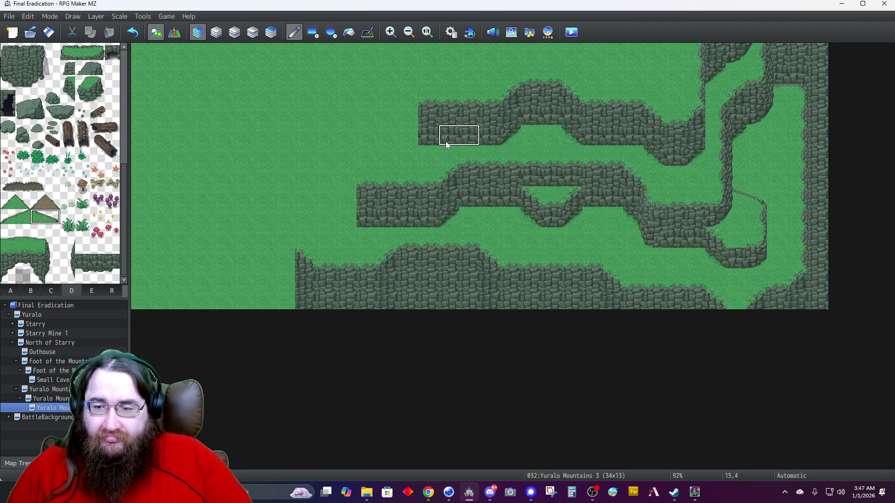
pyautogui.click(560, 139)
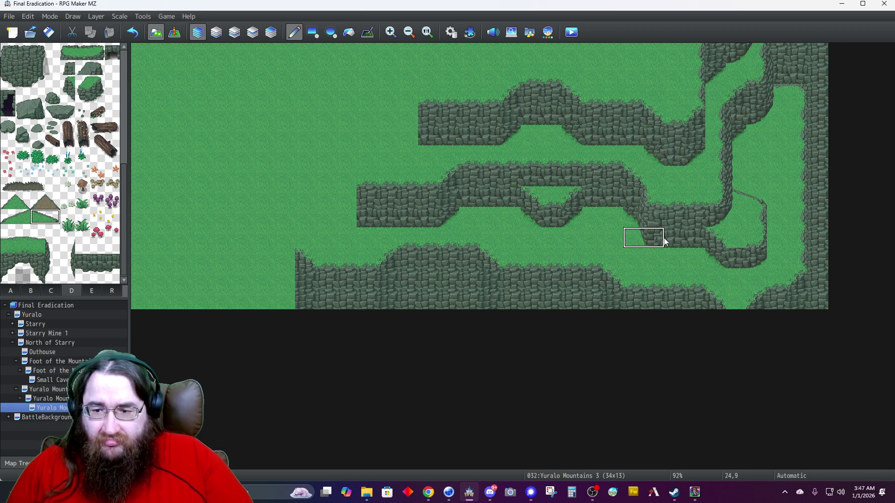
# Copy a 2x2 tile block and reshape the lower-right cliff ledge with it.
pyautogui.moveTo(720, 239)
pyautogui.mouseDown()
pyautogui.moveTo(728, 253)
pyautogui.moveTo(714, 259)
pyautogui.mouseUp()
pyautogui.click(713, 260)
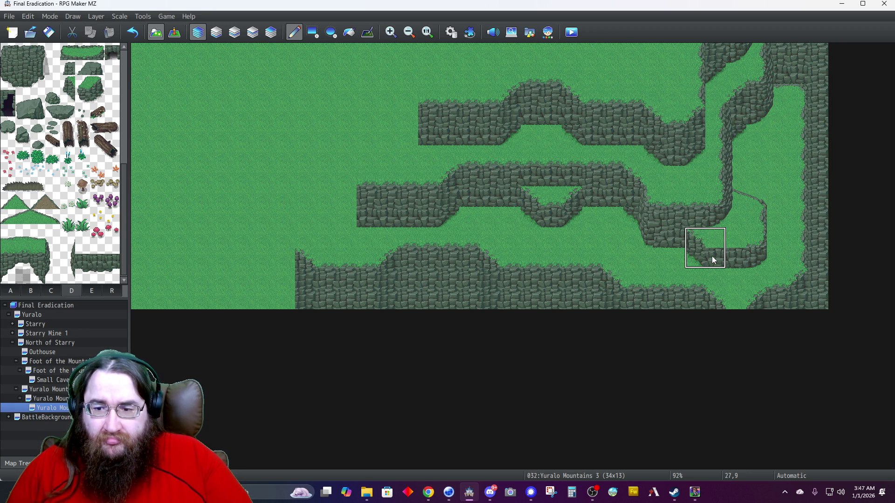
pyautogui.rightClick(674, 235)
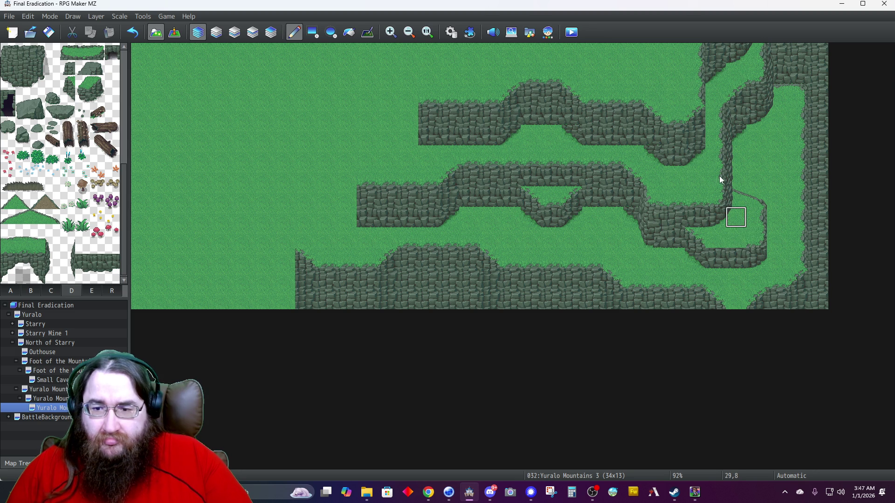
pyautogui.moveTo(715, 237)
pyautogui.mouseDown()
pyautogui.moveTo(741, 240)
pyautogui.moveTo(720, 266)
pyautogui.mouseUp()
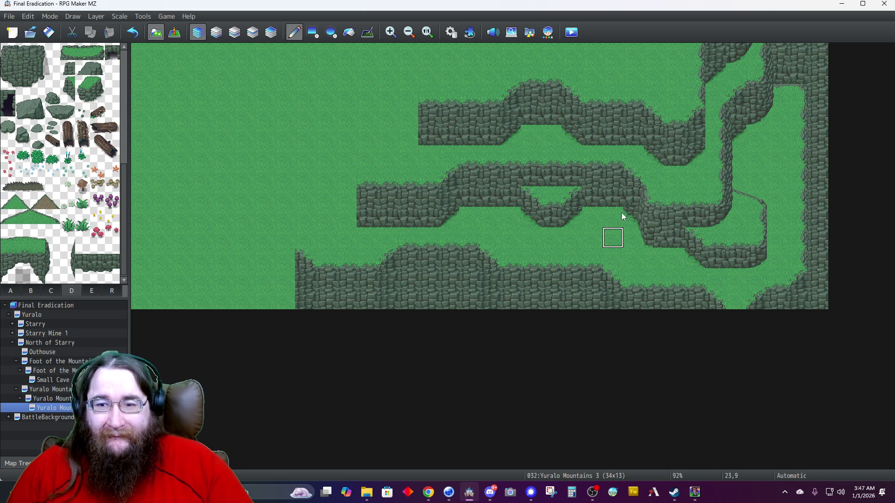
# Paint grass over the upper cliff edge, then fill the upper right gap with cliff on Layer 2.
pyautogui.click(687, 156)
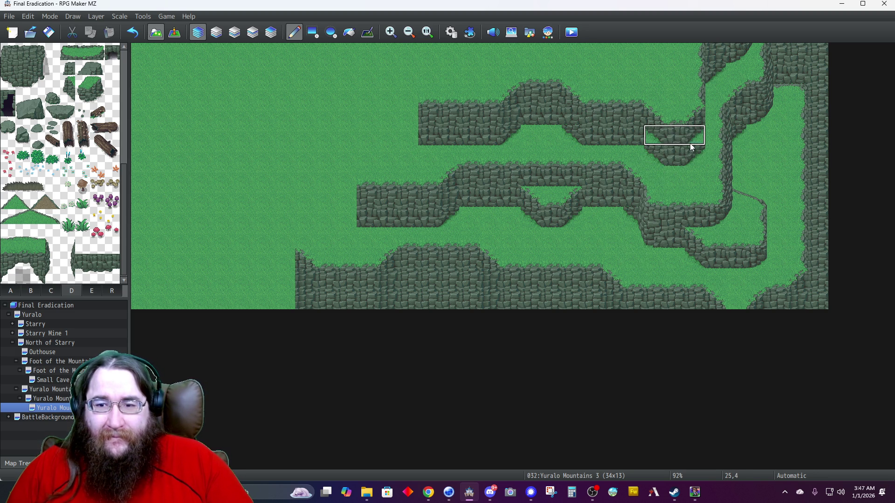
pyautogui.rightClick(690, 183)
pyautogui.moveTo(696, 166); pyautogui.dragTo(646, 154)
pyautogui.click(234, 31)
pyautogui.moveTo(686, 142); pyautogui.dragTo(629, 135)
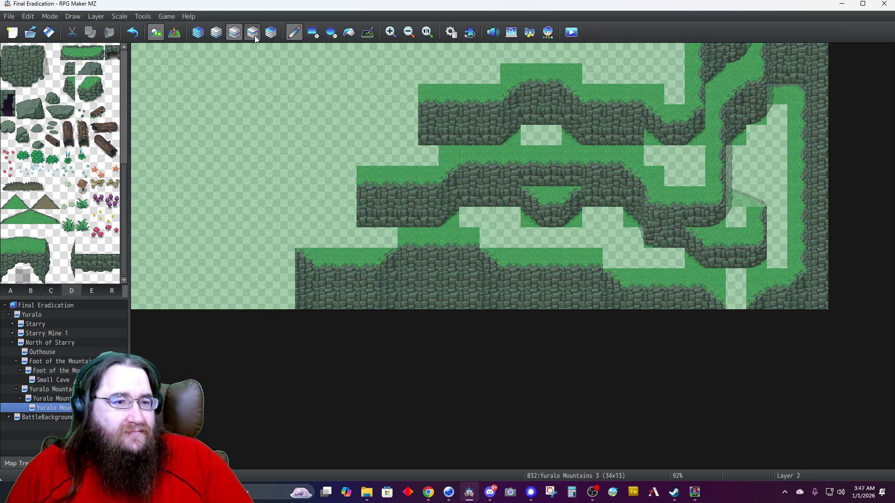
# On Layer 3, stamp a three-tile cliff overhang into the upper-right cliff's notch.
pyautogui.click(254, 35)
pyautogui.click(651, 143)
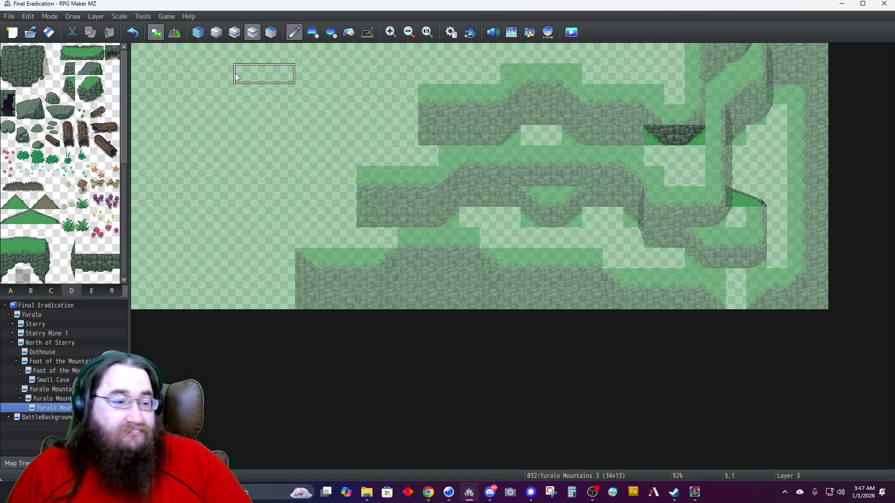
pyautogui.click(9, 83)
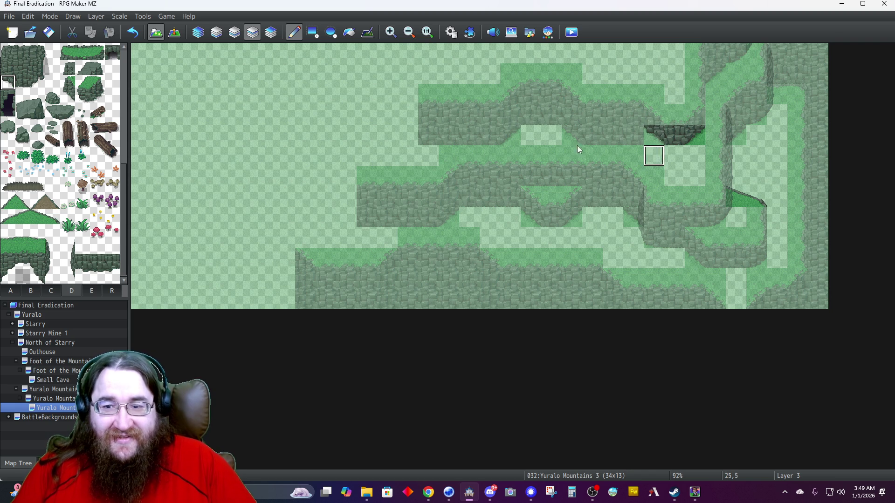
# On Layer 2 with tab A tiles, paint a grass tile onto the upper-right cliff.
pyautogui.click(37, 83)
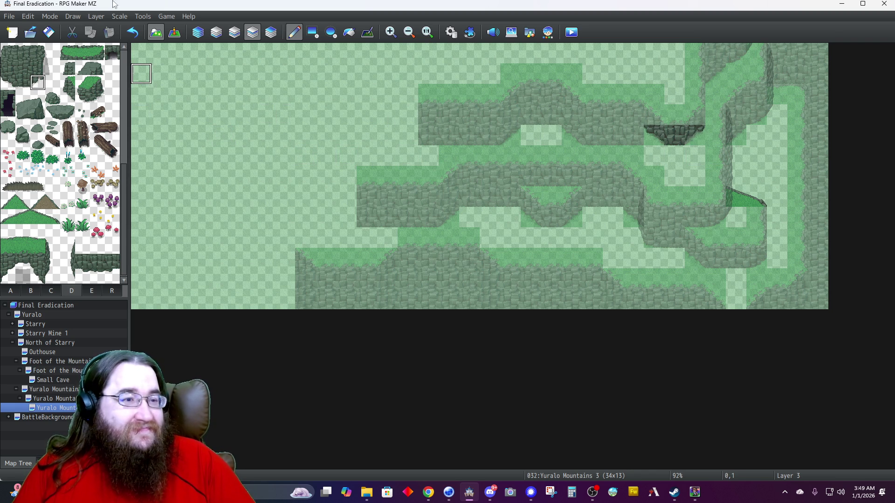
pyautogui.click(237, 34)
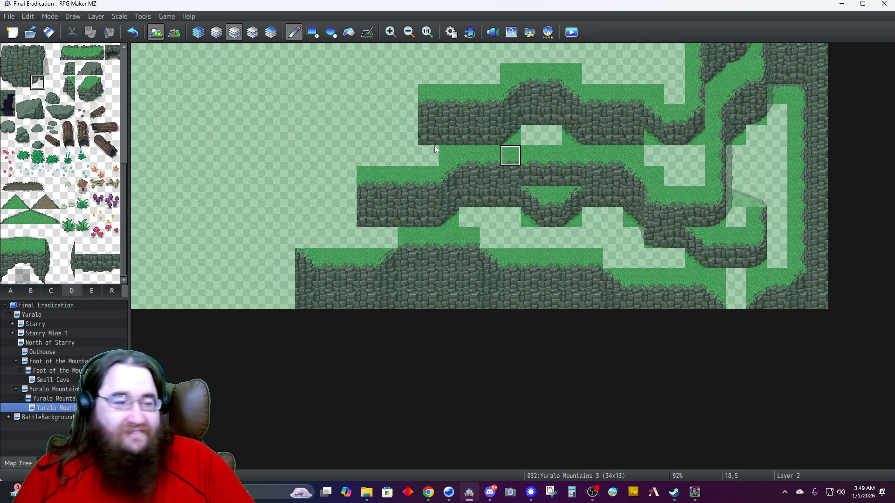
pyautogui.click(11, 291)
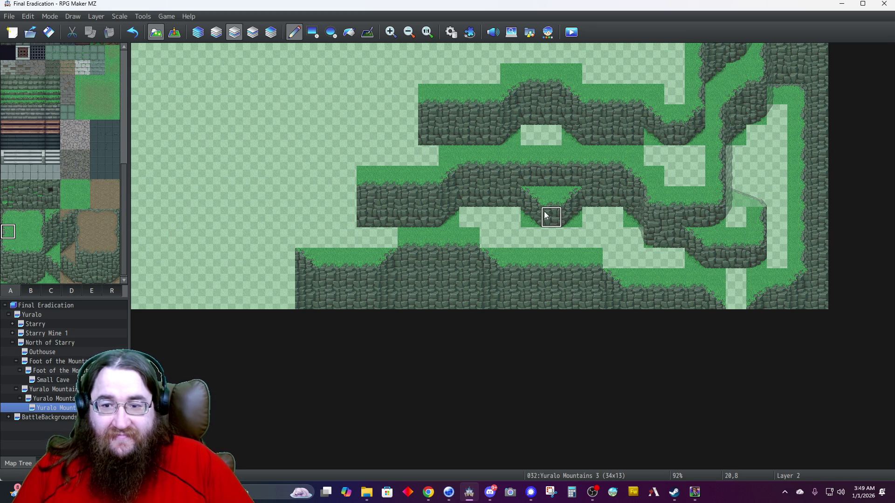
pyautogui.click(653, 136)
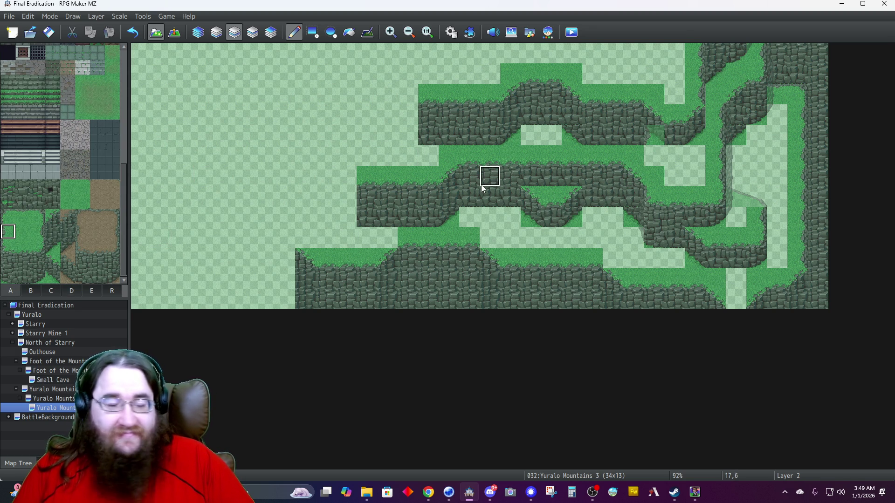
pyautogui.click(37, 231)
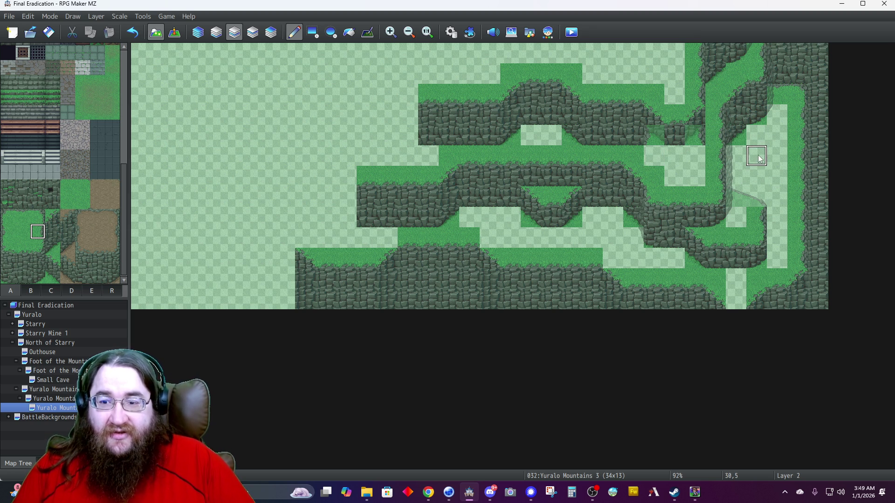
# Paint cliff down column 27 and stamp a copied grass-over-cliff strip below it.
pyautogui.rightClick(694, 114)
pyautogui.moveTo(701, 138); pyautogui.dragTo(693, 155)
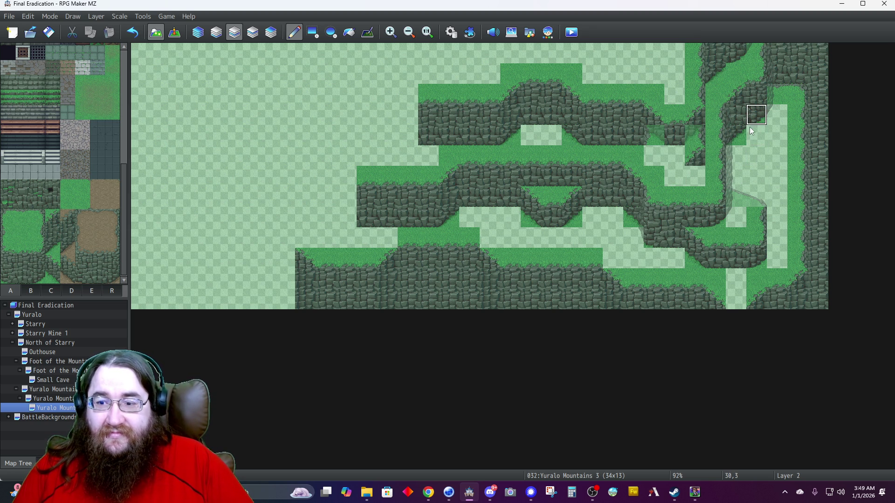
pyautogui.click(694, 176)
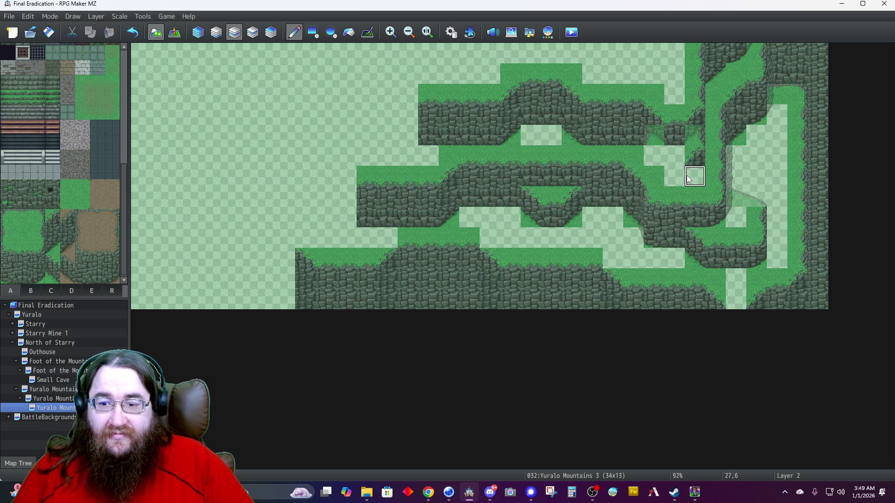
pyautogui.moveTo(674, 125); pyautogui.dragTo(674, 135)
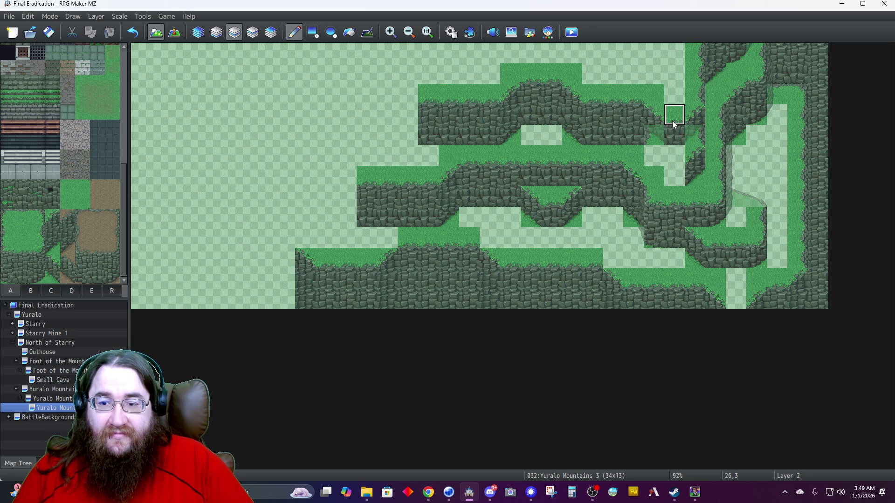
pyautogui.click(674, 176)
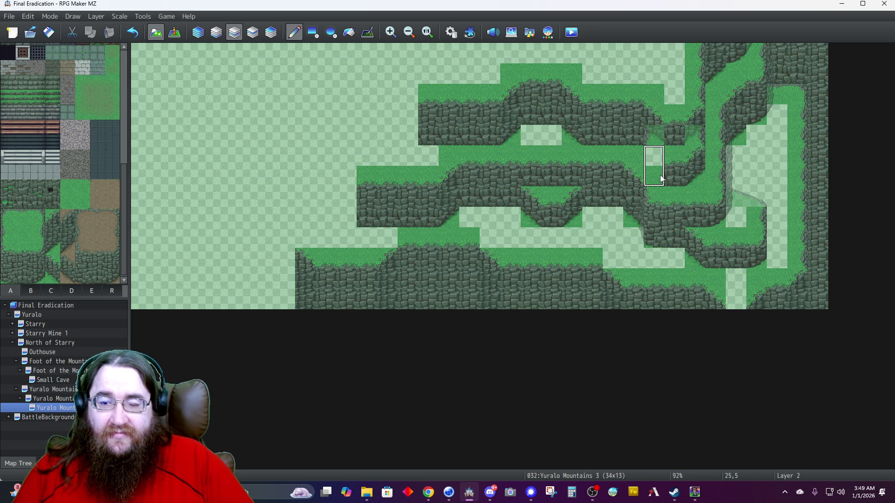
pyautogui.rightClick(657, 154)
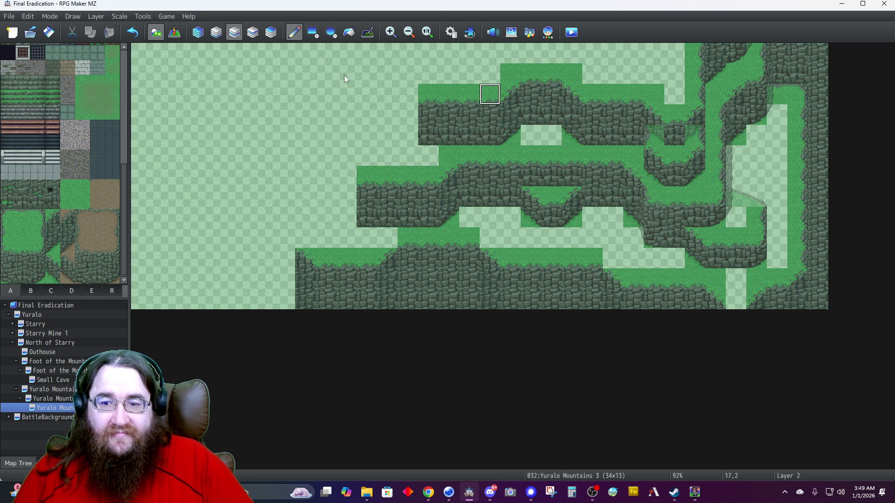
pyautogui.click(197, 31)
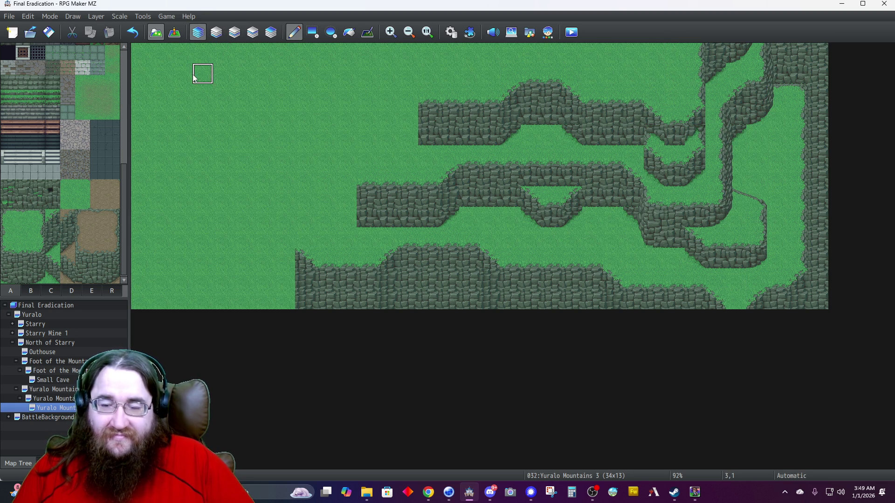
# On Layer 4, paint a dark 1x3 cliff-edge strip from tileset D down column 28, rows 1–5.
pyautogui.click(269, 40)
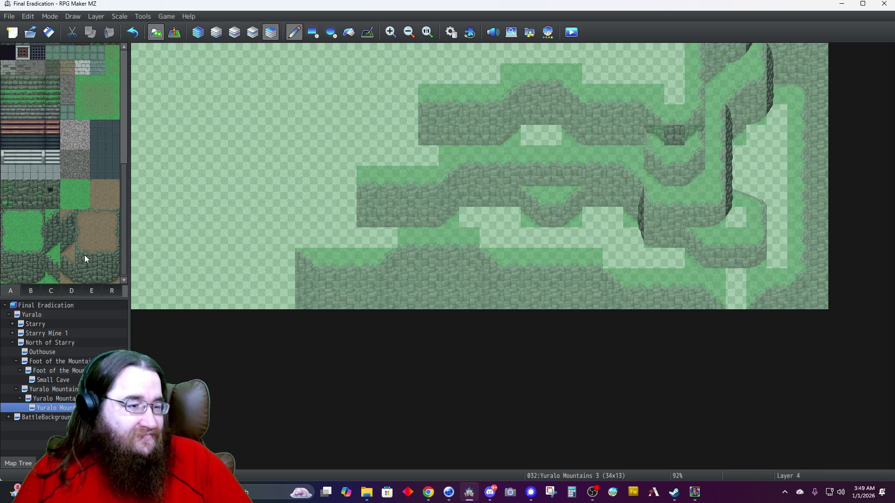
pyautogui.click(72, 292)
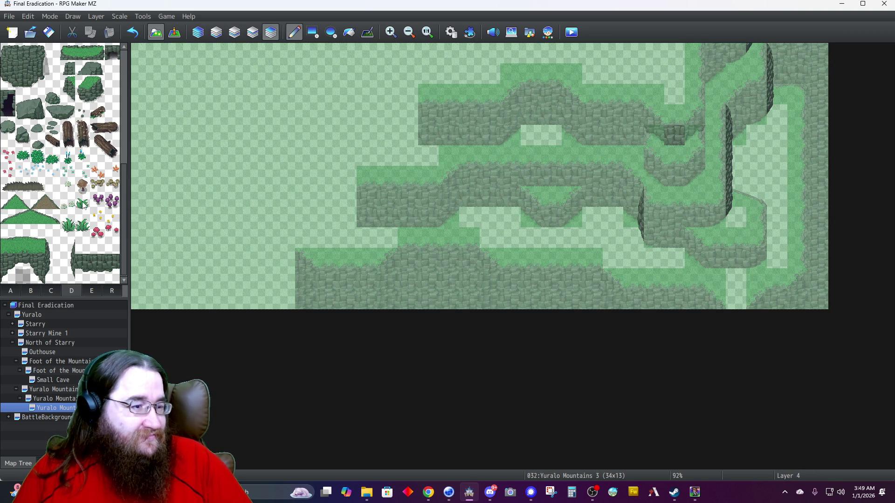
pyautogui.moveTo(52, 243); pyautogui.dragTo(51, 275)
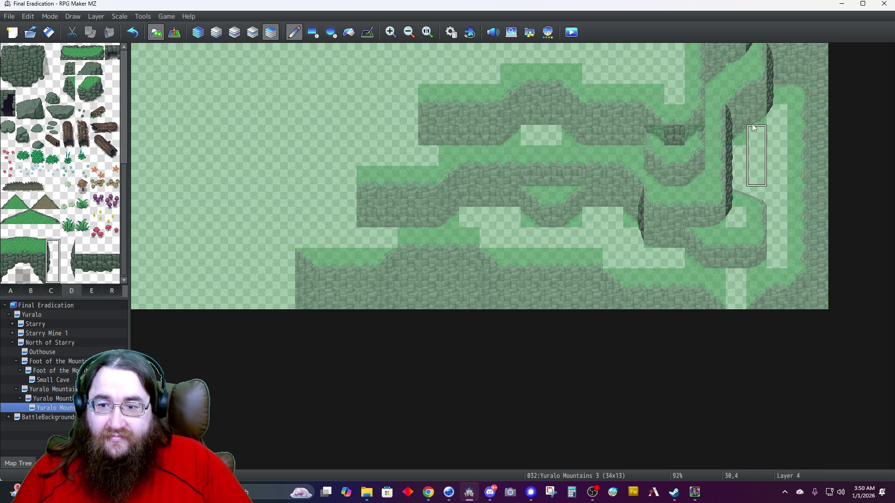
pyautogui.click(722, 61)
pyautogui.rightClick(716, 75)
pyautogui.click(714, 81)
pyautogui.rightClick(713, 93)
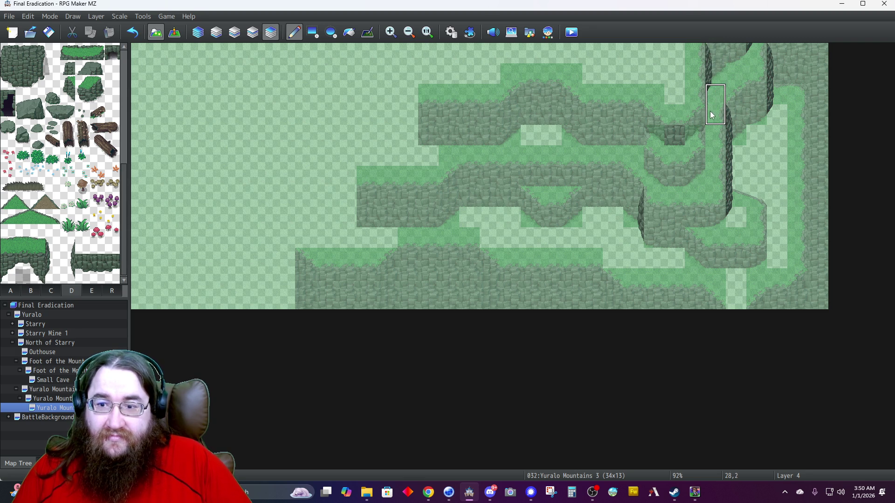
pyautogui.click(711, 122)
pyautogui.click(710, 145)
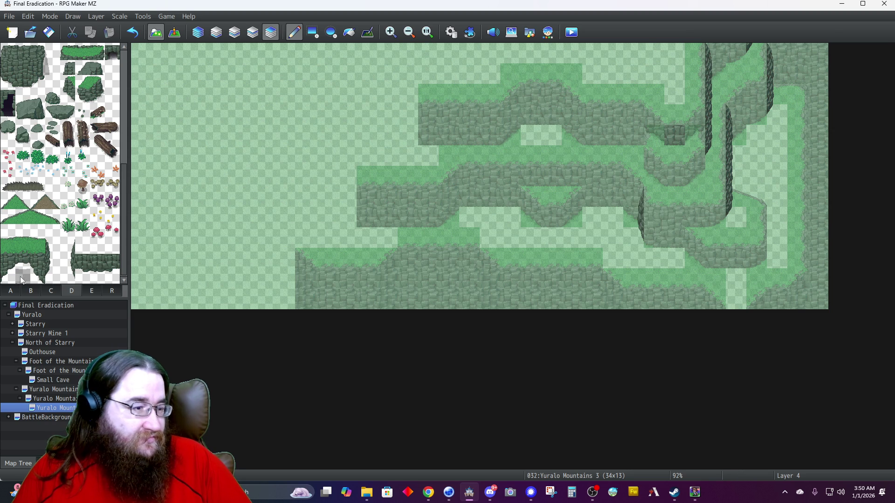
pyautogui.click(16, 291)
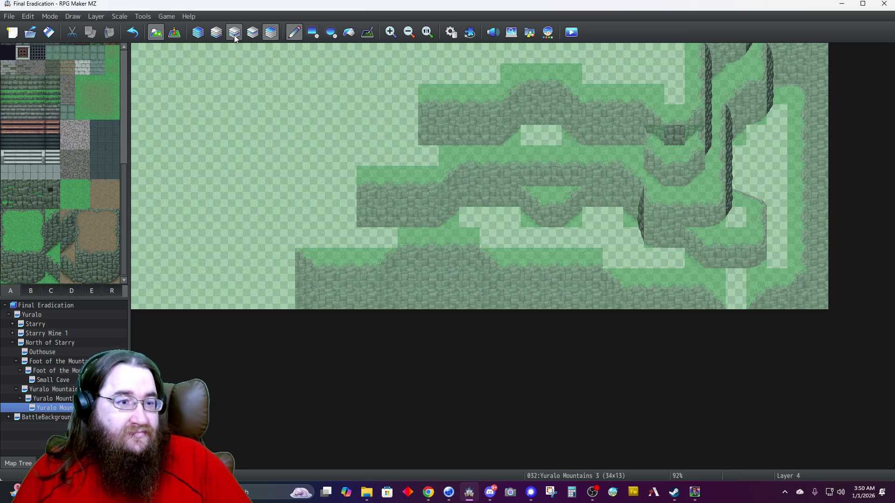
# Try Layer 2 cliff autotiles and sample Layer 4 tiles, then return to Automatic layer mode.
pyautogui.click(234, 32)
pyautogui.click(37, 278)
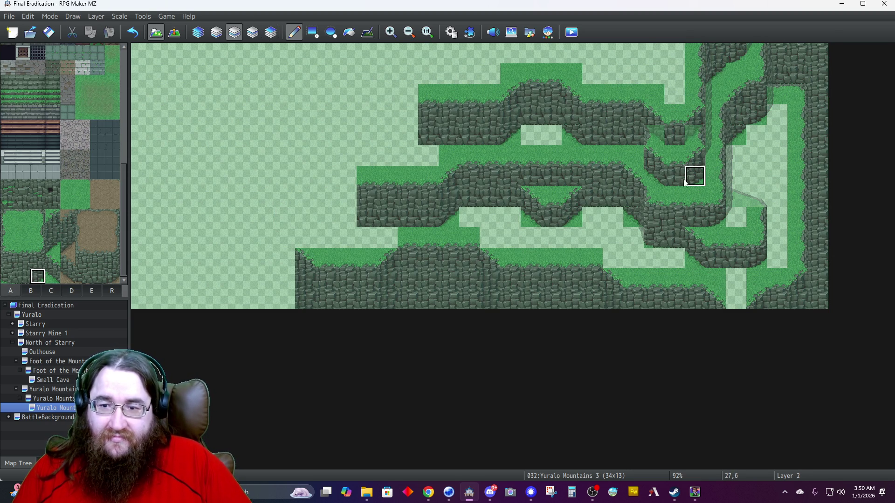
pyautogui.click(40, 244)
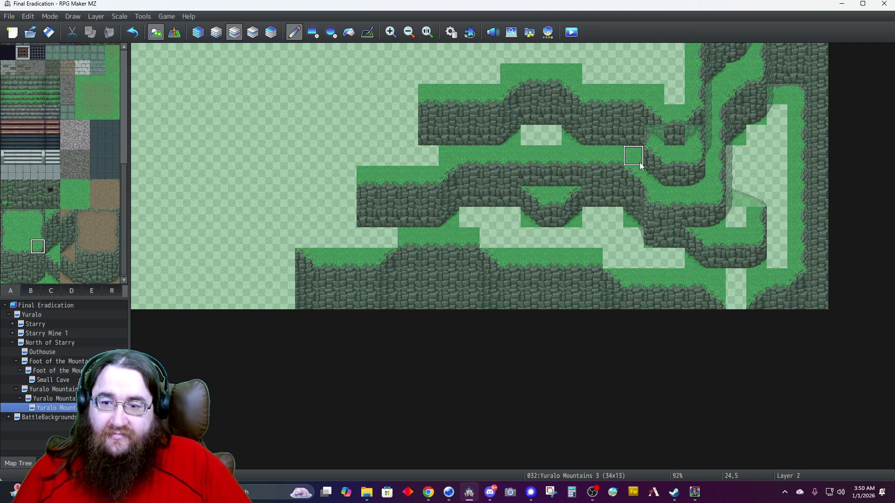
pyautogui.click(270, 32)
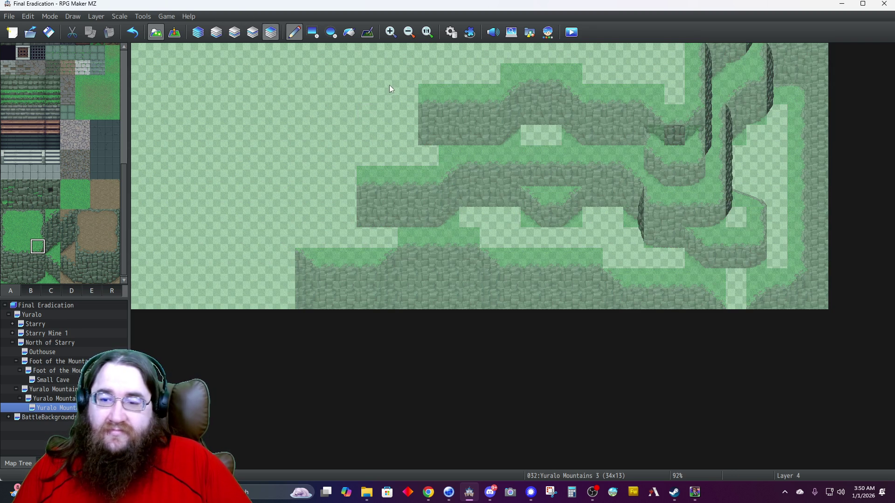
pyautogui.rightClick(705, 136)
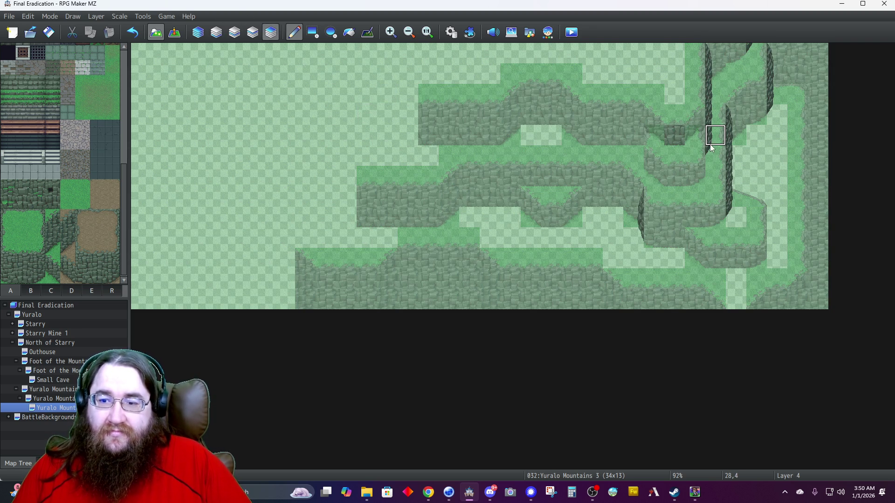
pyautogui.rightClick(715, 158)
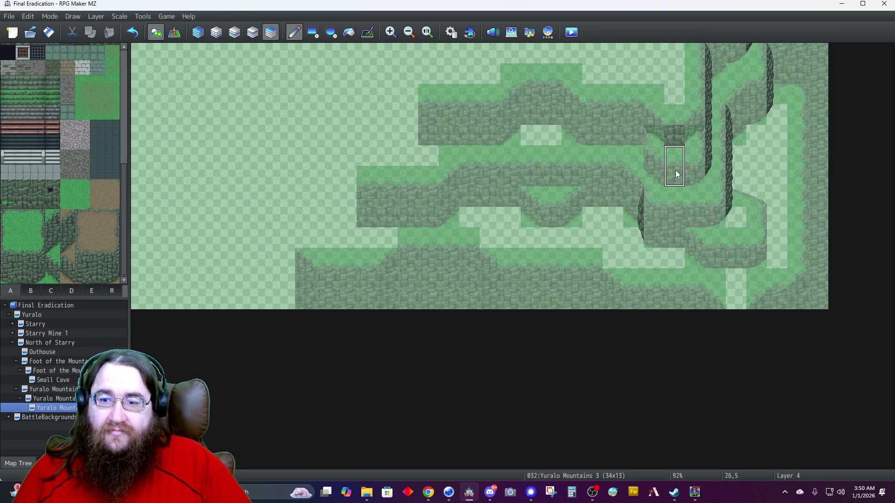
pyautogui.click(197, 34)
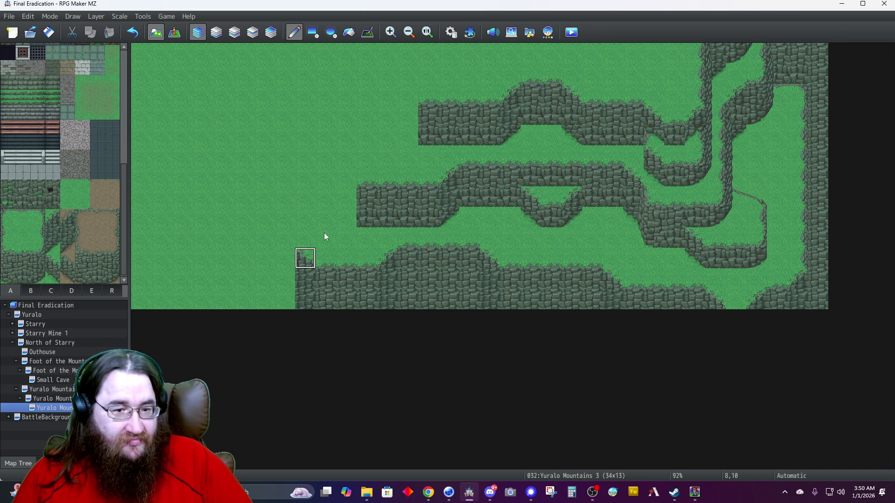
# Extend the middle cliff ledge two columns left using a copied 1x3 cliff column.
pyautogui.click(344, 204)
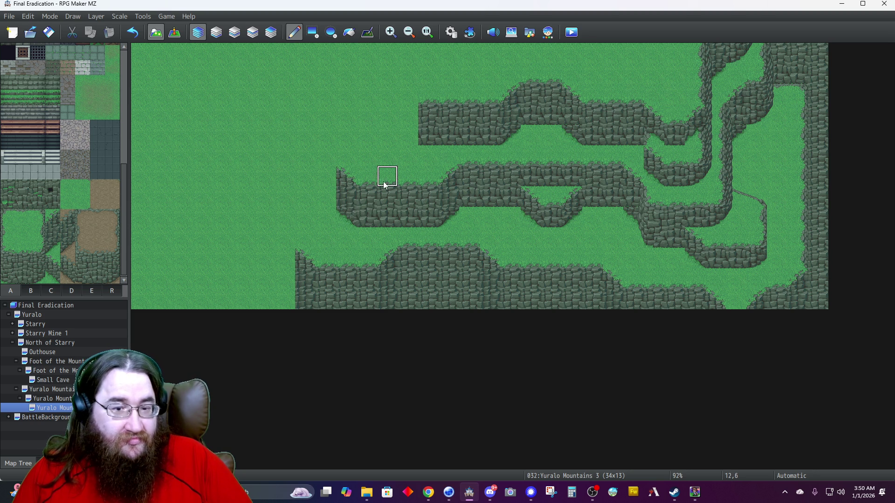
pyautogui.moveTo(373, 182); pyautogui.dragTo(375, 219)
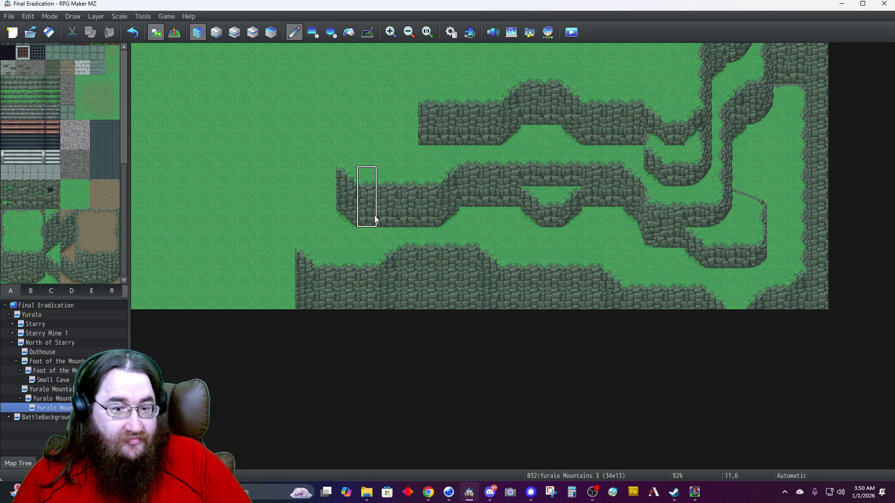
pyautogui.click(332, 204)
pyautogui.click(326, 198)
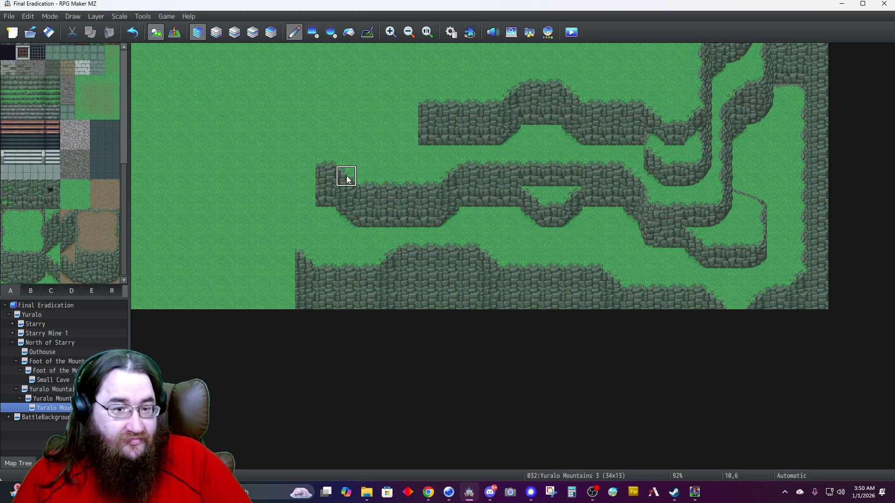
pyautogui.click(312, 194)
pyautogui.click(326, 191)
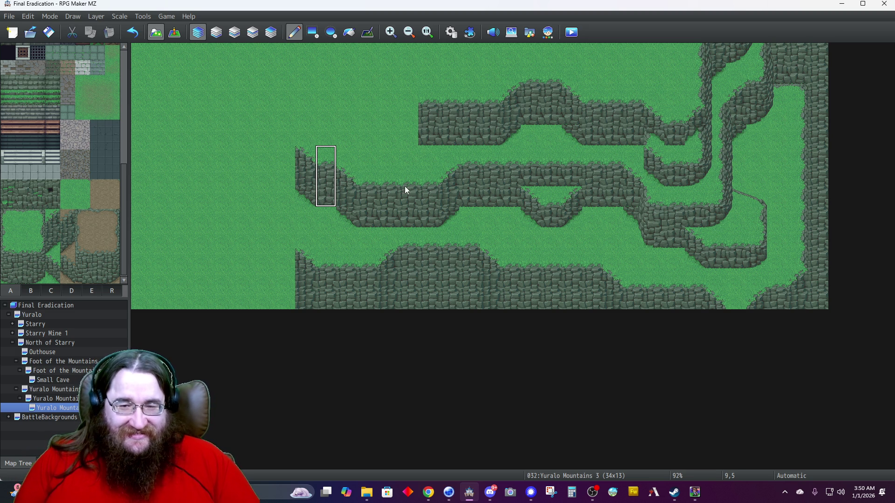
# Extend the upper cliff left from column 13 to column 7, reaching the map's top edge.
pyautogui.rightClick(574, 103)
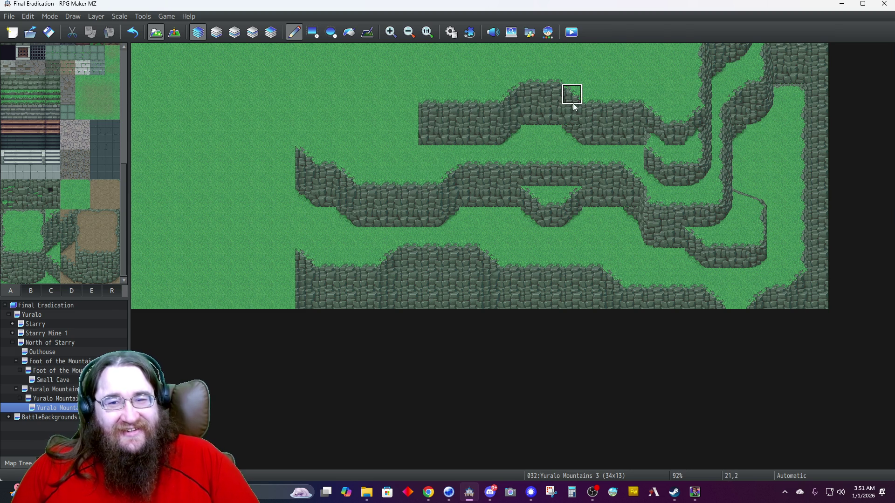
pyautogui.click(406, 141)
pyautogui.rightClick(432, 105)
pyautogui.rightClick(430, 110)
pyautogui.click(385, 120)
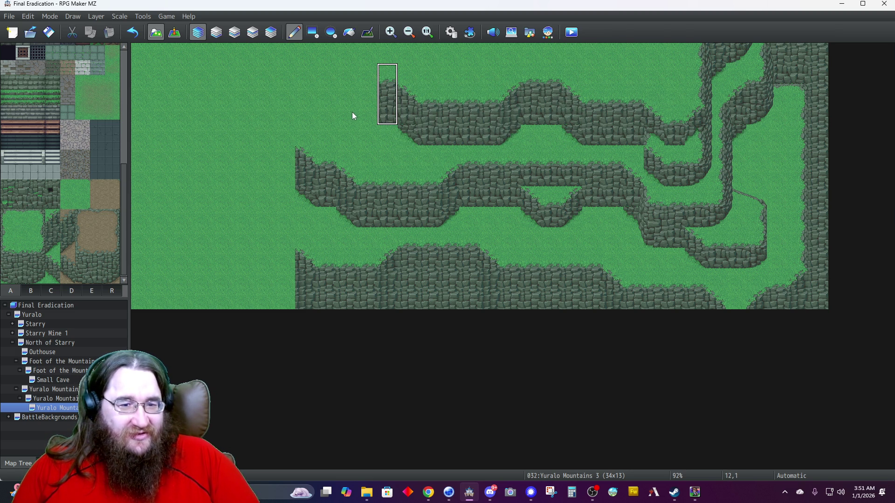
pyautogui.click(361, 117)
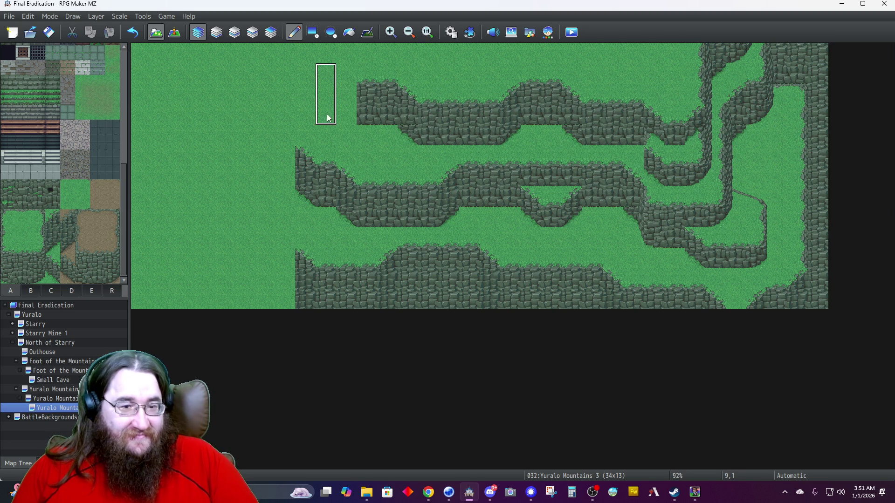
pyautogui.click(344, 116)
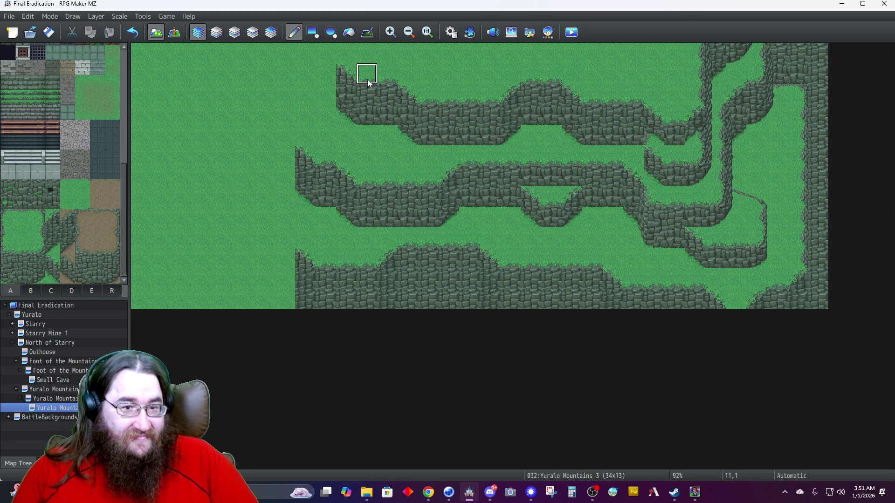
pyautogui.click(331, 92)
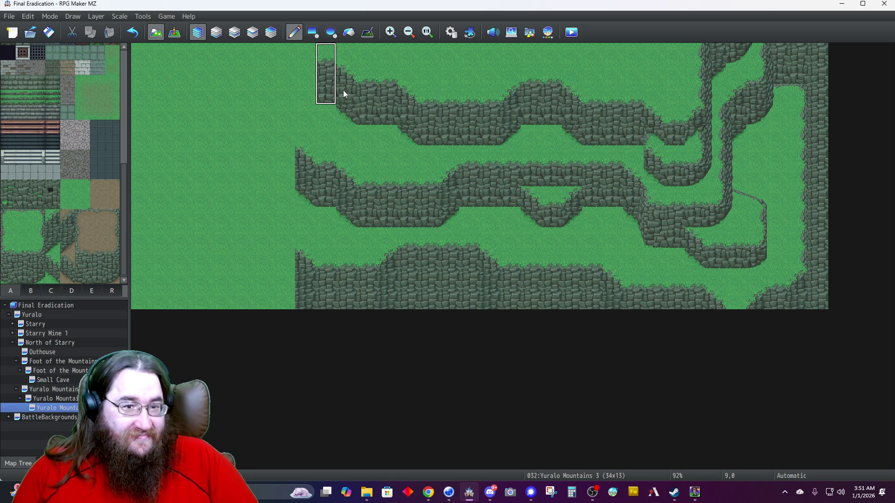
pyautogui.click(312, 87)
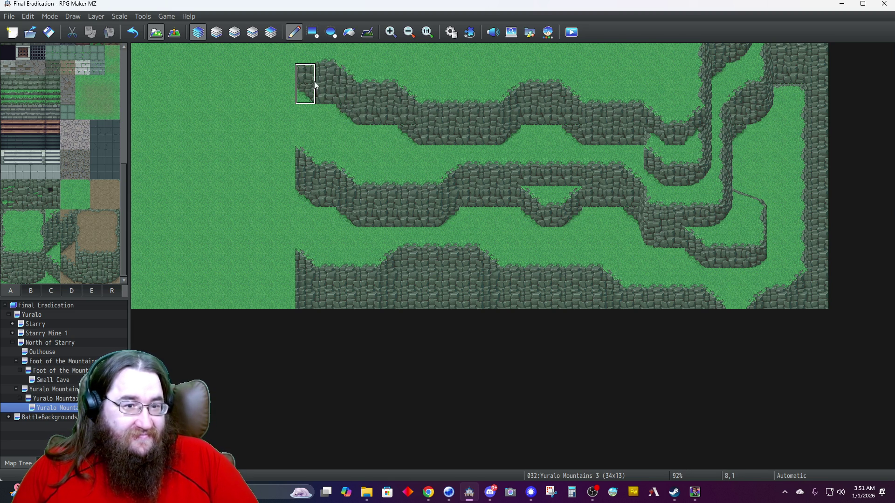
pyautogui.click(304, 52)
pyautogui.click(285, 73)
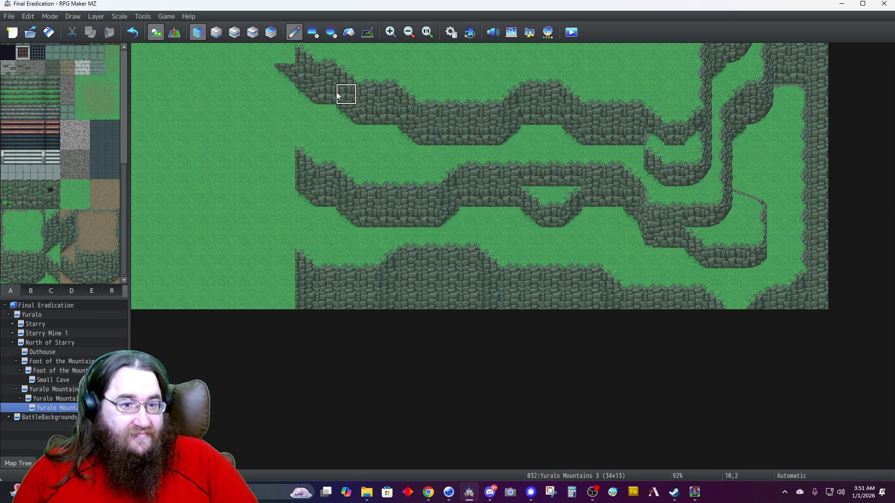
pyautogui.click(285, 55)
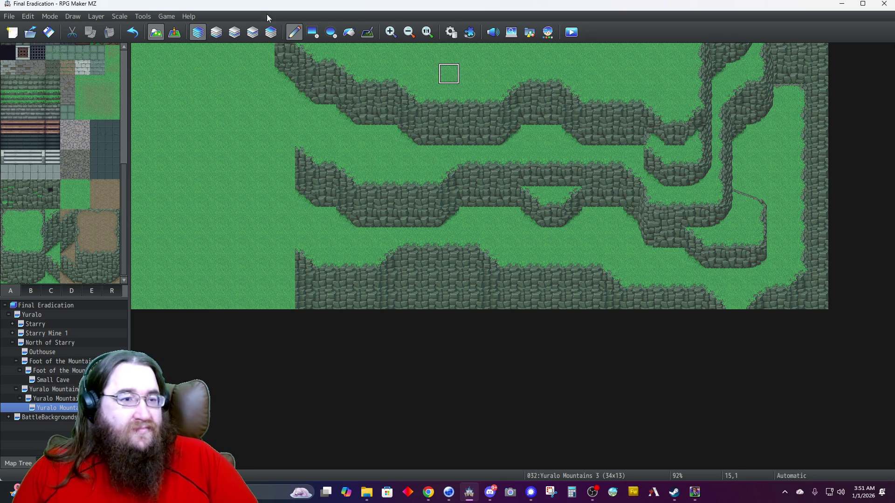
pyautogui.click(234, 31)
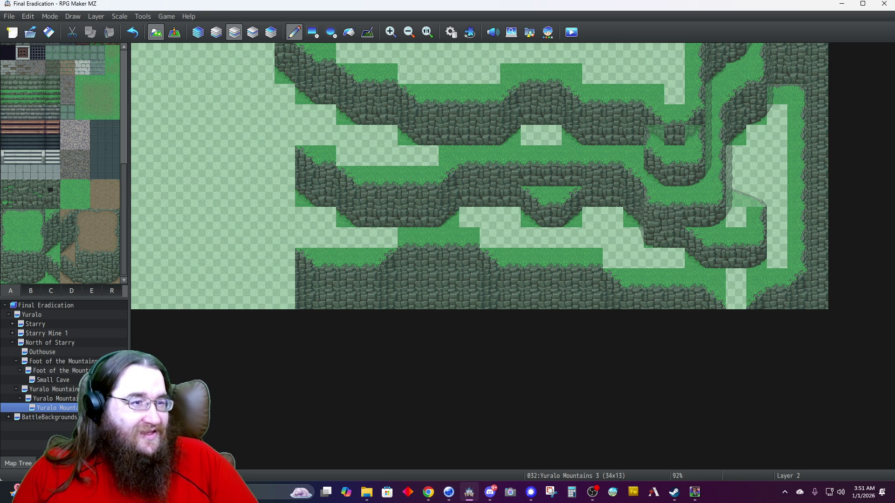
# Switch to Automatic layer editing so the terraced cliffs show undimmed.
pyautogui.click(203, 36)
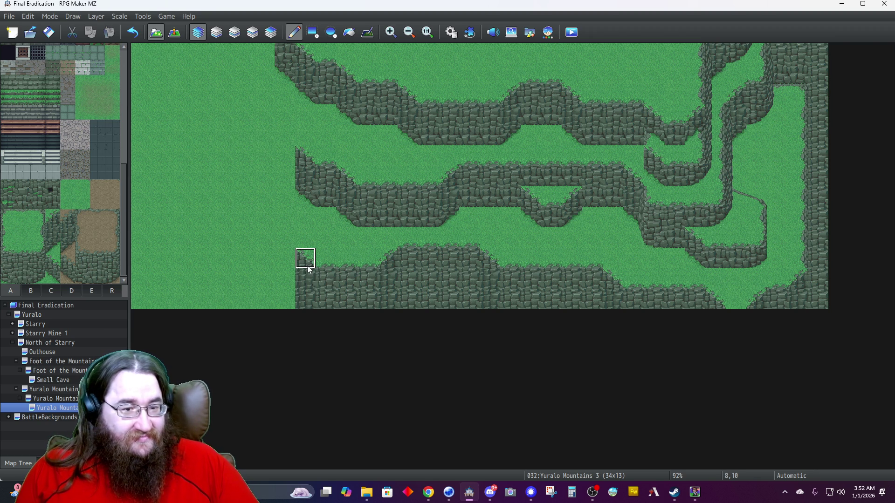
# Stamp cliff columns at map columns 7 and 6 to extend the bottom cliff west.
pyautogui.click(288, 287)
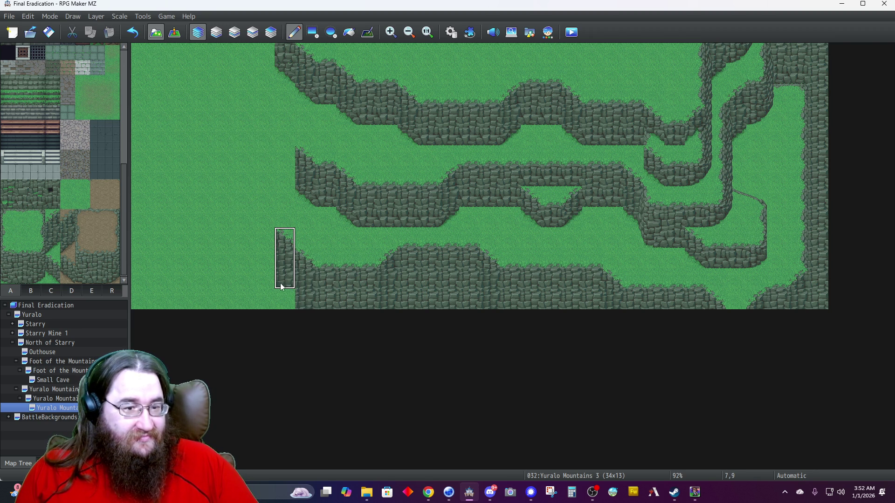
pyautogui.click(263, 256)
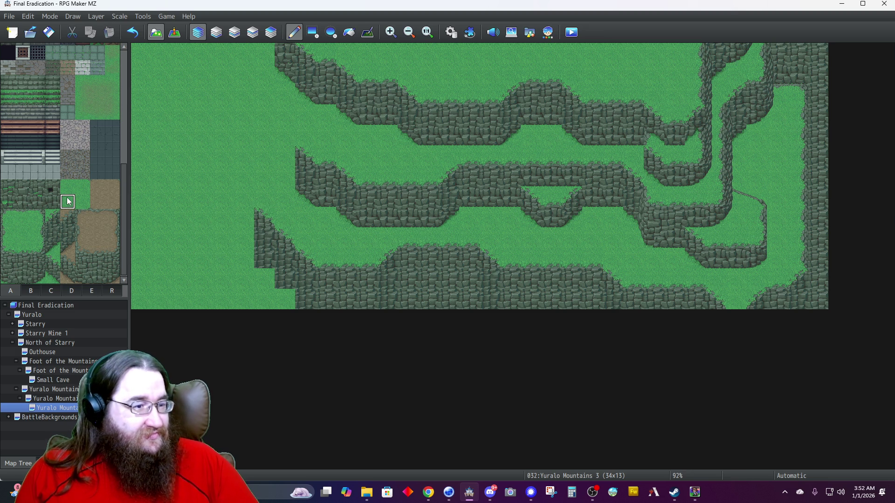
pyautogui.click(234, 32)
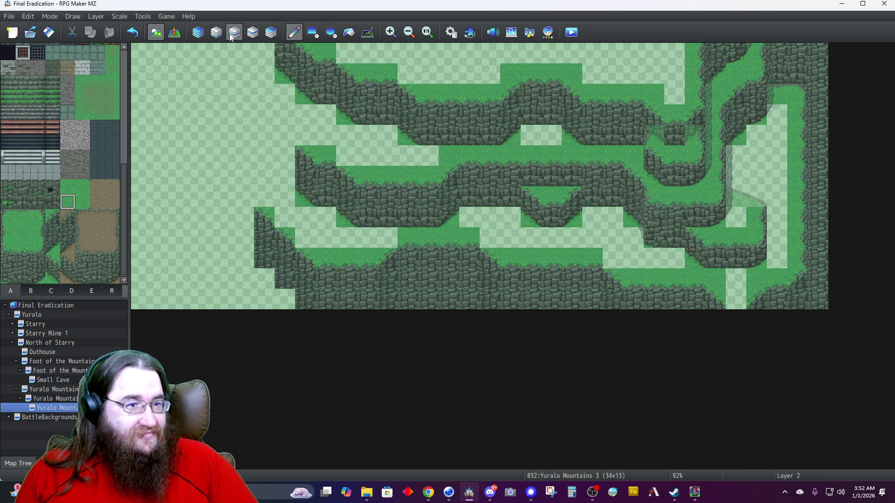
# Paint grass-topped cliff tiles on Layer 2 in columns 6–7 along the lower-left.
pyautogui.click(303, 236)
pyautogui.click(282, 217)
pyautogui.click(262, 197)
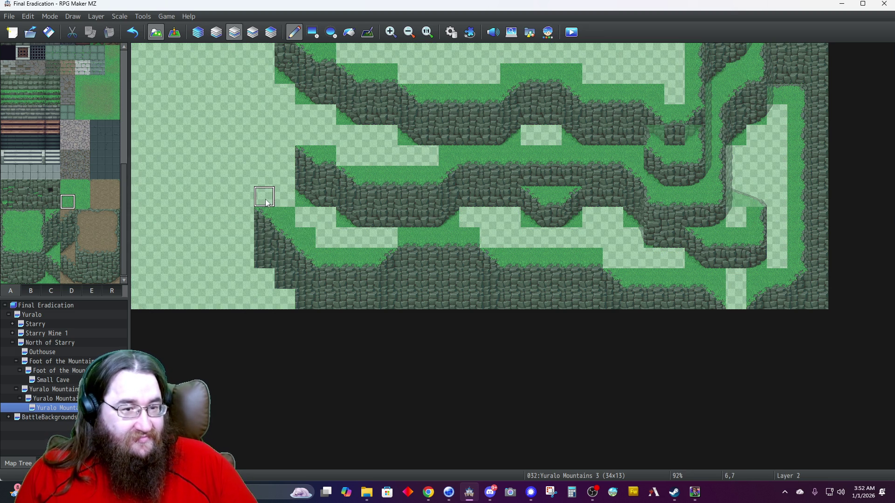
pyautogui.click(282, 298)
pyautogui.click(266, 298)
pyautogui.moveTo(268, 293); pyautogui.dragTo(269, 236)
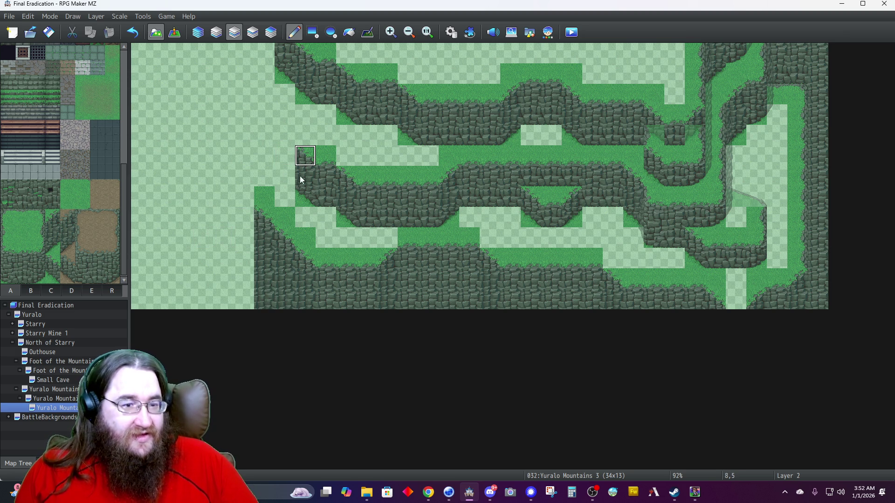
# Fill column 7 rows 4–6 with grass-edged cliff and patch a missing tile with grass.
pyautogui.moveTo(285, 133); pyautogui.dragTo(287, 182)
pyautogui.click(285, 181)
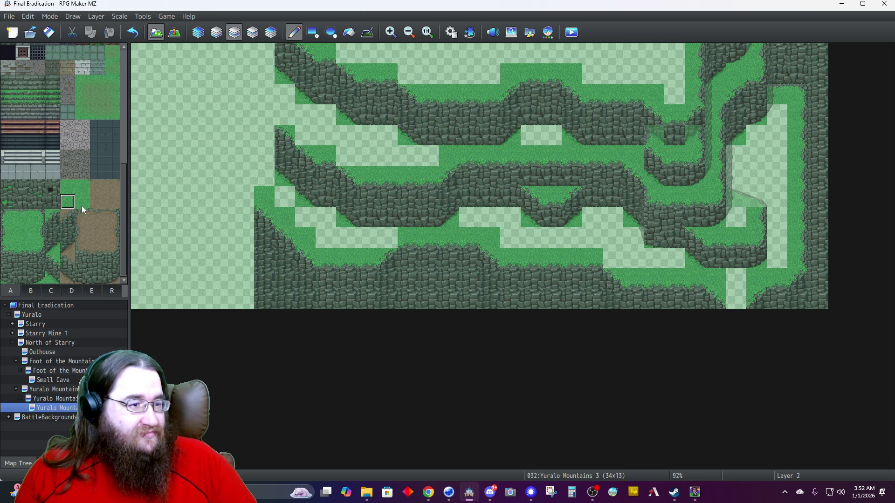
pyautogui.click(388, 238)
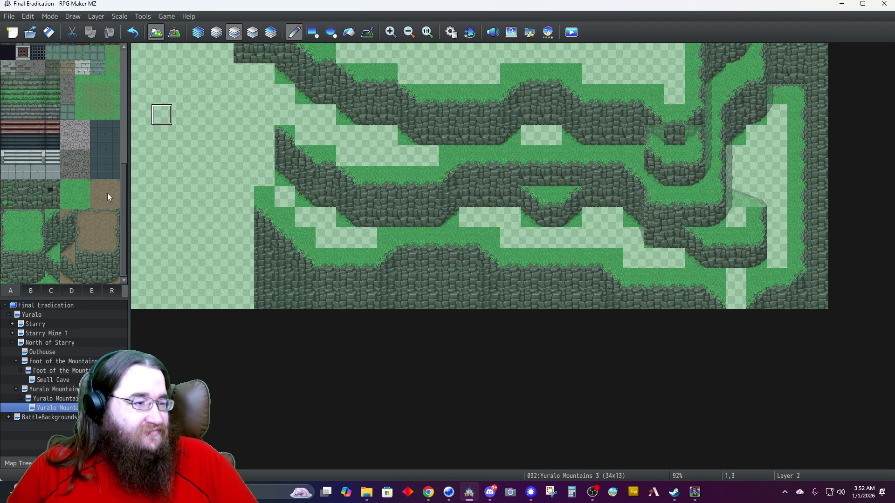
# Place the dark rock tile from tileset D at map tile 7,1 on Layer 3.
pyautogui.click(252, 32)
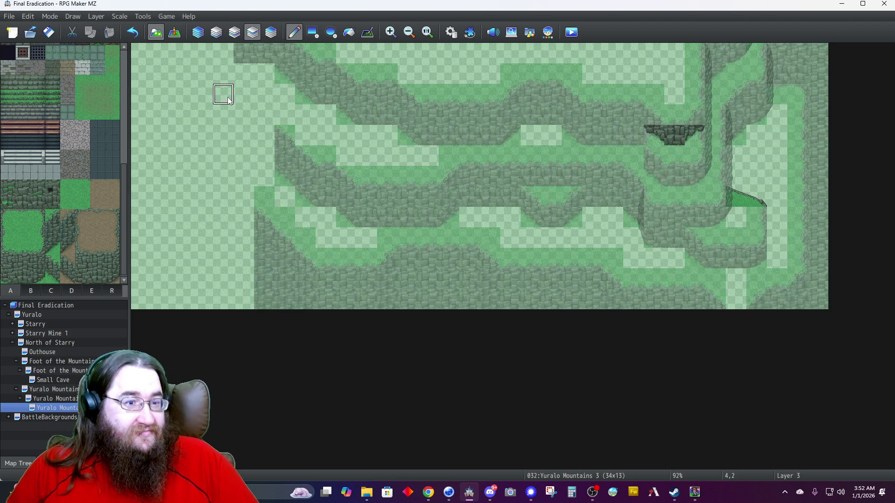
pyautogui.click(74, 292)
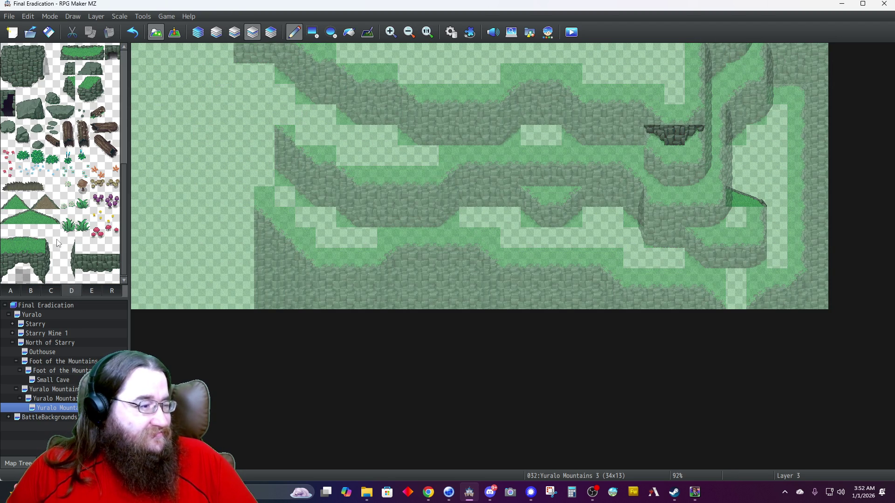
pyautogui.click(8, 83)
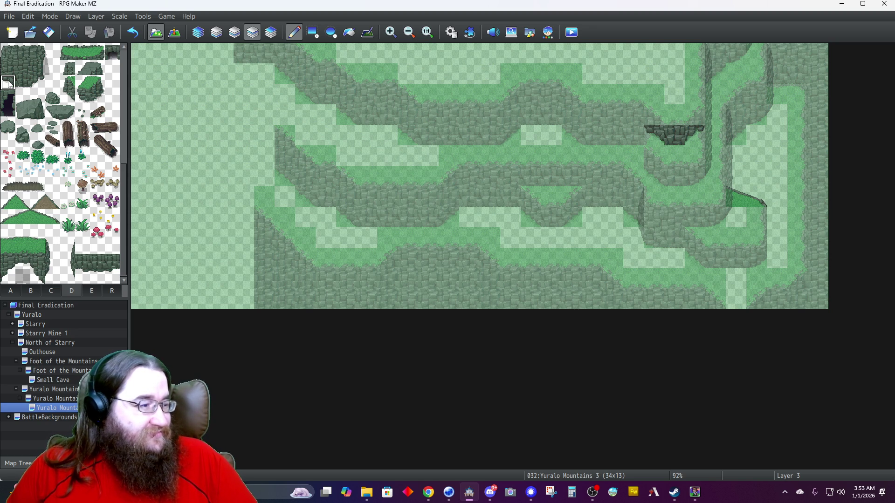
pyautogui.click(288, 79)
pyautogui.click(234, 32)
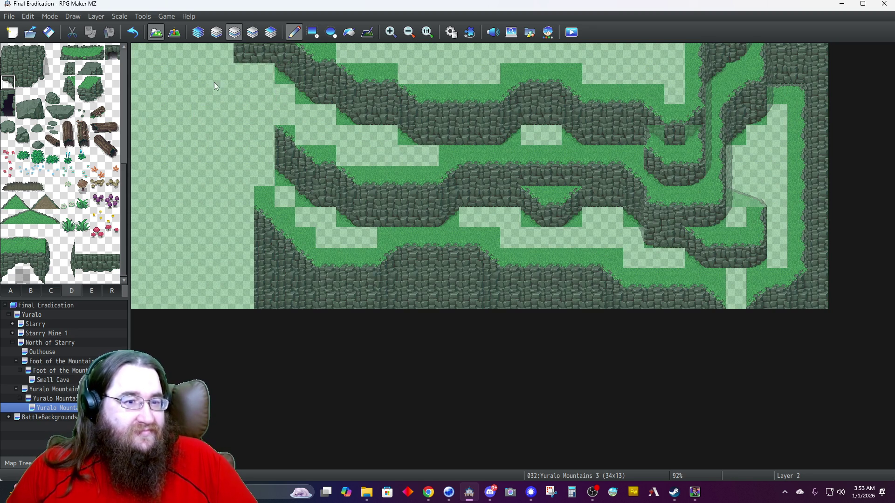
# Paint grass over tiles 7,2–7,3, 8,4 and 9,5 at the middle ledge's west end.
pyautogui.click(12, 291)
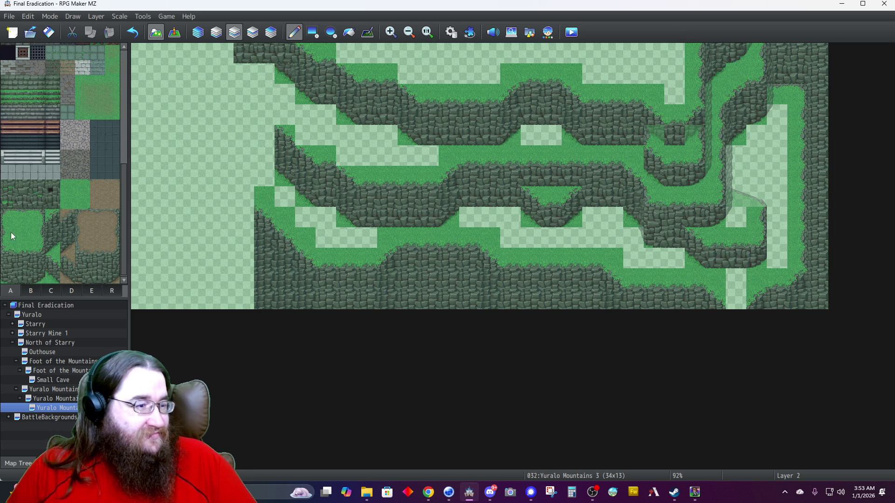
pyautogui.moveTo(285, 97); pyautogui.dragTo(285, 112)
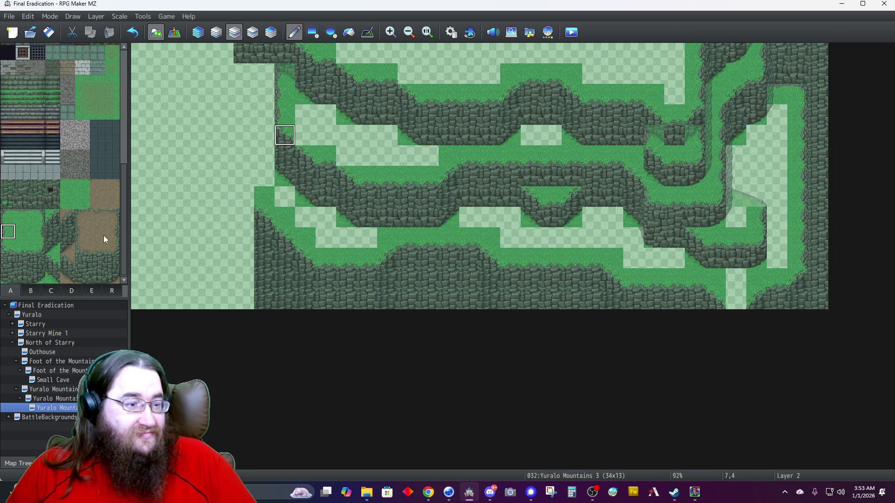
pyautogui.click(67, 201)
pyautogui.click(304, 139)
pyautogui.click(346, 157)
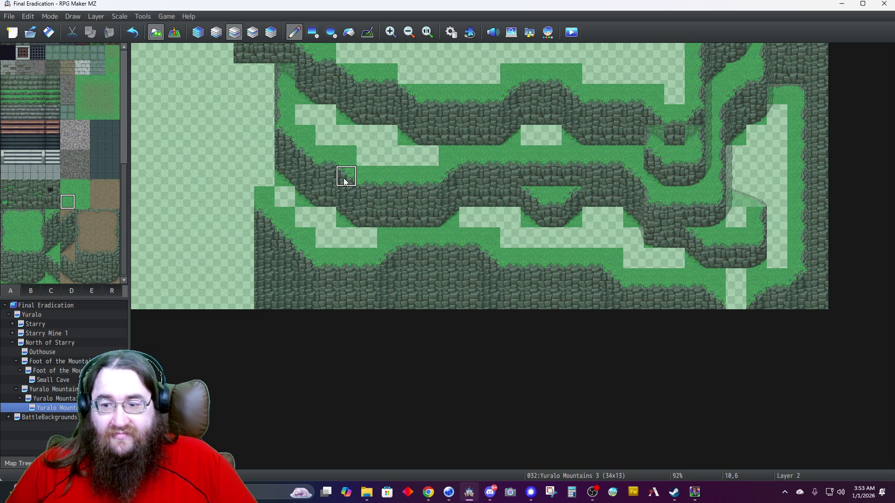
# In Automatic mode, cover the top-left cliff strip with grass and stamp a cliff column at column 5.
pyautogui.click(197, 35)
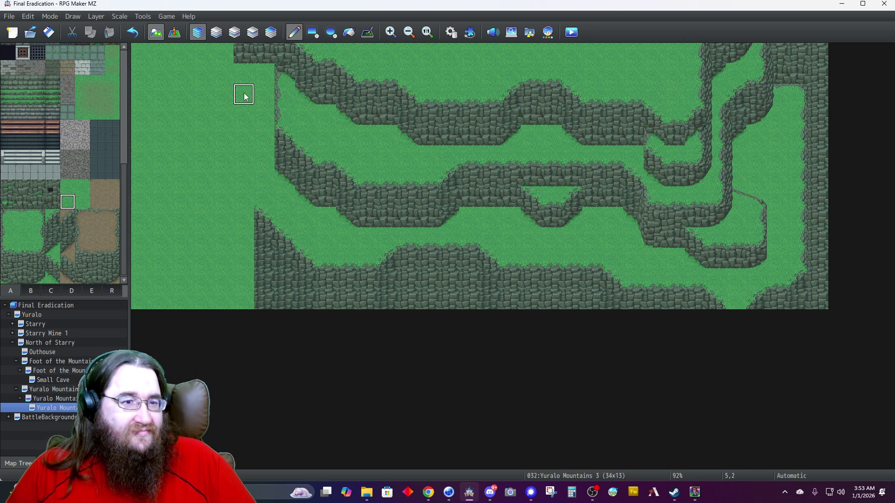
pyautogui.moveTo(264, 55); pyautogui.dragTo(245, 53)
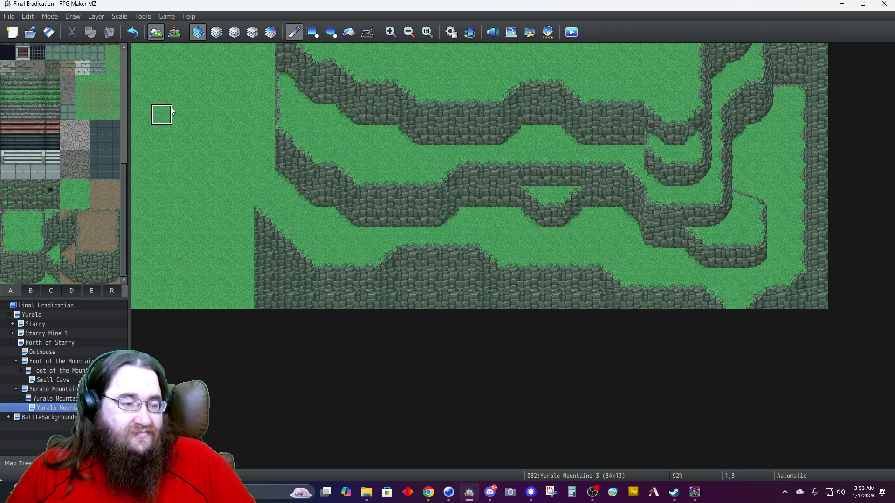
pyautogui.moveTo(404, 253); pyautogui.dragTo(411, 296)
pyautogui.click(240, 253)
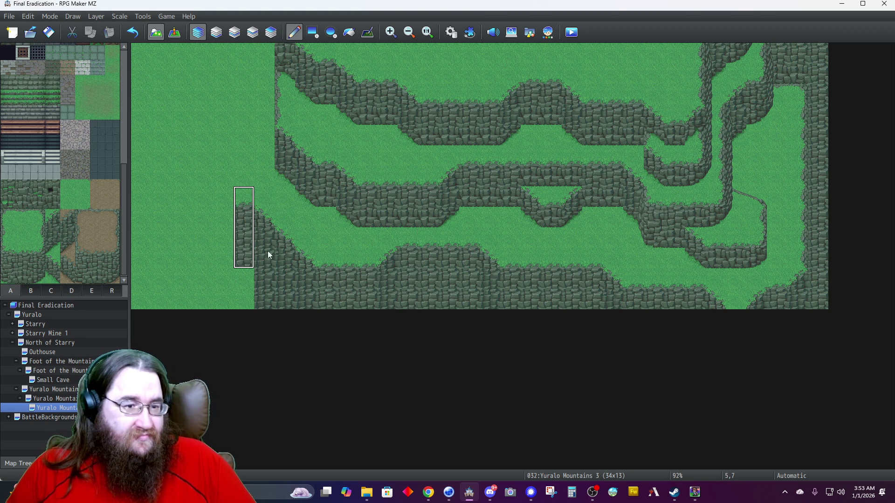
# Extend the bottom cliff west to column 3, filling rows 11 and 12.
pyautogui.rightClick(285, 218)
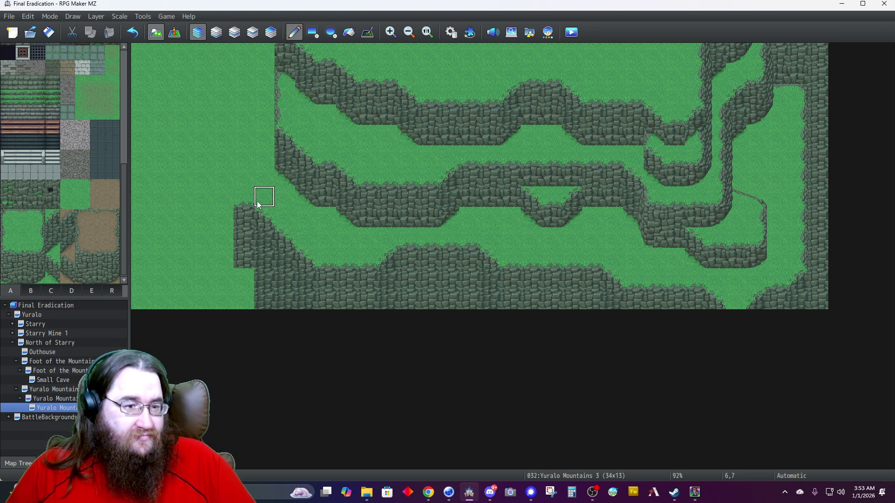
pyautogui.moveTo(243, 198); pyautogui.dragTo(236, 259)
pyautogui.click(229, 262)
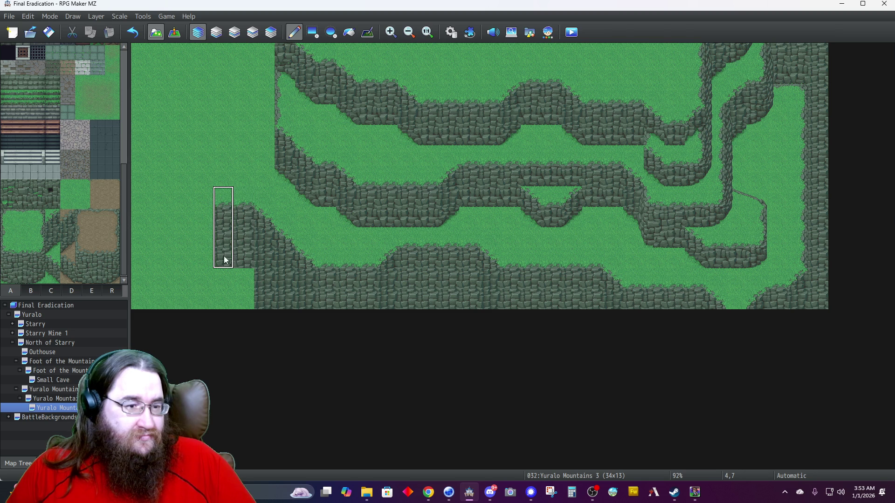
pyautogui.click(209, 260)
pyautogui.rightClick(241, 261)
pyautogui.click(244, 278)
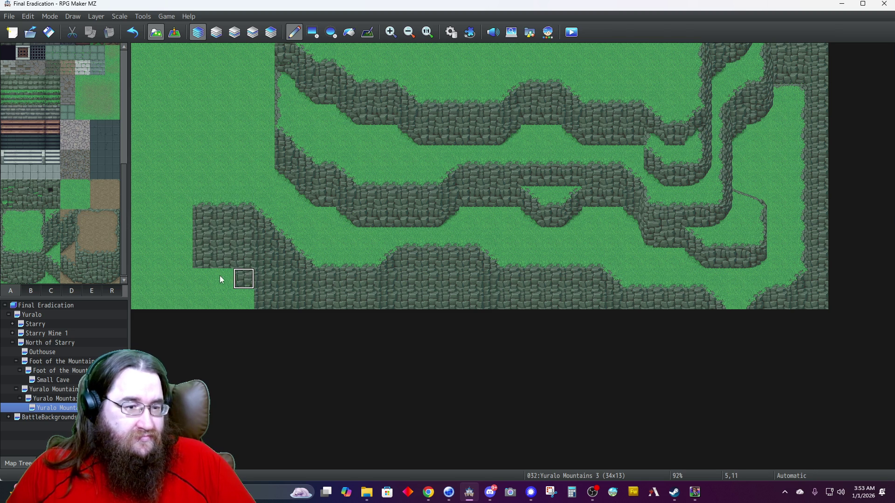
pyautogui.moveTo(224, 280); pyautogui.dragTo(203, 280)
pyautogui.click(235, 302)
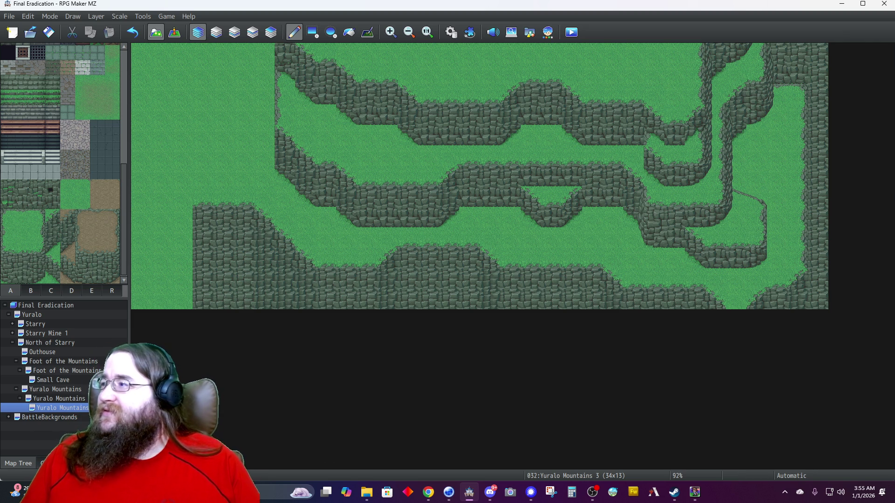
pyautogui.hotkey('alt', 'Tab')
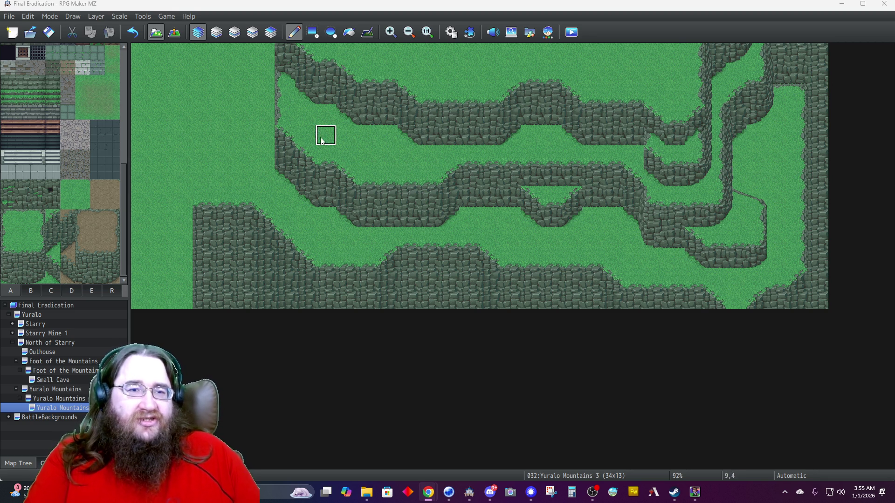
pyautogui.click(451, 31)
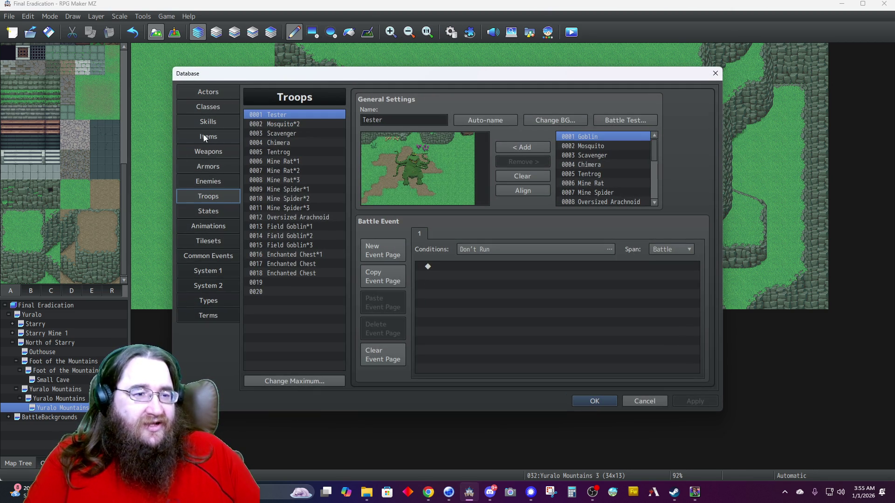
# Open the Select an Icon dialog for the Adrenaline item in the Database Items tab.
pyautogui.click(205, 136)
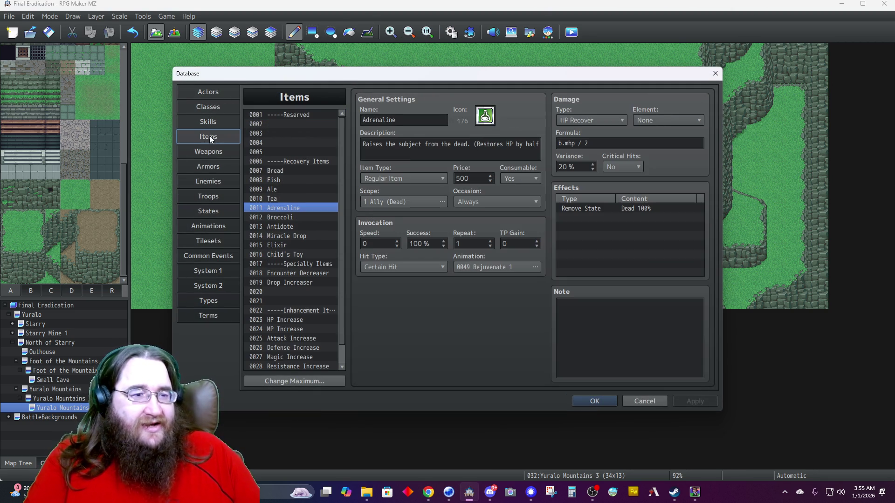
pyautogui.doubleClick(485, 116)
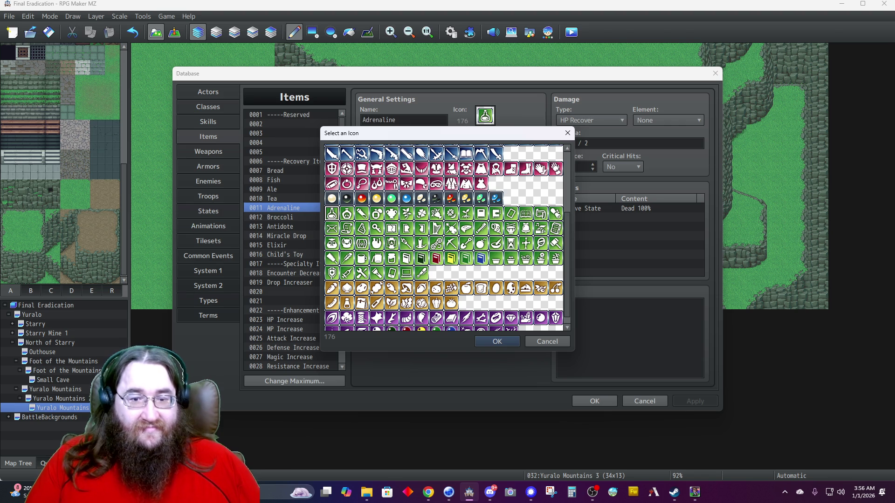
pyautogui.scroll(3, 464, 205)
# Preview icon 272 in the icon grid, then cancel so Adrenaline keeps icon 176.
pyautogui.scroll(1, 464, 206)
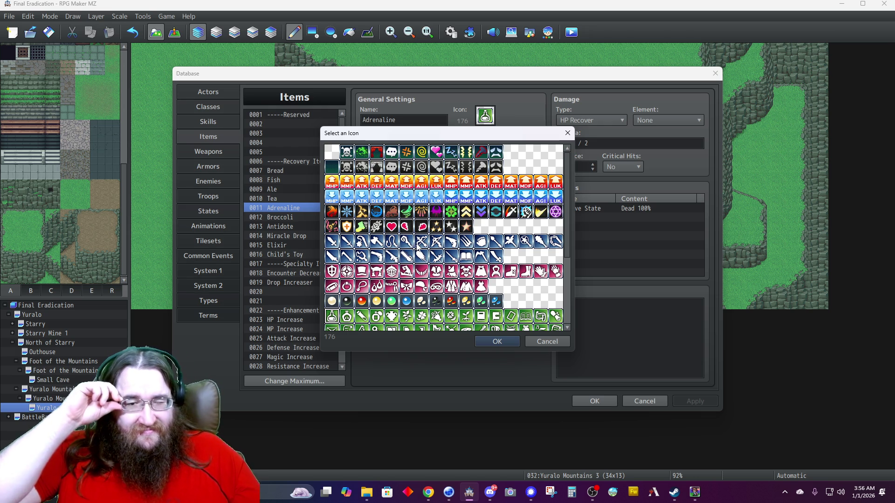
pyautogui.scroll(-3, 417, 247)
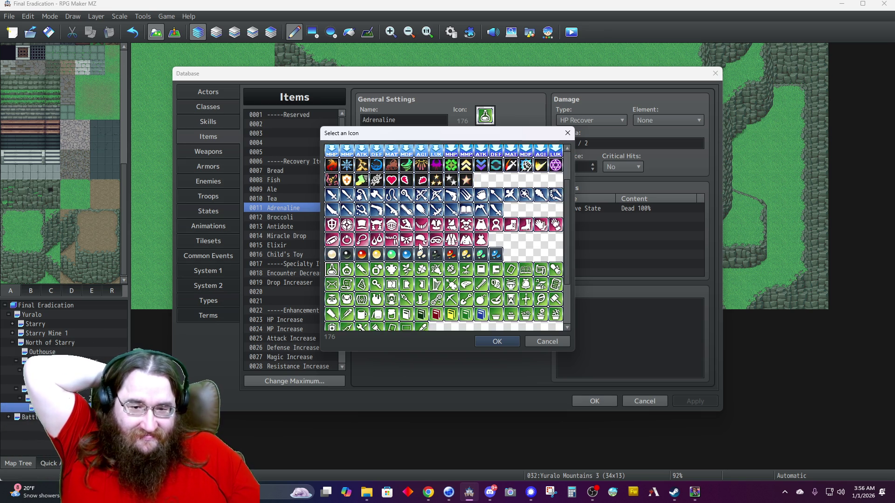
pyautogui.scroll(-2, 420, 247)
pyautogui.scroll(-1, 421, 247)
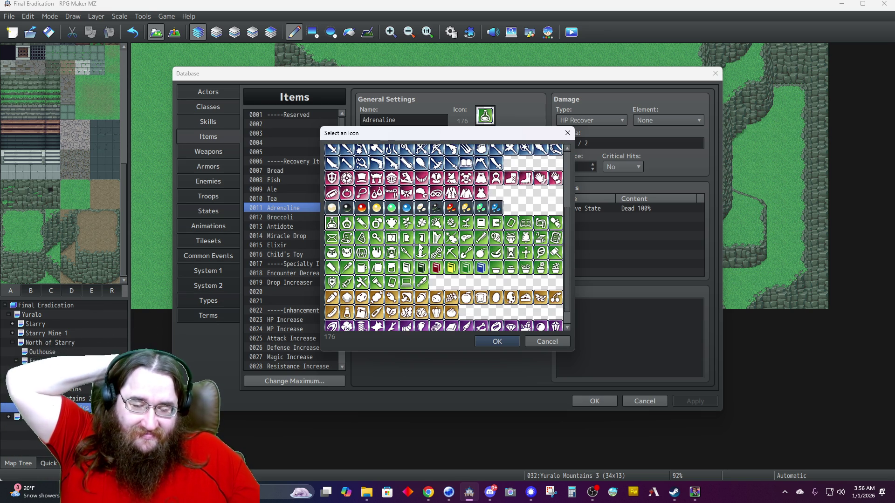
pyautogui.scroll(-1, 420, 248)
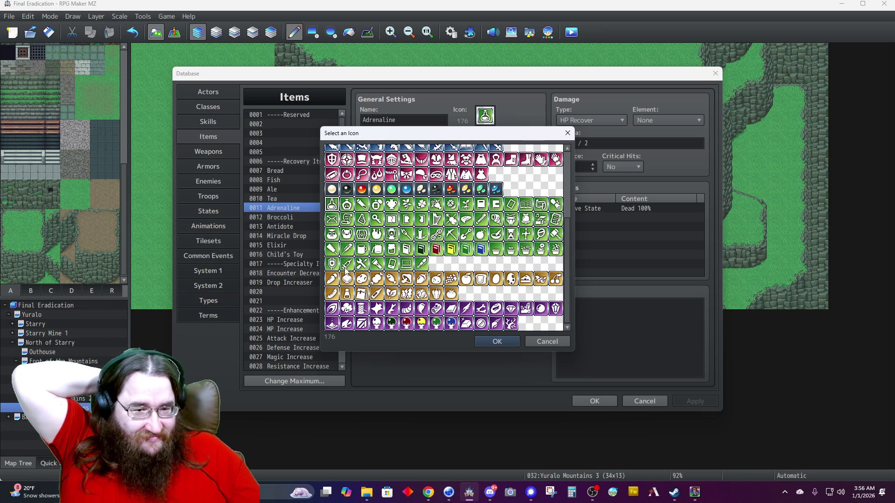
pyautogui.click(333, 297)
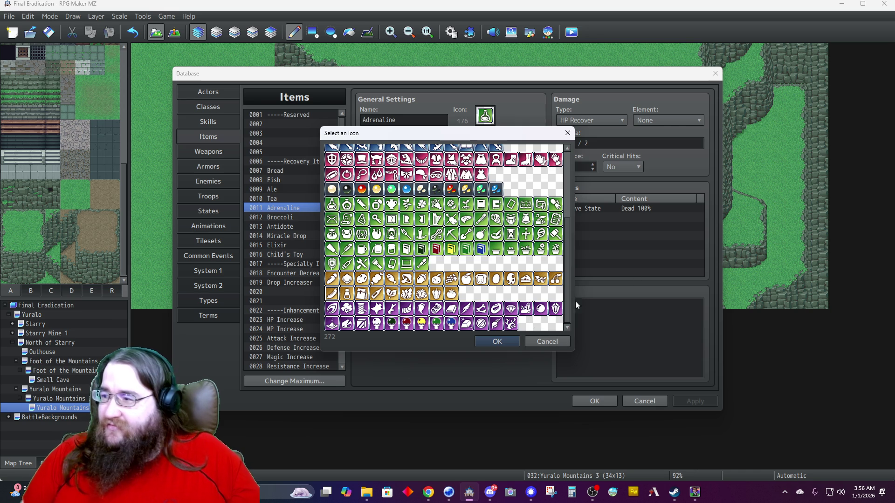
pyautogui.hotkey('alt', 'Tab')
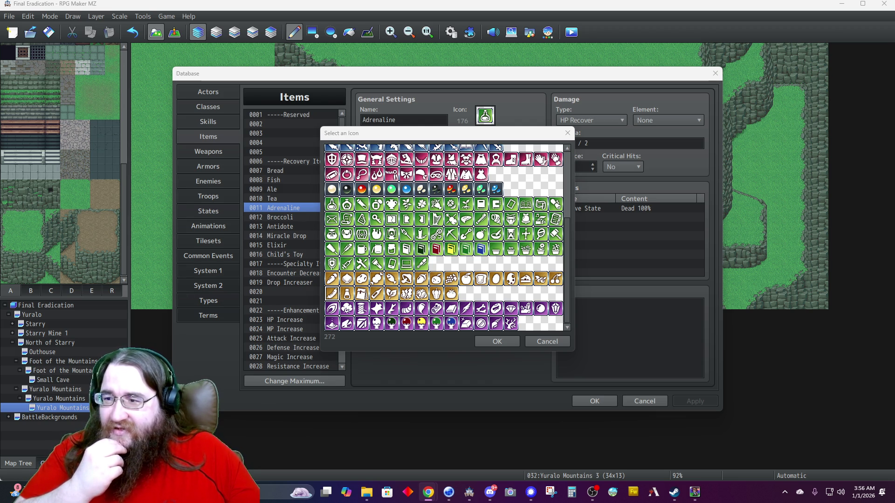
pyautogui.click(544, 342)
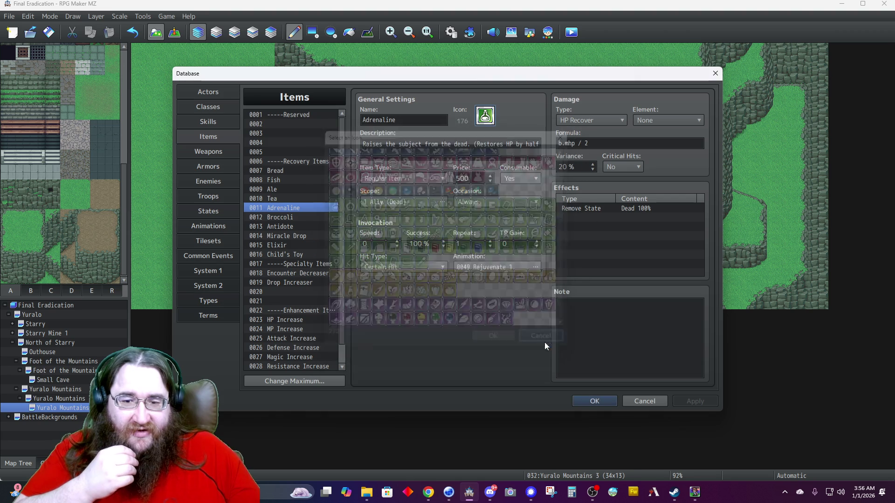
# Close the database and switch to Komodo Plaza's 350 RPG Maker MZ tilesets in Chrome.
pyautogui.click(584, 402)
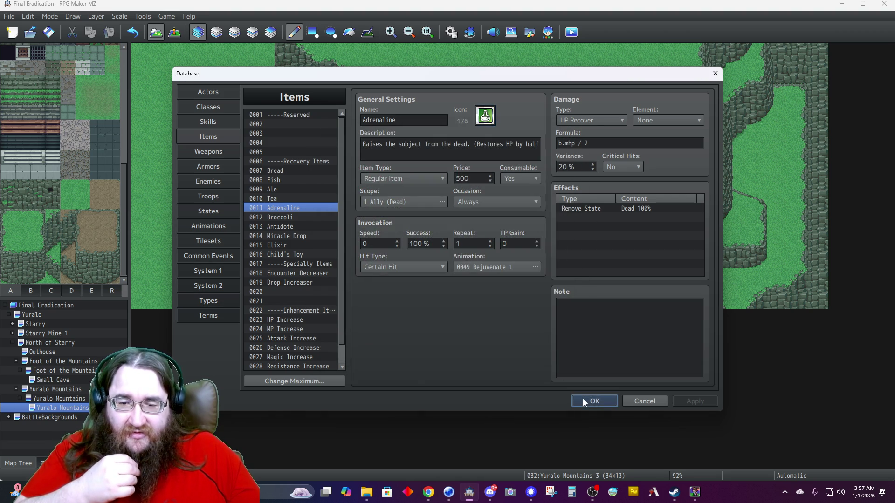
pyautogui.hotkey('alt', 'Tab')
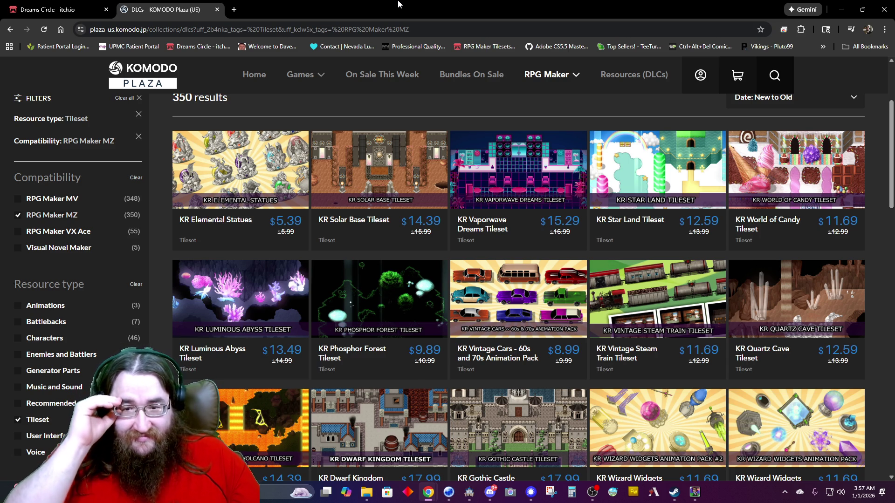
# View the KR Vintage Cars top-down car sprite sheet, then return to the tileset results.
pyautogui.click(488, 272)
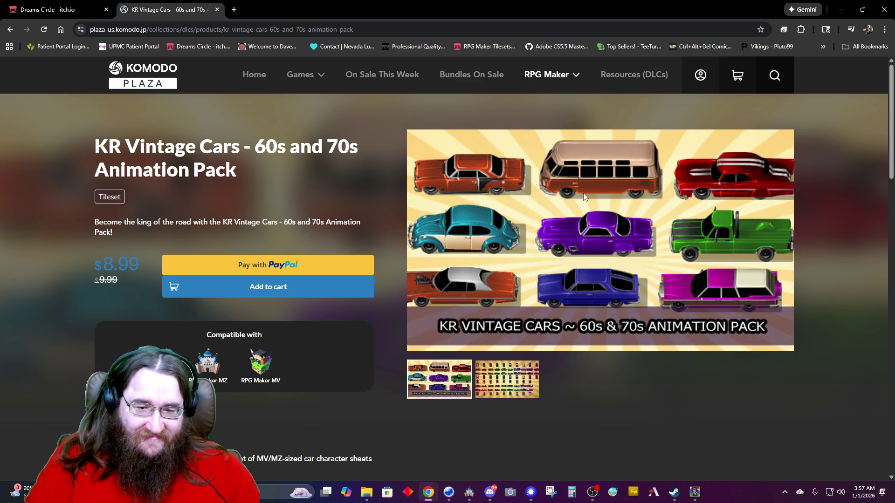
pyautogui.click(511, 377)
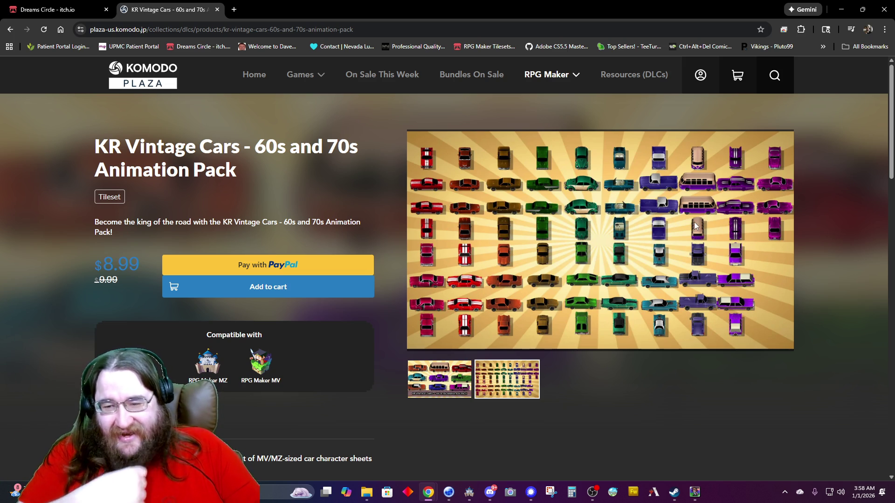
pyautogui.hotkey('alt', 'Left')
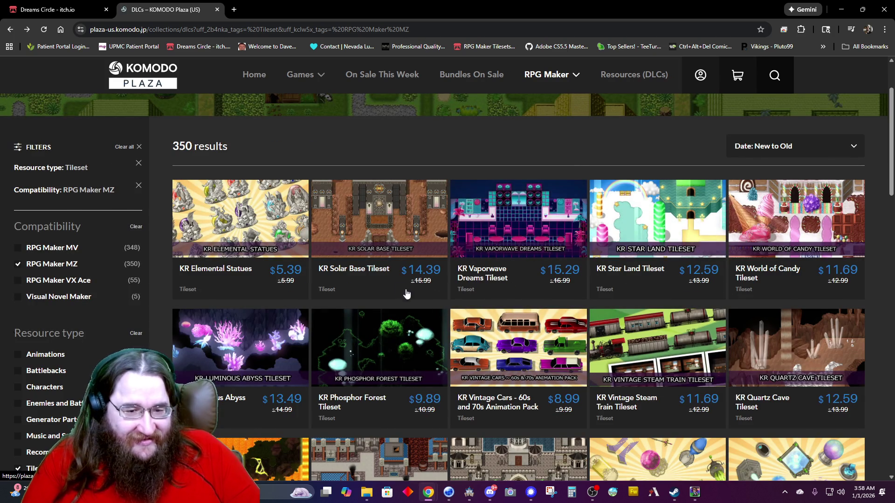
pyautogui.scroll(-2, 399, 285)
pyautogui.scroll(-3, 365, 298)
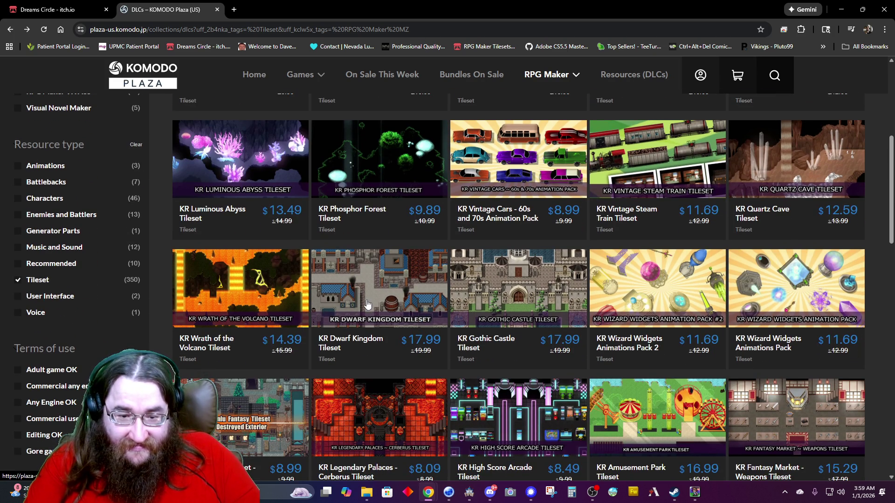
pyautogui.scroll(-2, 366, 296)
pyautogui.click(365, 323)
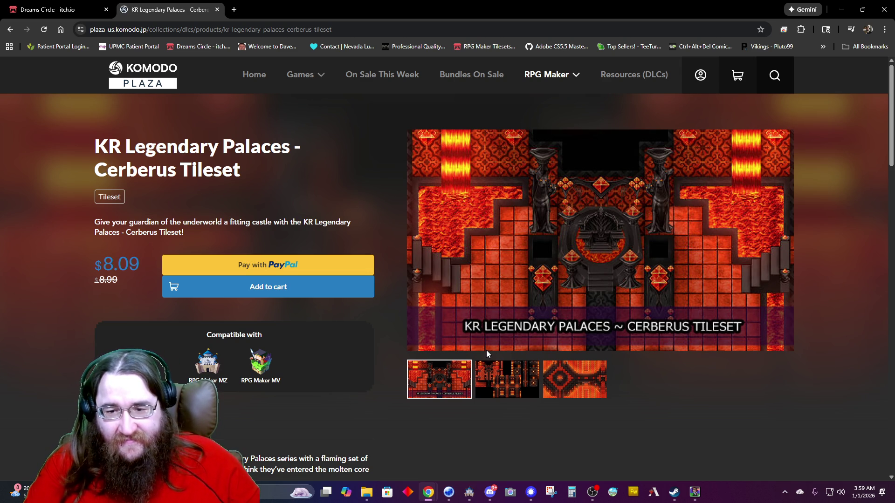
pyautogui.click(506, 379)
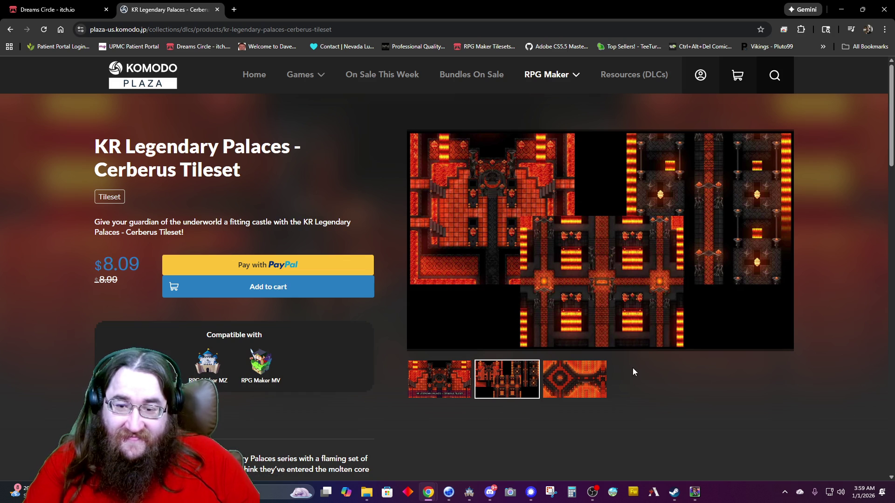
pyautogui.click(581, 388)
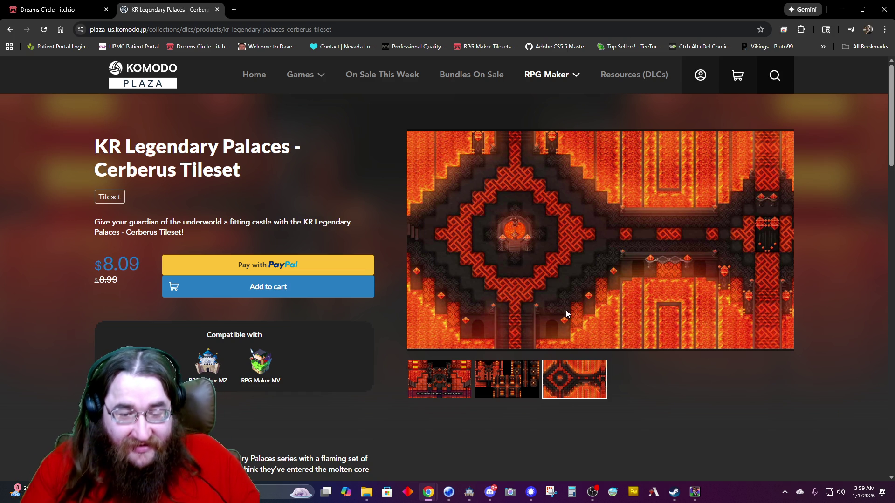
pyautogui.hotkey('alt', 'Left')
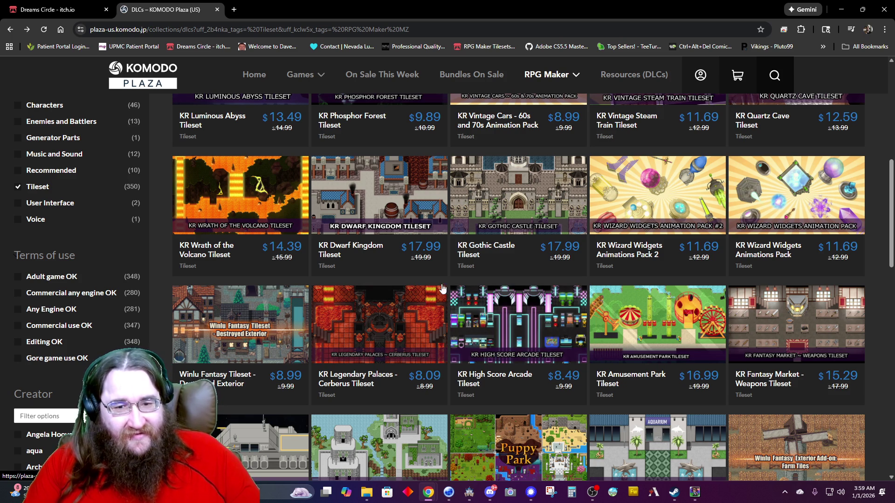
pyautogui.click(483, 212)
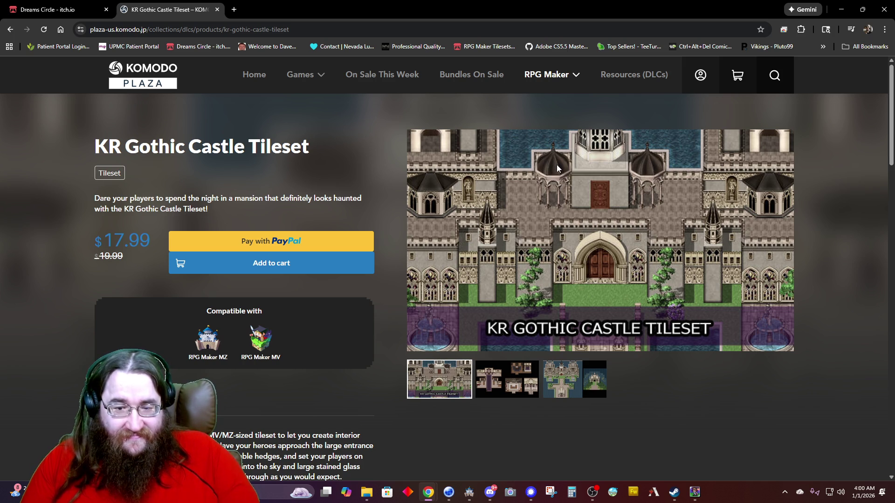
# Show the KR Gothic Castle Tileset's second preview, the interior room maps.
pyautogui.click(510, 382)
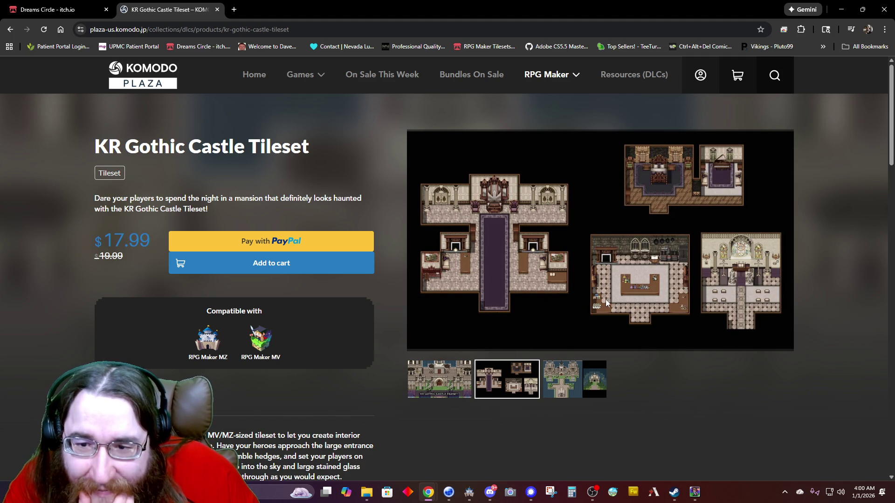
# Scroll over the Gothic Castle interior room preview and zoom the browser in.
pyautogui.keyDown('ctrl'); pyautogui.scroll(4, 602, 295); pyautogui.keyUp('ctrl')
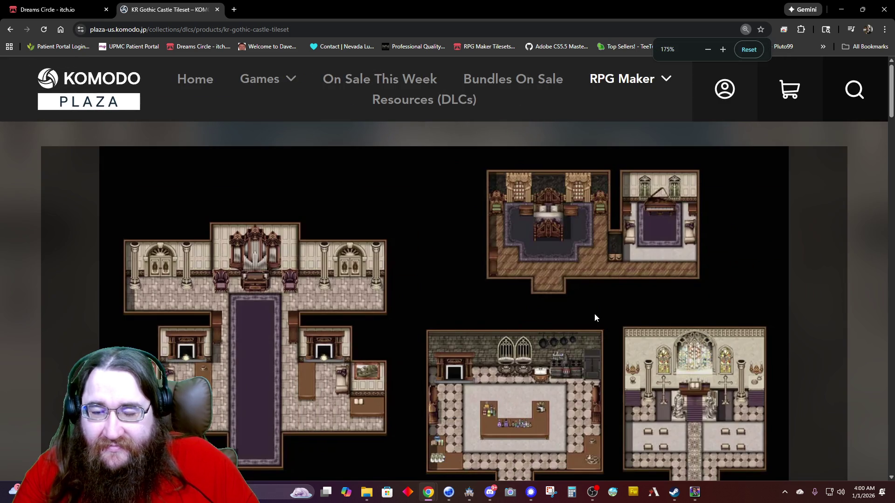
pyautogui.keyDown('ctrl'); pyautogui.scroll(-2, 600, 317); pyautogui.keyUp('ctrl')
pyautogui.keyDown('ctrl'); pyautogui.scroll(2, 678, 241); pyautogui.keyUp('ctrl')
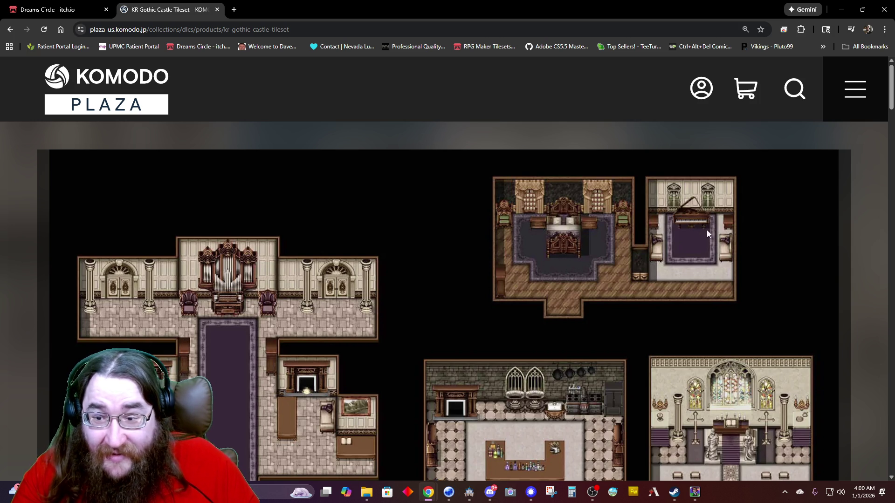
pyautogui.scroll(-4, 603, 282)
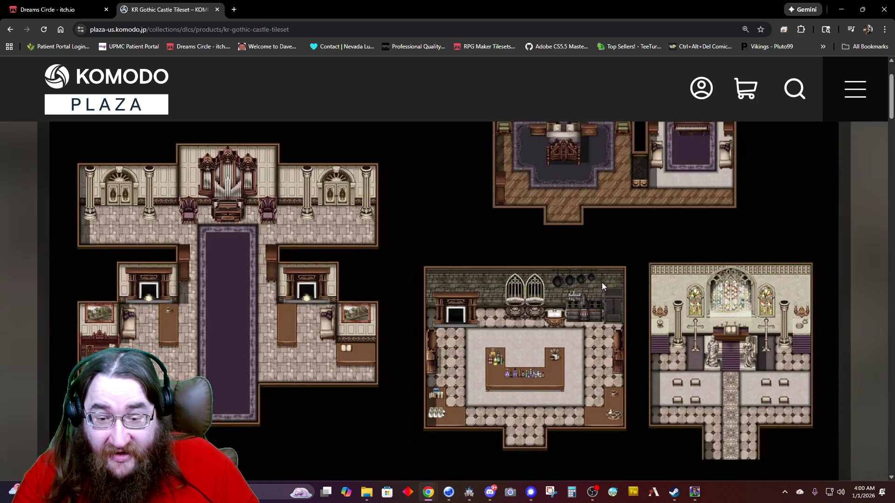
pyautogui.scroll(3, 577, 286)
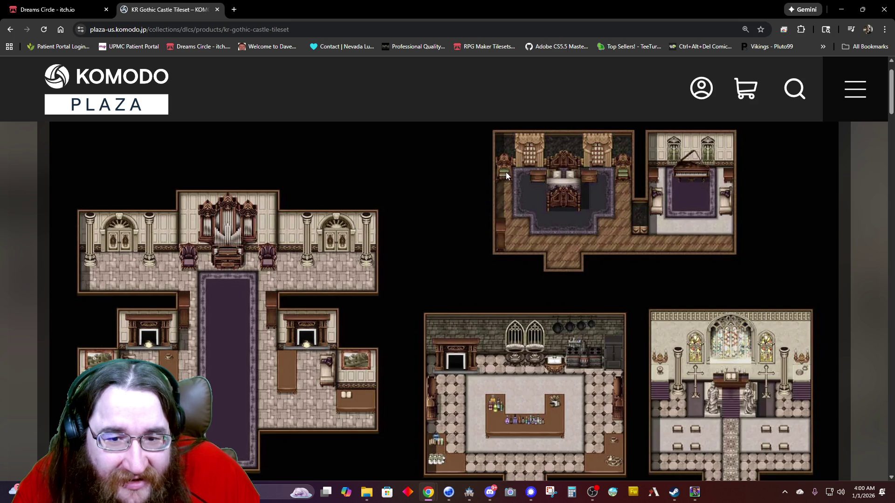
pyautogui.hotkey('ctrl', '+')
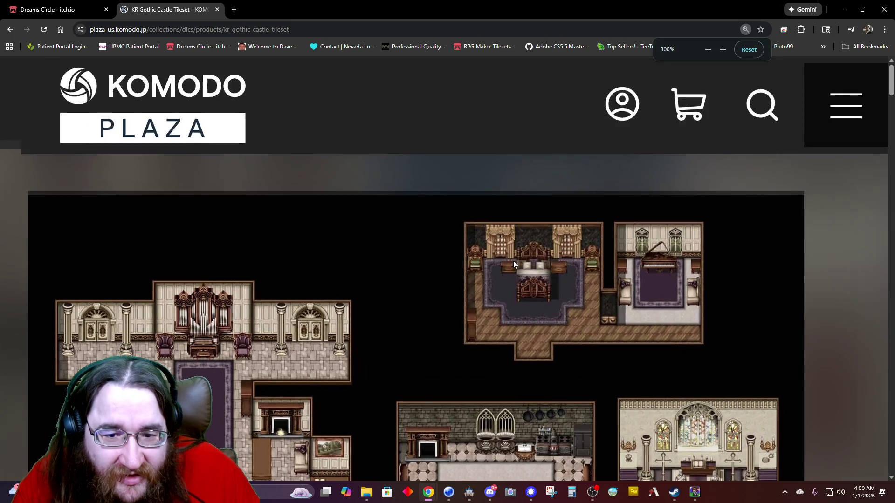
# Zoom to 500%, back to 300%, and inspect the bedroom, organ hall, kitchen and chapel.
pyautogui.hotkey('ctrl', '+')
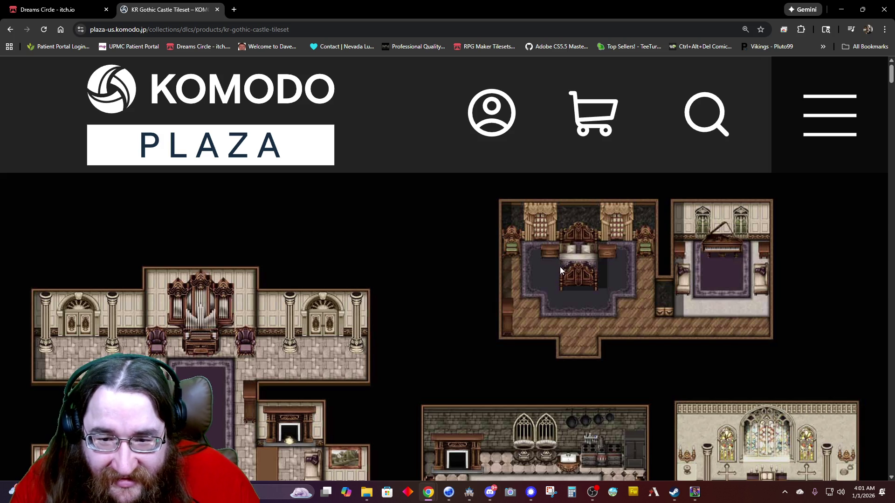
pyautogui.hotkey('ctrl', '-')
pyautogui.scroll(-2, 547, 287)
pyautogui.scroll(-3, 537, 293)
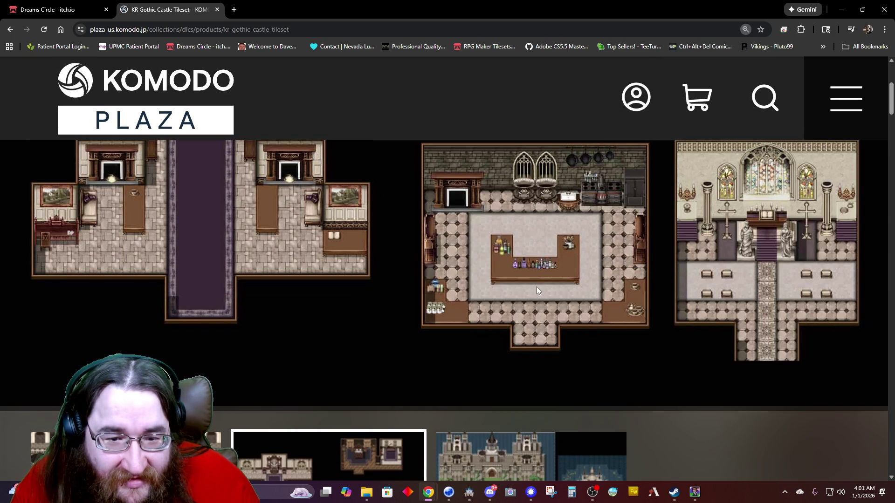
pyautogui.scroll(1, 535, 274)
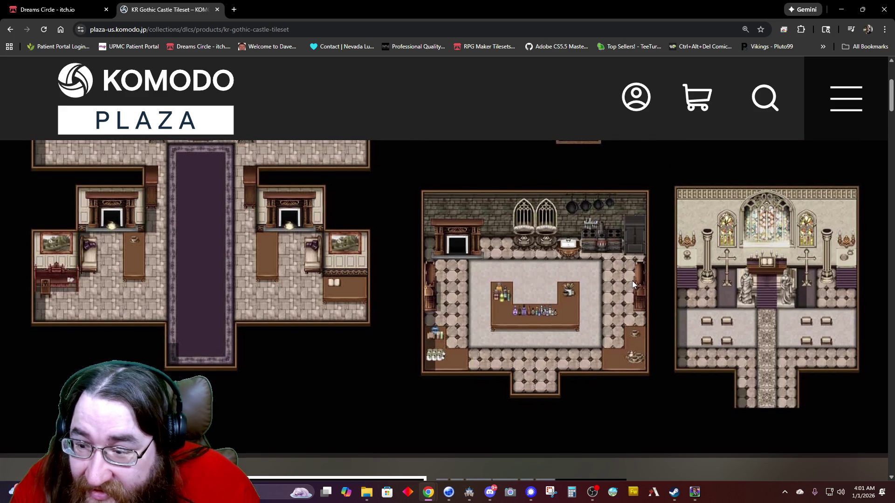
pyautogui.scroll(1, 632, 283)
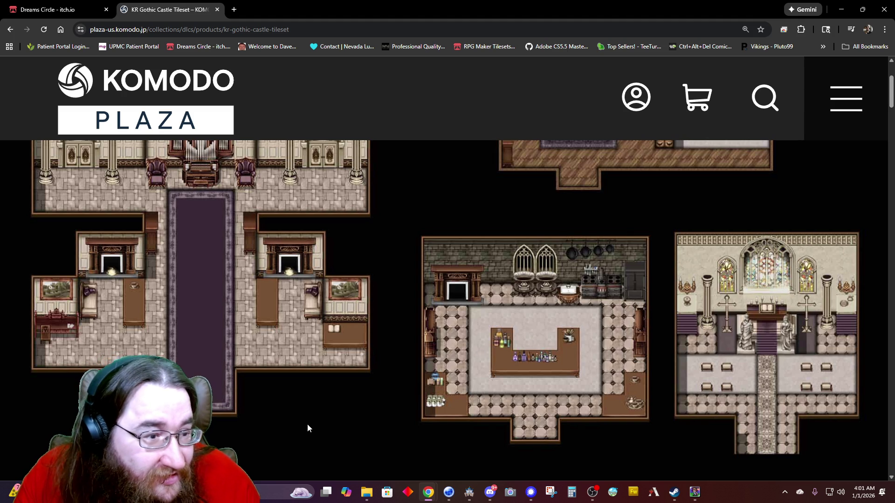
pyautogui.scroll(2, 340, 427)
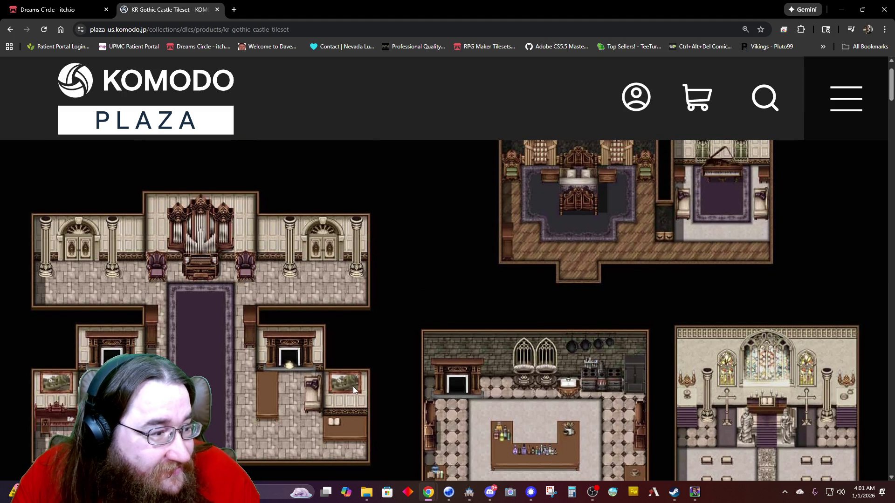
# Reset the page zoom, view the castle exterior preview, then return to the tileset listing.
pyautogui.hotkey('ctrl', '-')
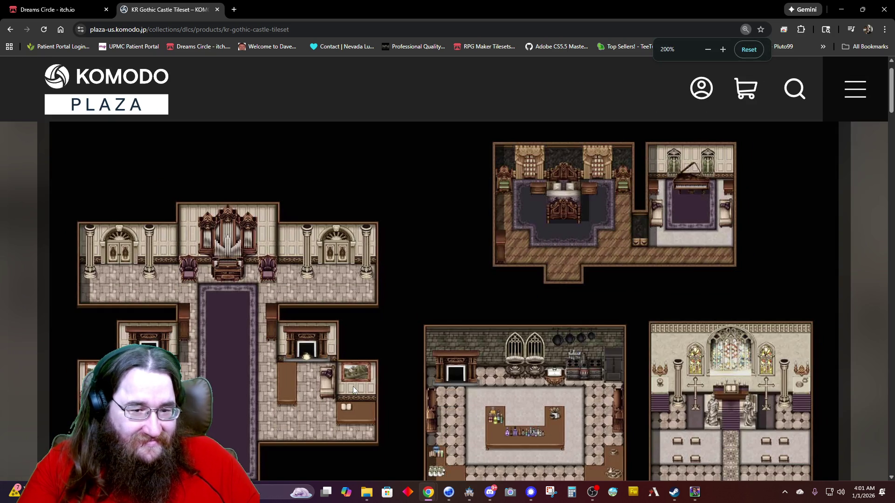
pyautogui.scroll(-1, 359, 340)
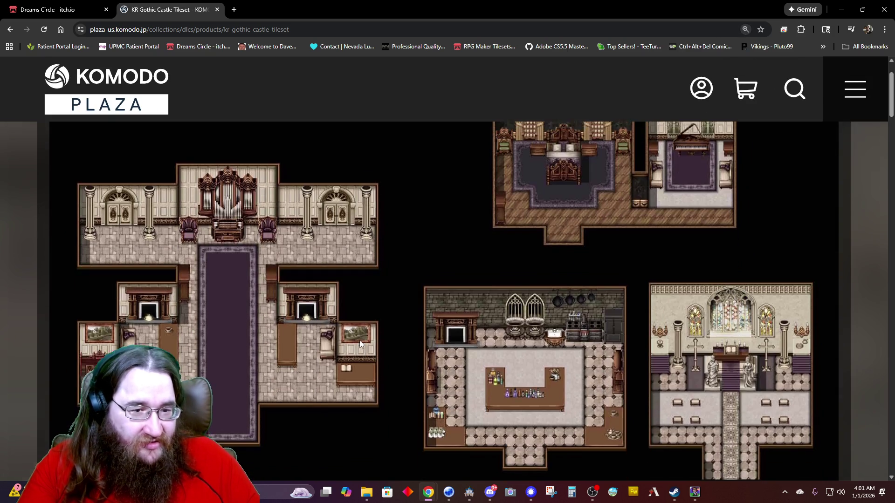
pyautogui.hotkey('ctrl', '-')
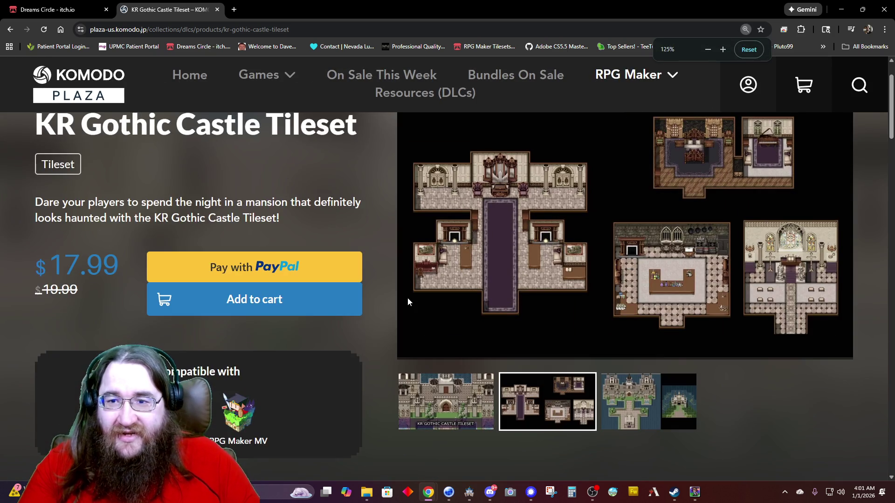
pyautogui.hotkey('ctrl', '-')
pyautogui.hotkey('ctrl', '-')
pyautogui.hotkey('ctrl', '-')
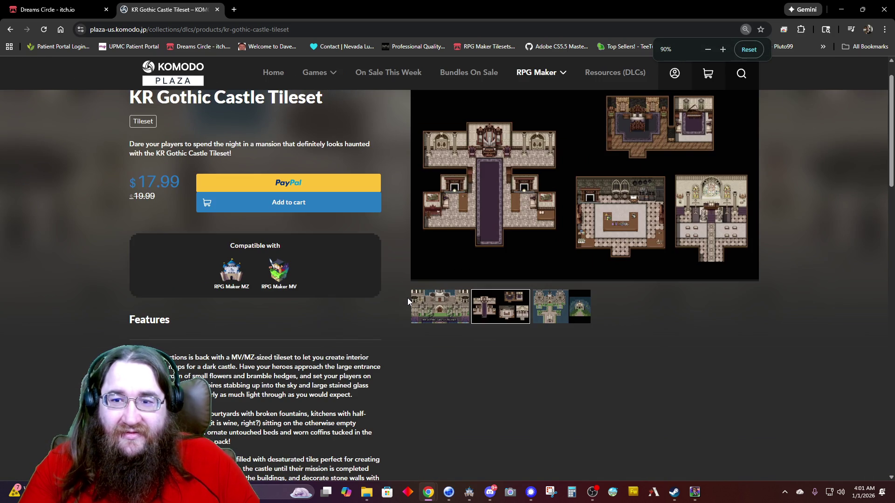
pyautogui.hotkey('ctrl', '+')
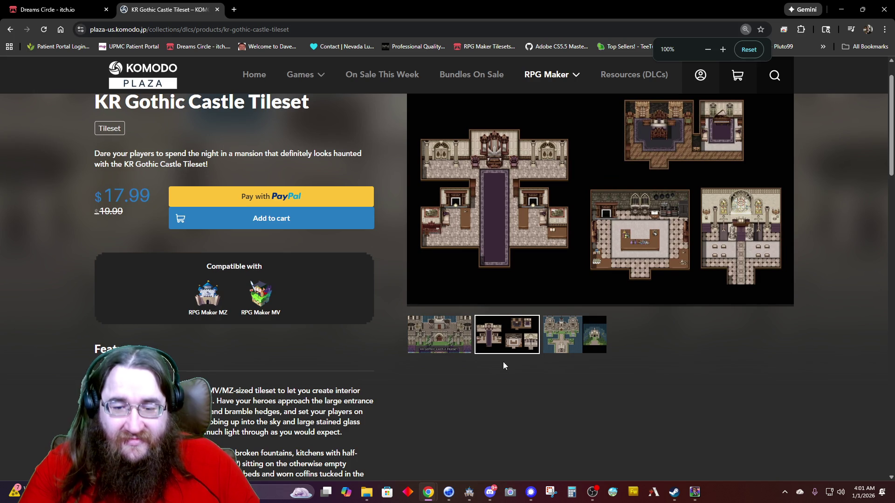
pyautogui.click(559, 346)
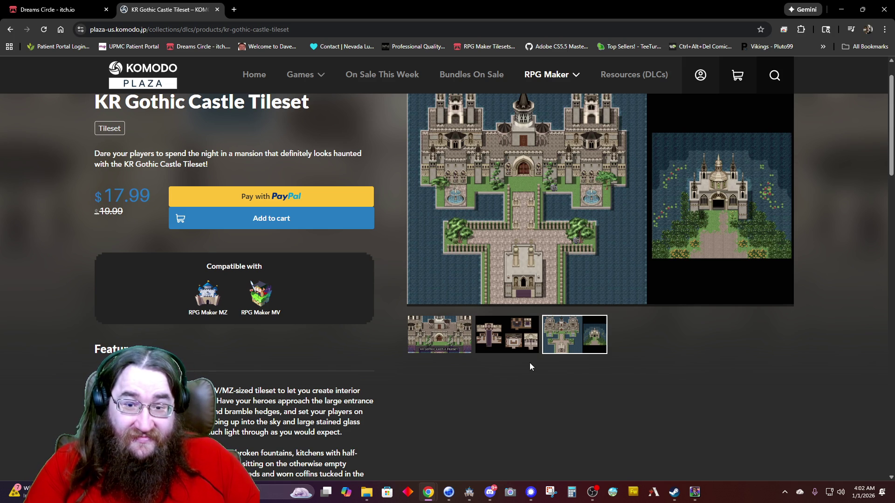
pyautogui.hotkey('alt', 'Left')
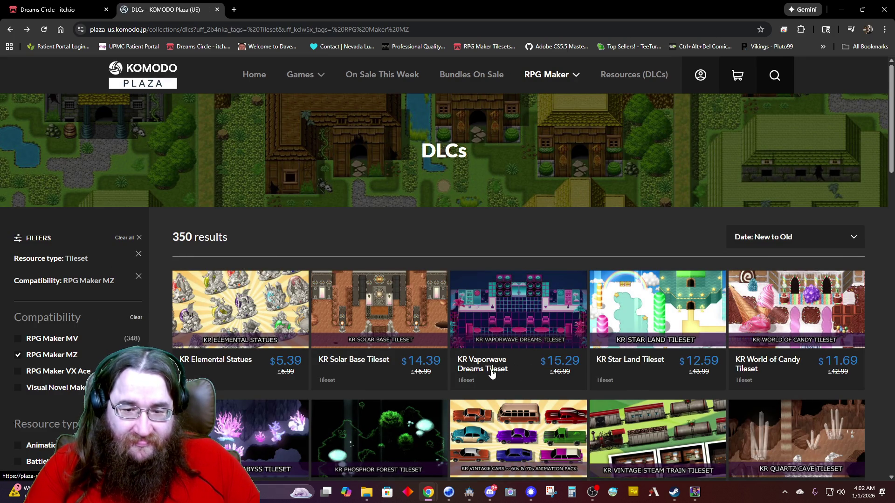
# Browse KR Fantasy Market - Weapons ($15.29) previews up to the golden weapons showcase, then go back.
pyautogui.scroll(-10, 493, 373)
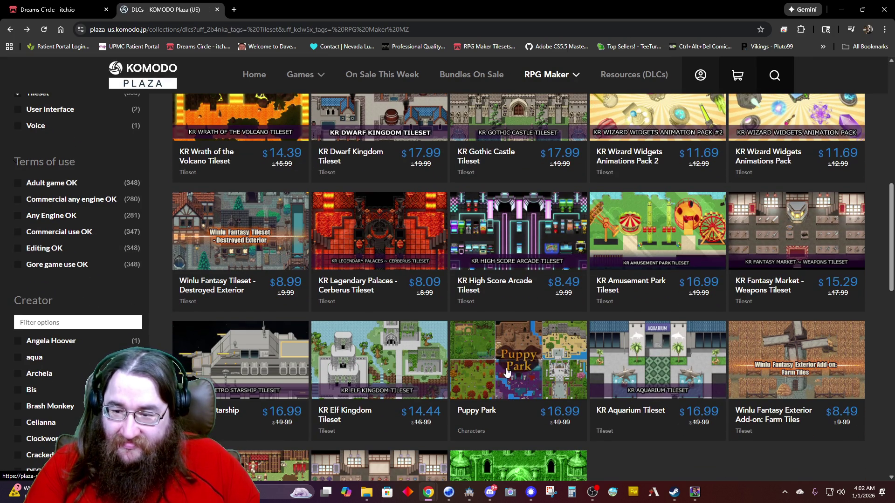
pyautogui.click(778, 234)
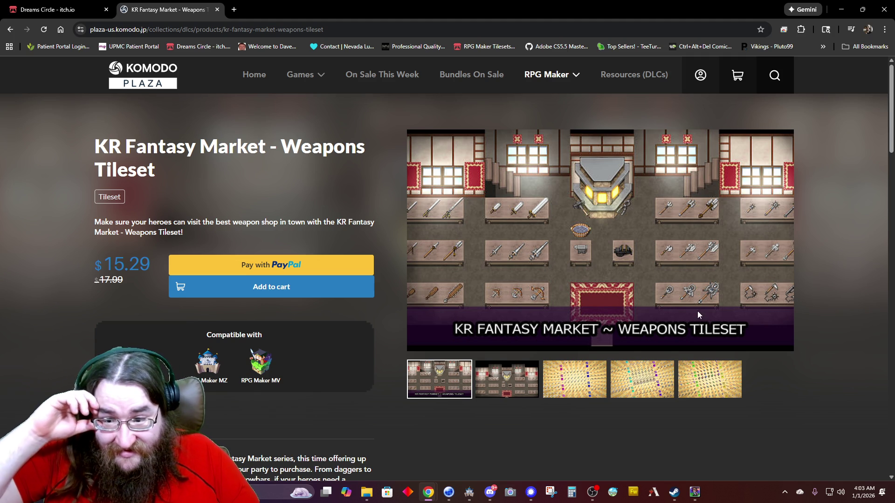
pyautogui.click(517, 389)
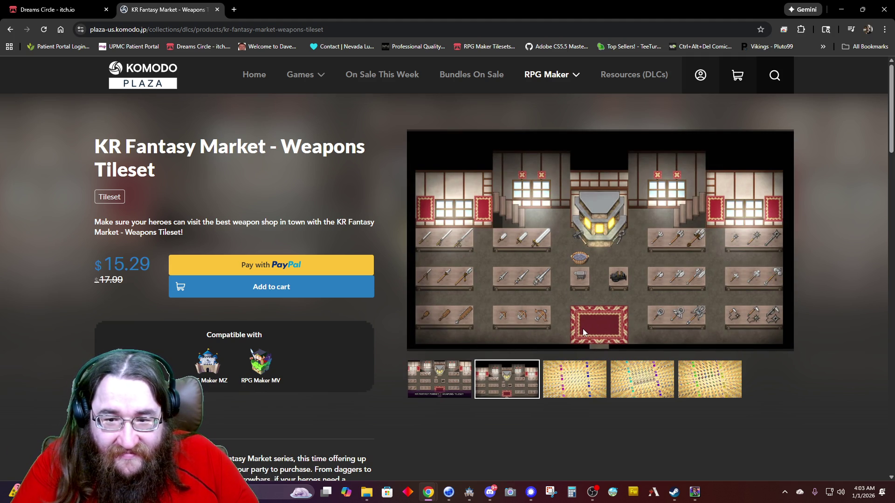
pyautogui.click(576, 375)
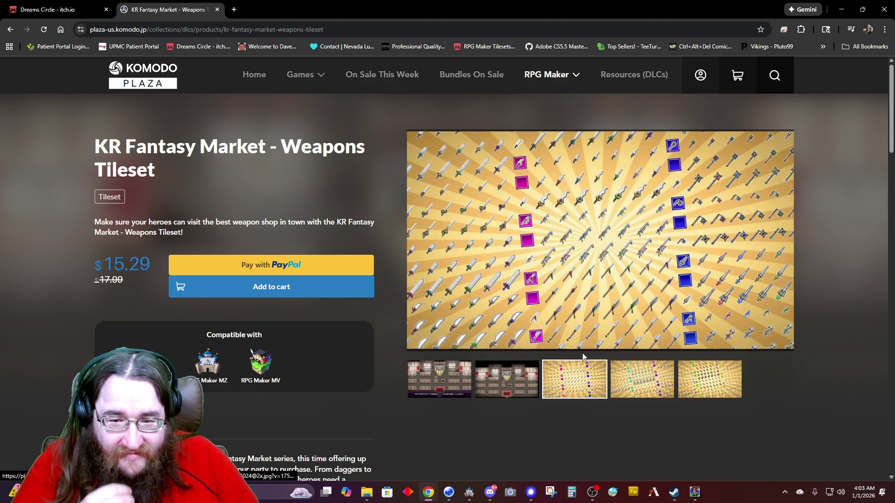
pyautogui.hotkey('alt', 'Left')
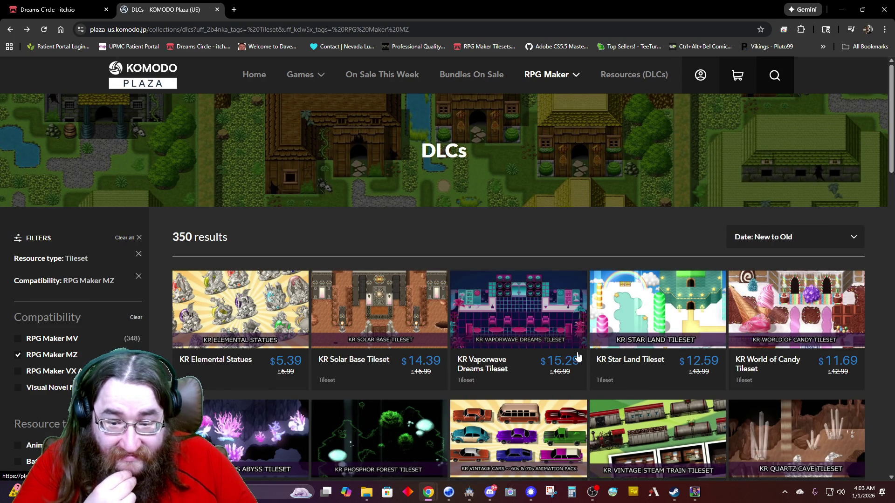
pyautogui.scroll(-8, 577, 357)
pyautogui.scroll(3, 648, 352)
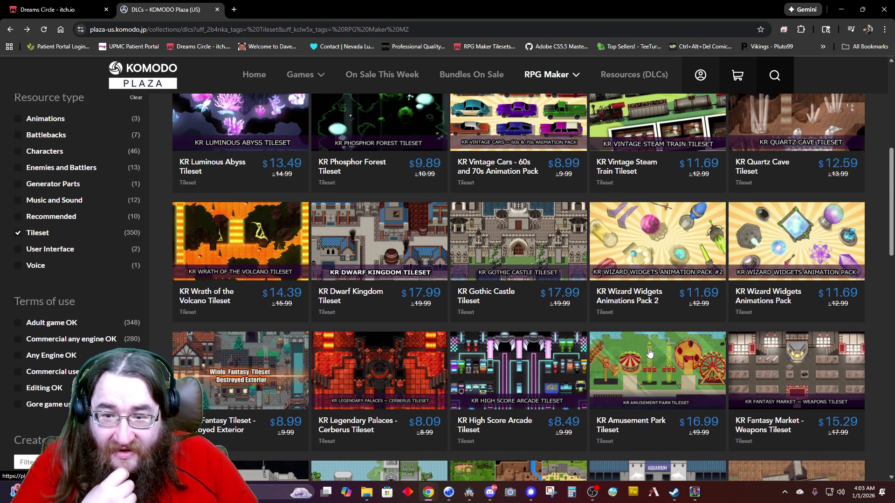
pyautogui.scroll(1, 650, 353)
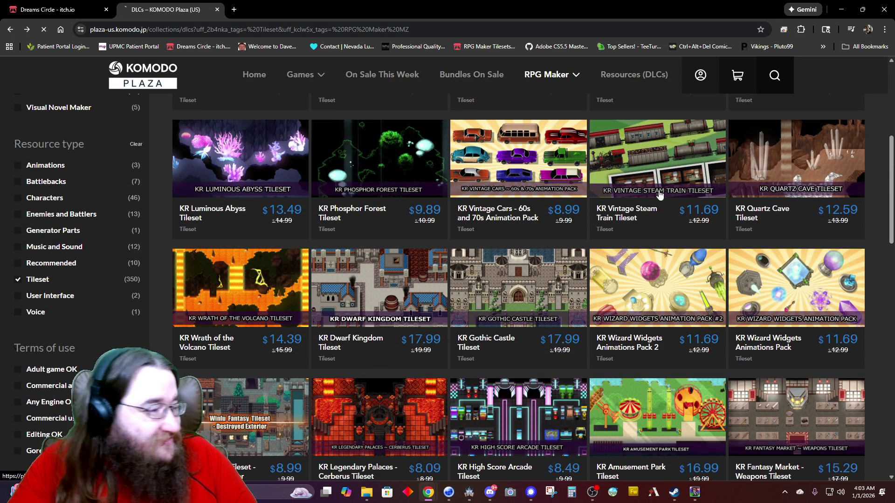
pyautogui.click(657, 186)
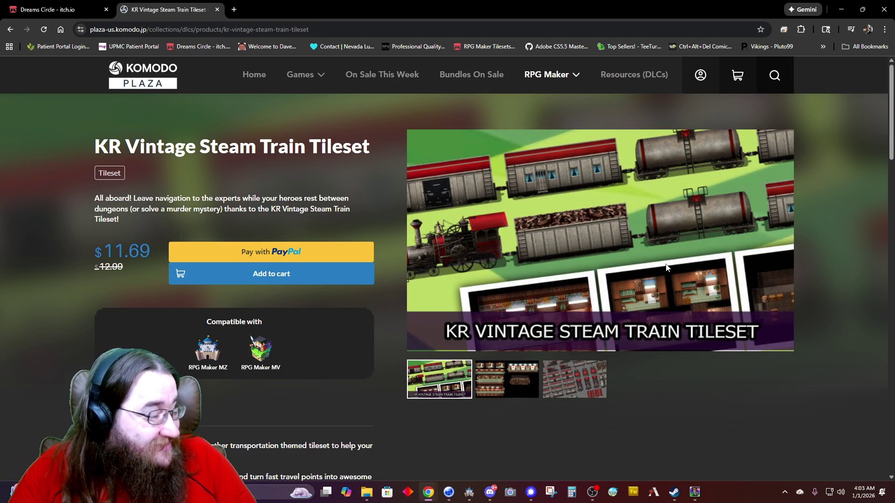
pyautogui.click(492, 375)
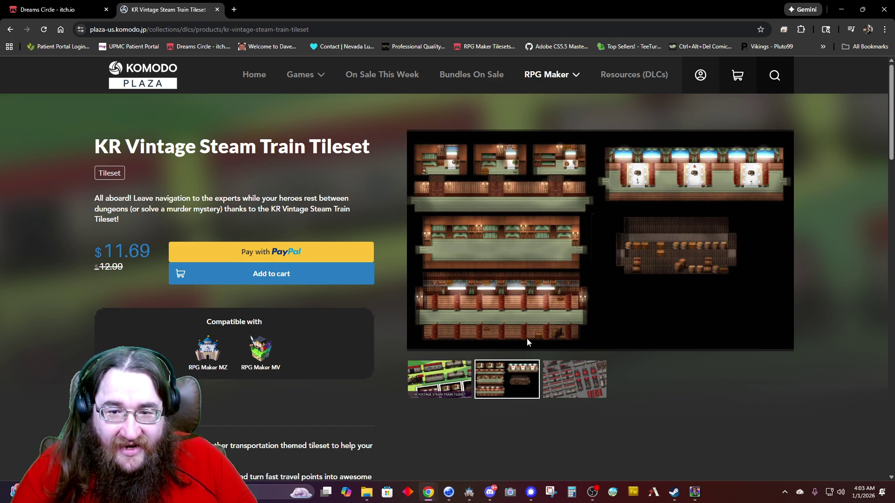
pyautogui.click(588, 389)
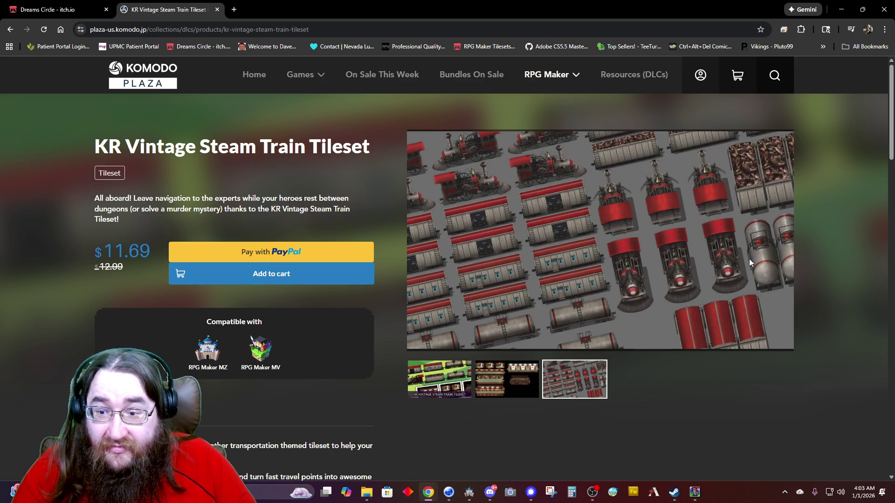
pyautogui.hotkey('alt', 'Left')
pyautogui.scroll(-1, 570, 366)
pyautogui.scroll(-5, 569, 366)
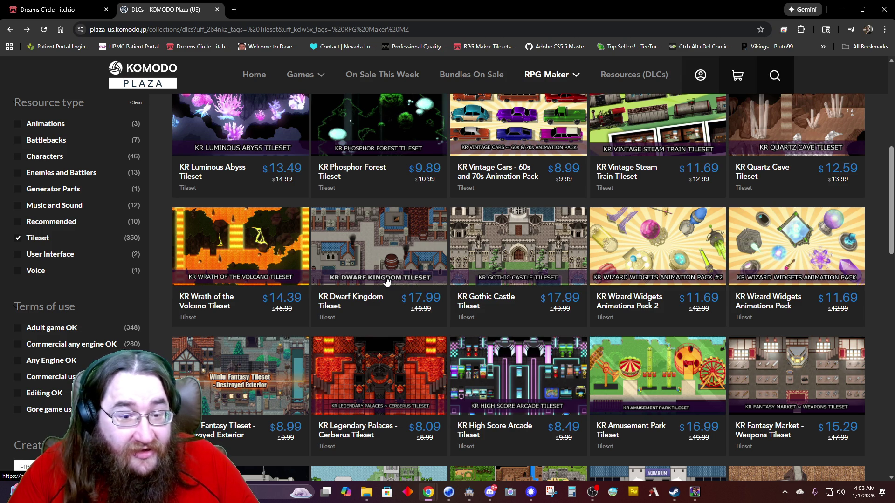
pyautogui.click(365, 263)
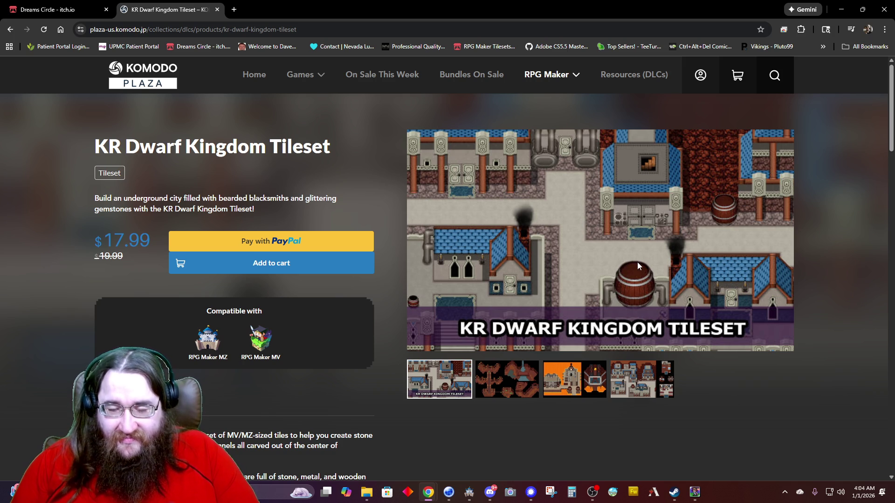
pyautogui.click(510, 382)
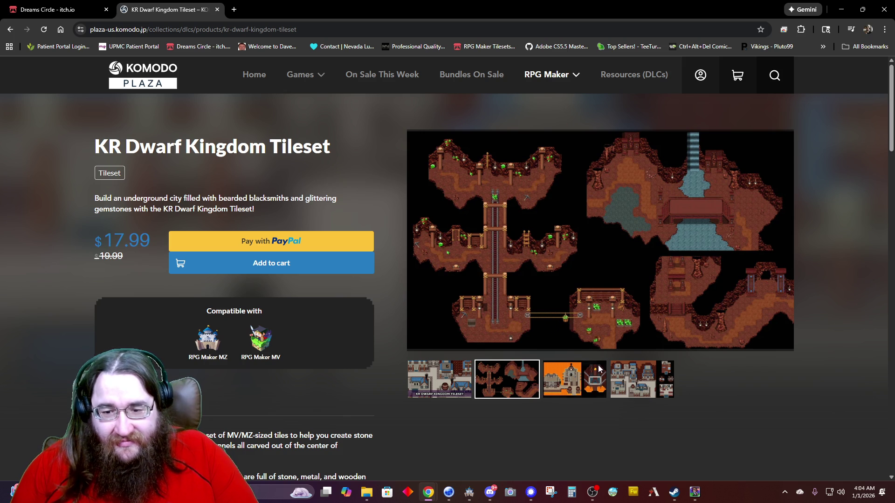
pyautogui.click(582, 382)
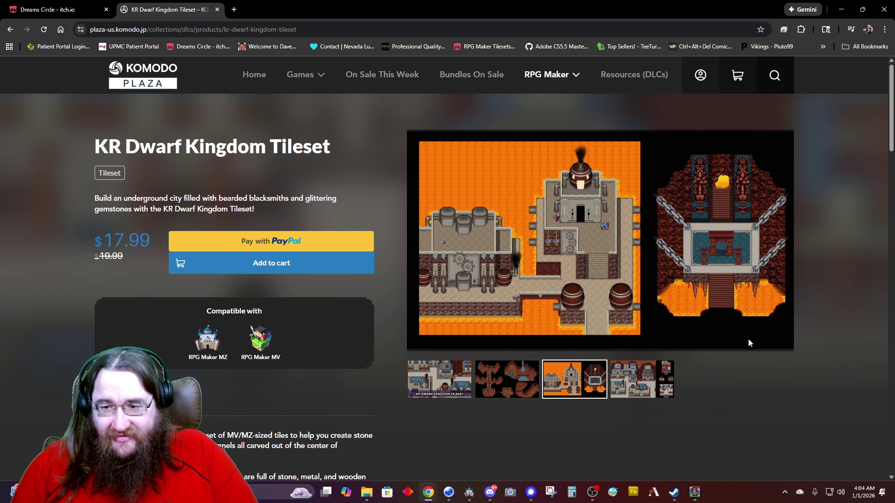
pyautogui.click(669, 391)
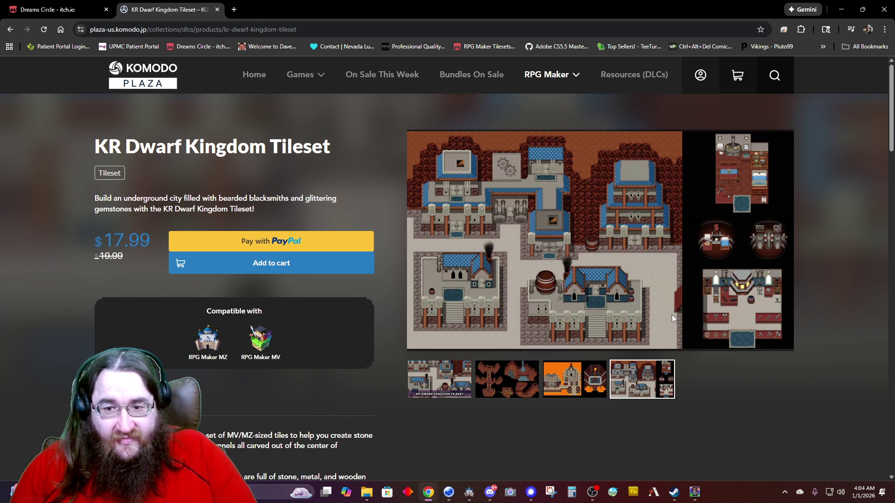
pyautogui.hotkey('alt', 'Left')
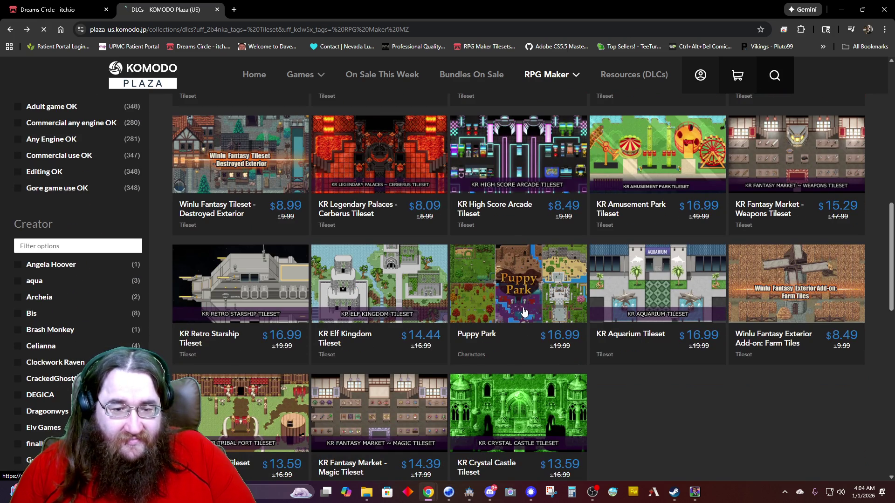
pyautogui.click(523, 310)
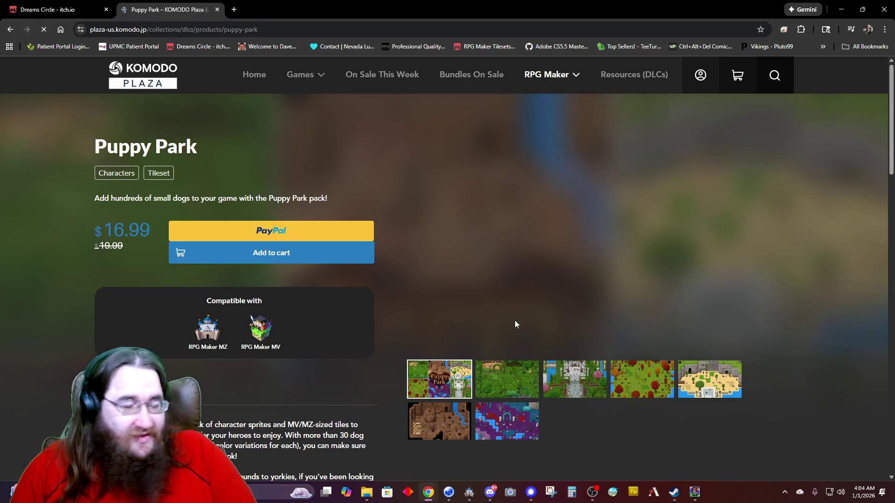
pyautogui.click(500, 383)
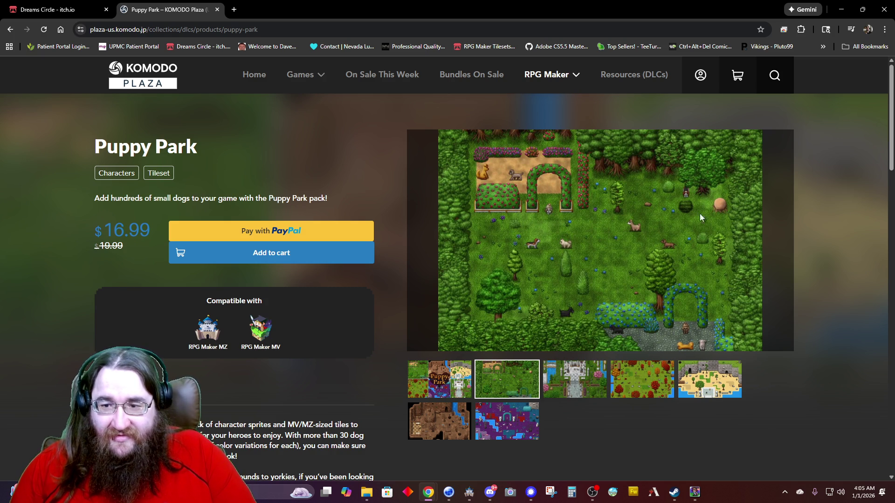
pyautogui.scroll(-3, 509, 396)
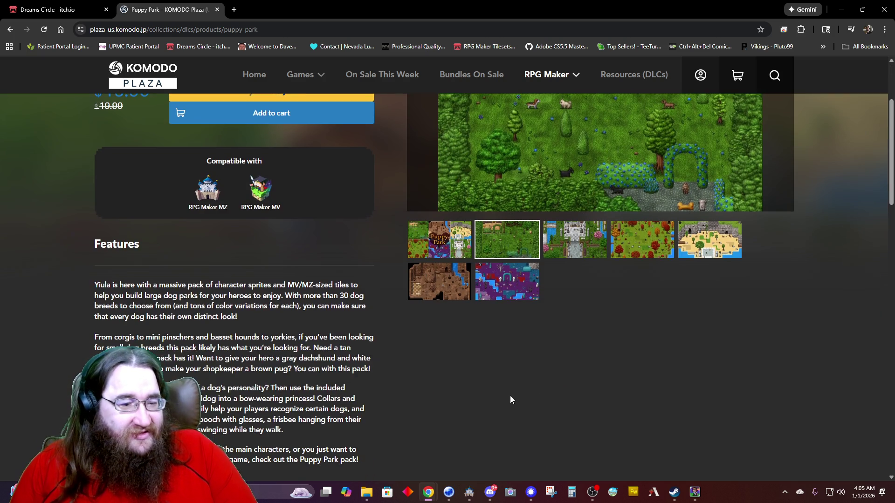
pyautogui.scroll(3, 511, 394)
pyautogui.scroll(-10, 511, 398)
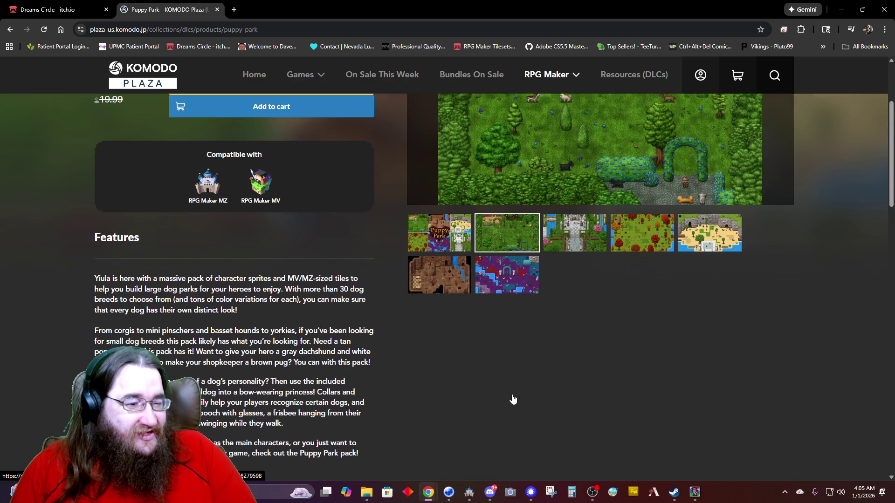
pyautogui.scroll(-2, 512, 395)
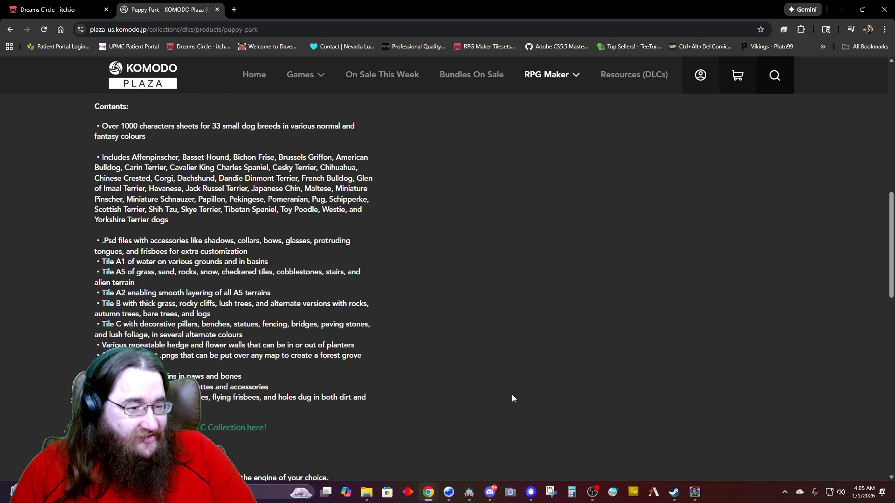
pyautogui.scroll(12, 511, 398)
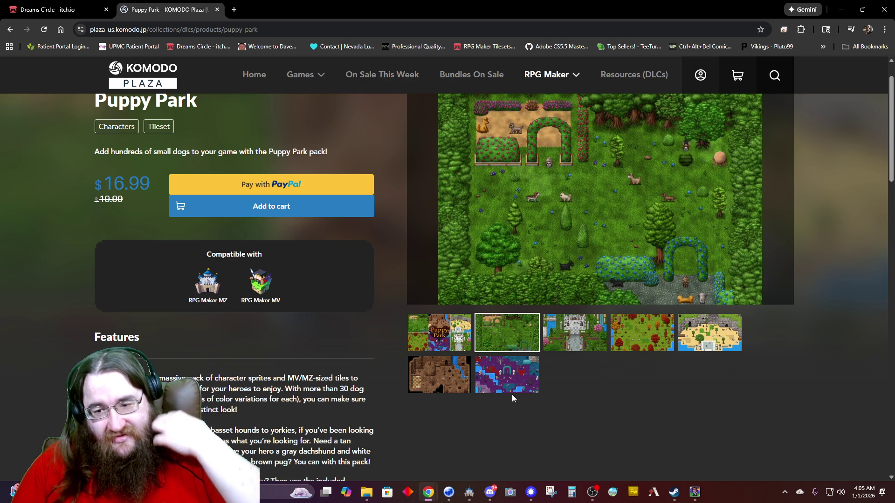
pyautogui.click(703, 343)
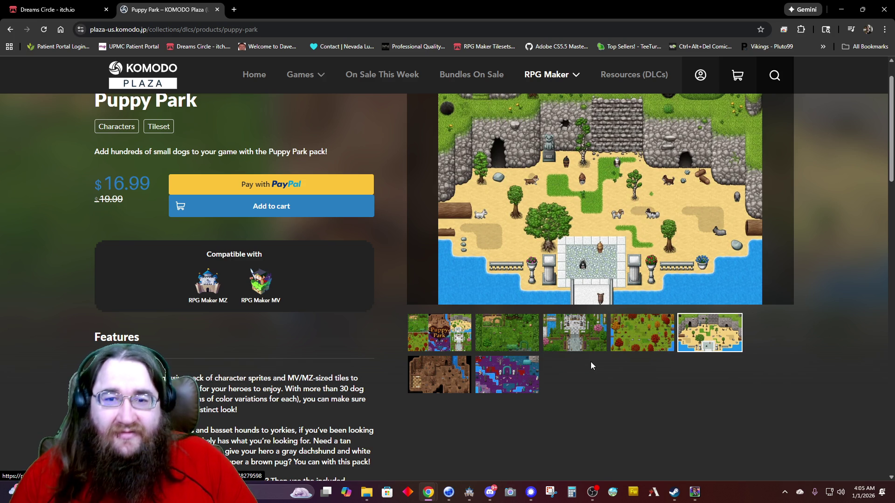
pyautogui.hotkey('alt', 'Left')
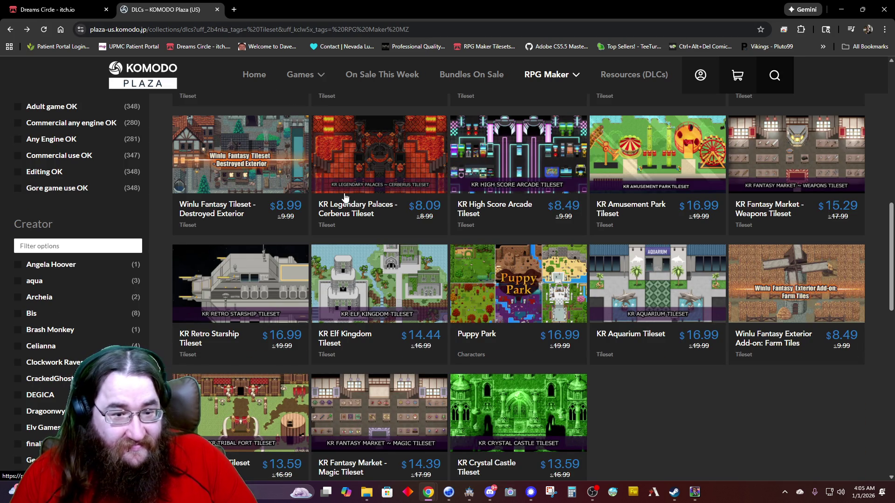
# Page through the KR Retro Starship Tileset previews to the exterior image, then close the tab.
pyautogui.scroll(-2, 321, 233)
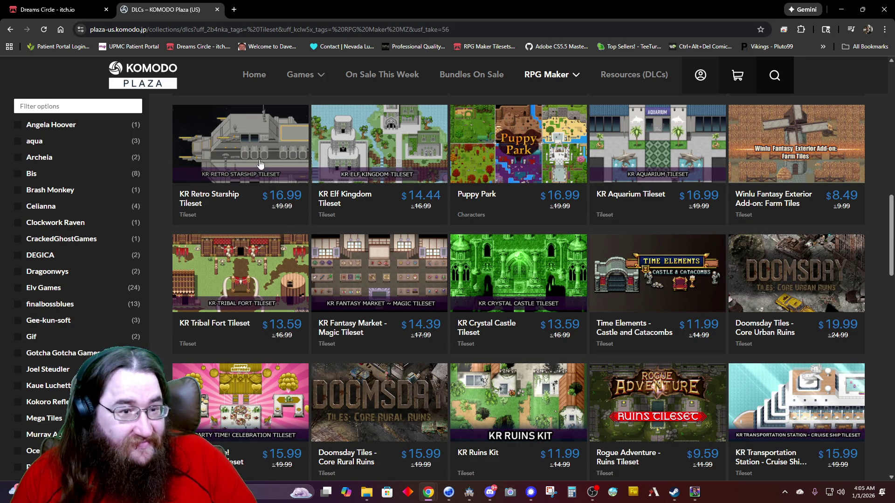
pyautogui.click(254, 159)
pyautogui.click(496, 389)
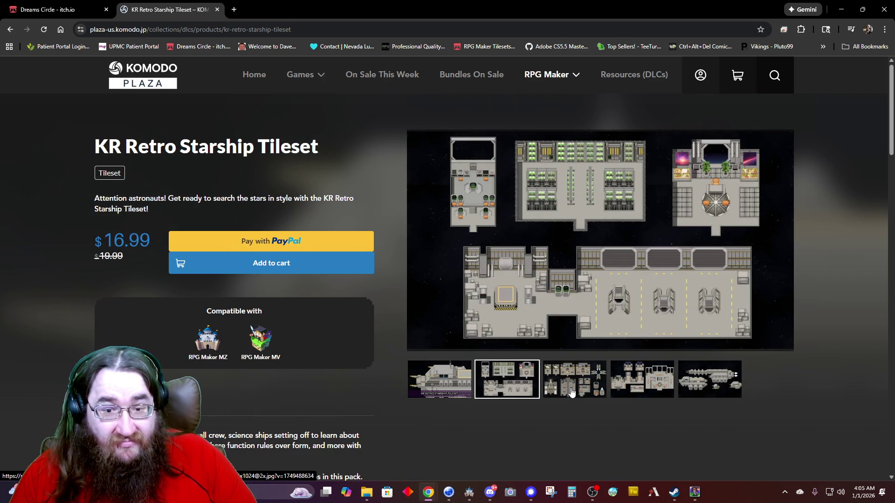
pyautogui.click(573, 392)
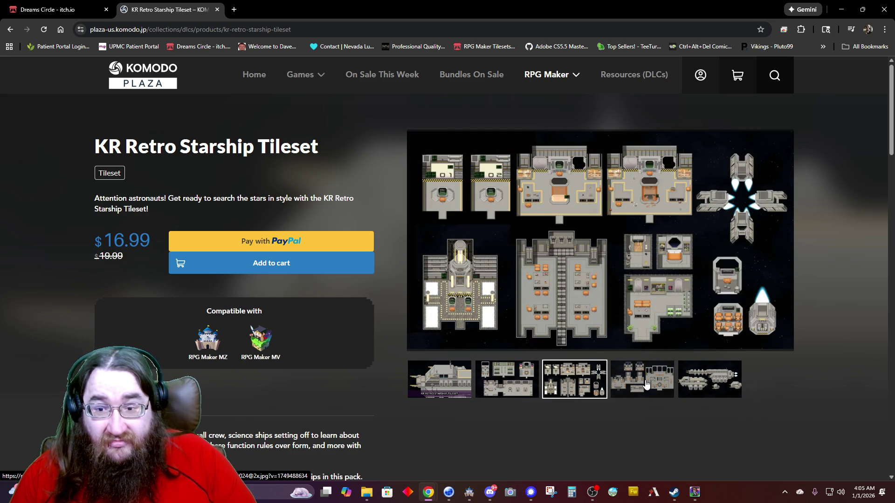
pyautogui.click(647, 384)
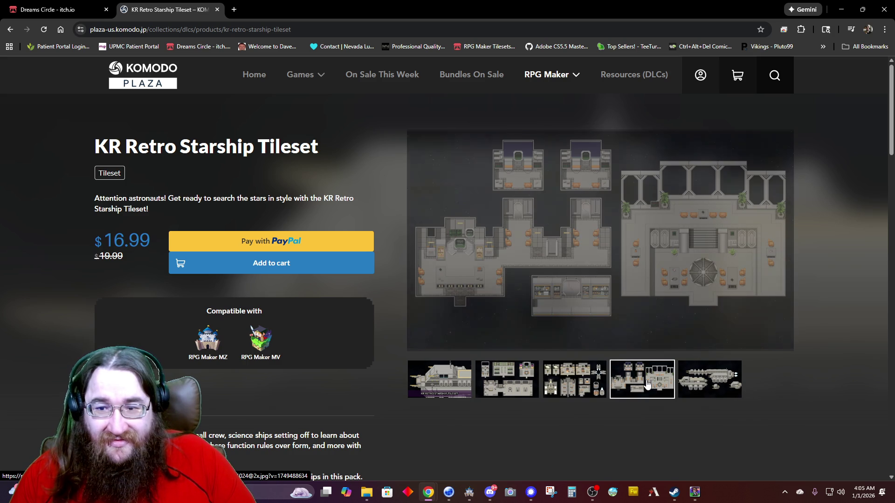
pyautogui.press('Left')
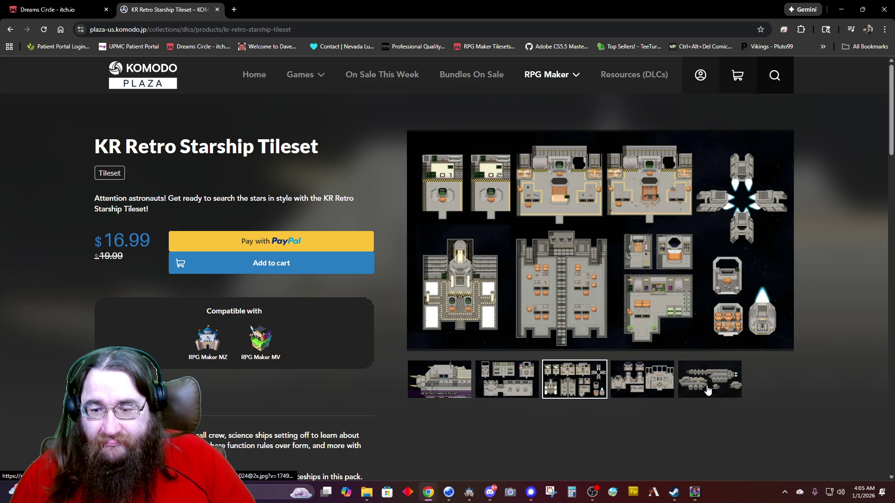
pyautogui.click(706, 390)
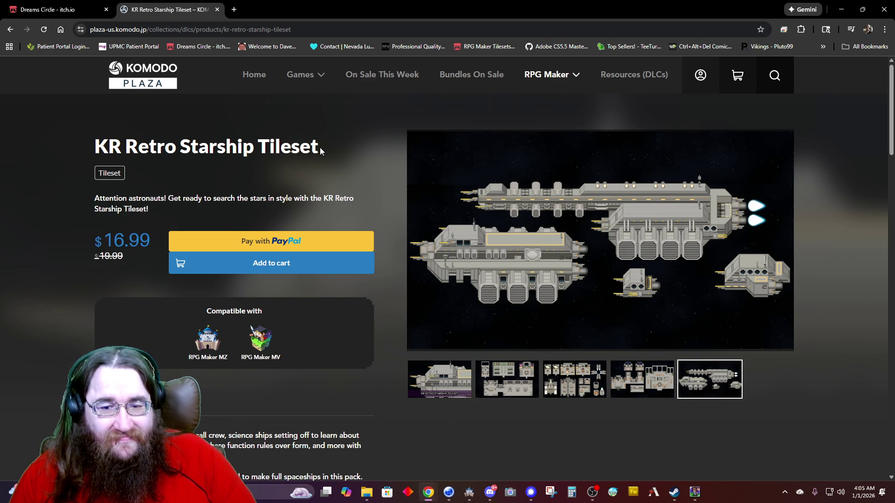
pyautogui.click(218, 9)
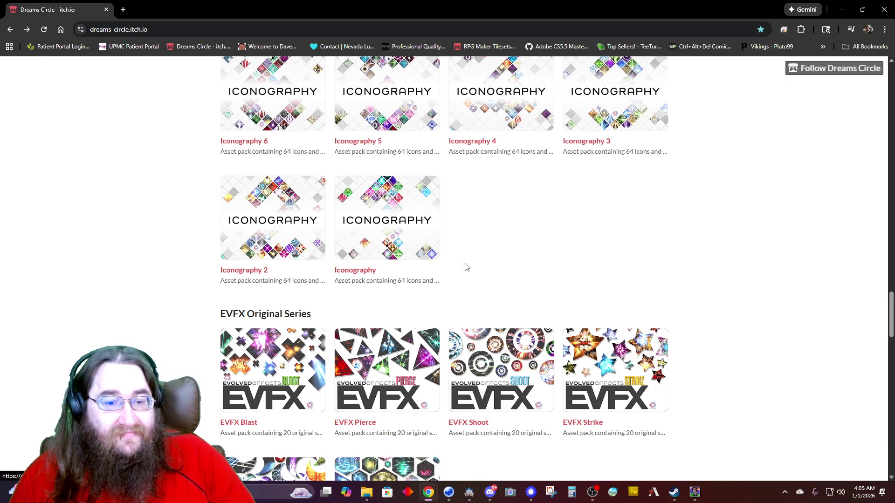
# Open the Cursed Kingdoms pack ($15.00) on Dreams Circle and play its trailer full screen.
pyautogui.scroll(-5, 466, 266)
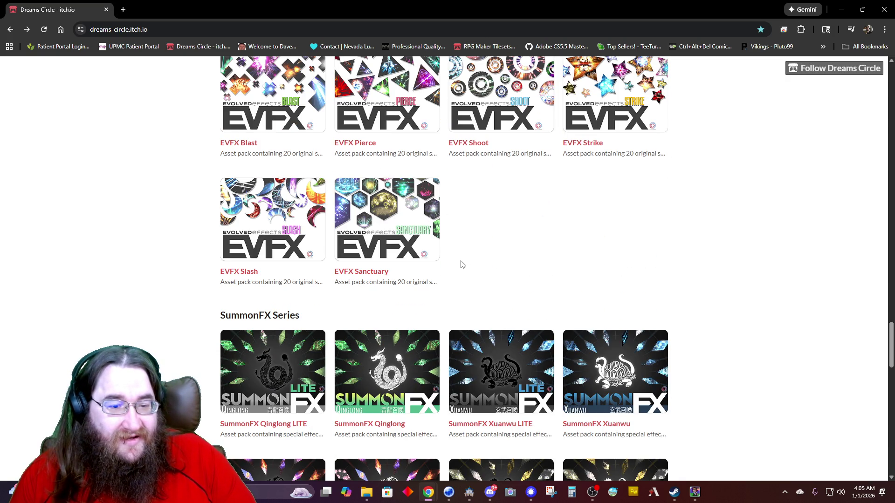
pyautogui.scroll(-7, 383, 258)
pyautogui.scroll(-3, 383, 257)
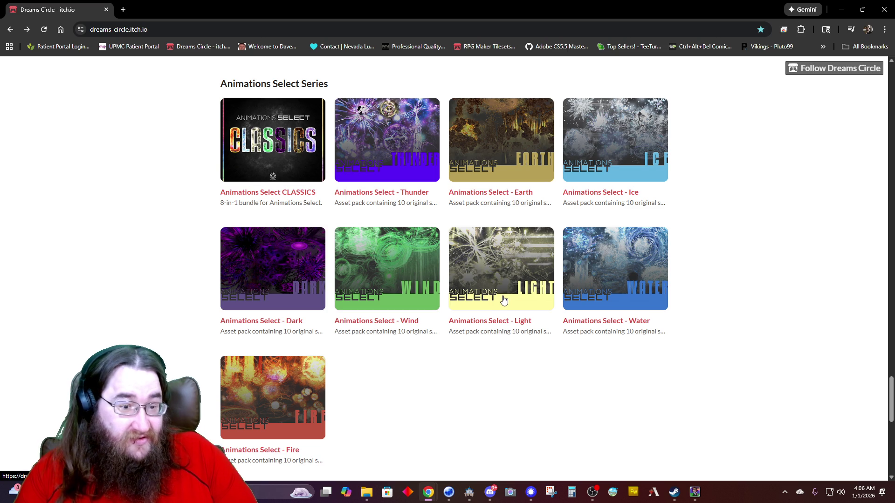
pyautogui.scroll(-5, 522, 312)
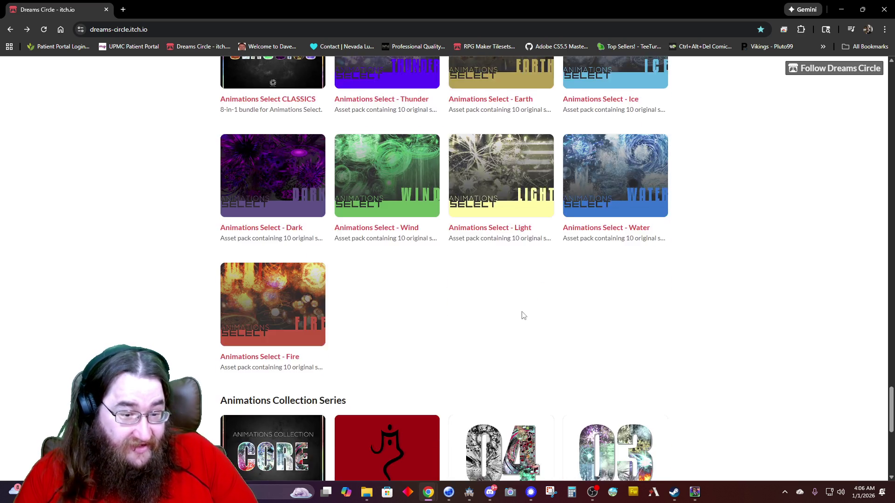
pyautogui.scroll(-3, 512, 315)
pyautogui.click(395, 199)
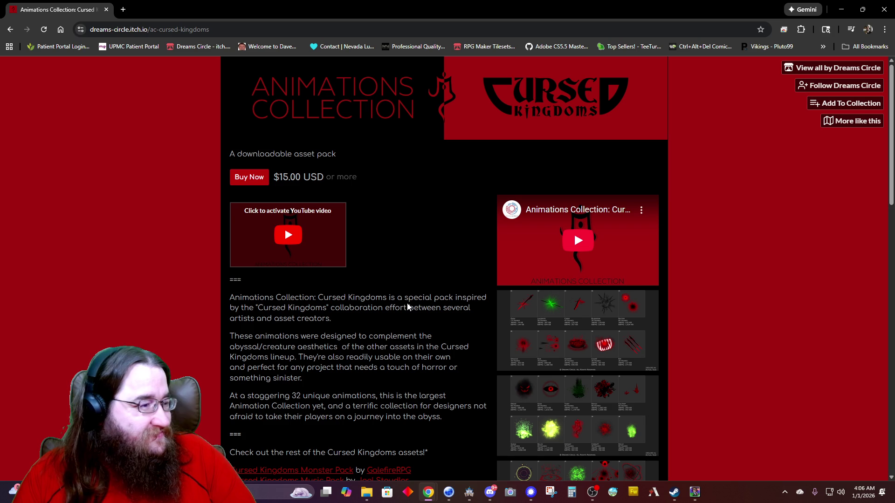
pyautogui.click(581, 241)
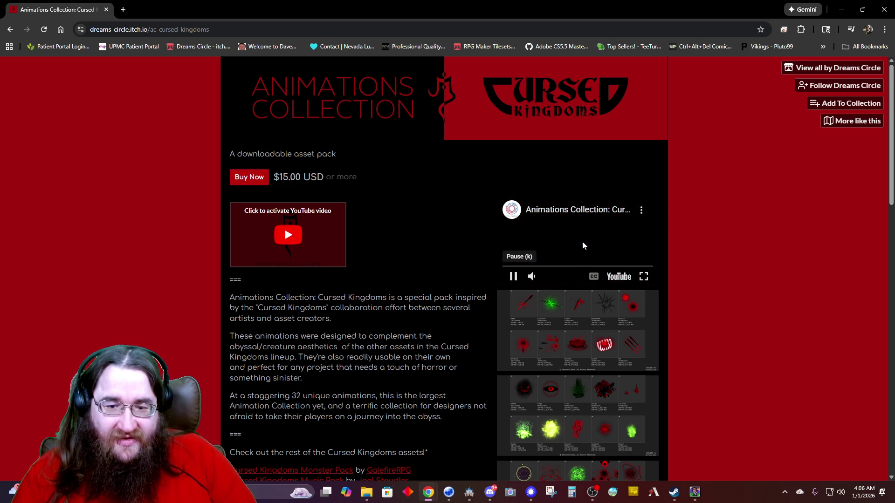
pyautogui.click(645, 277)
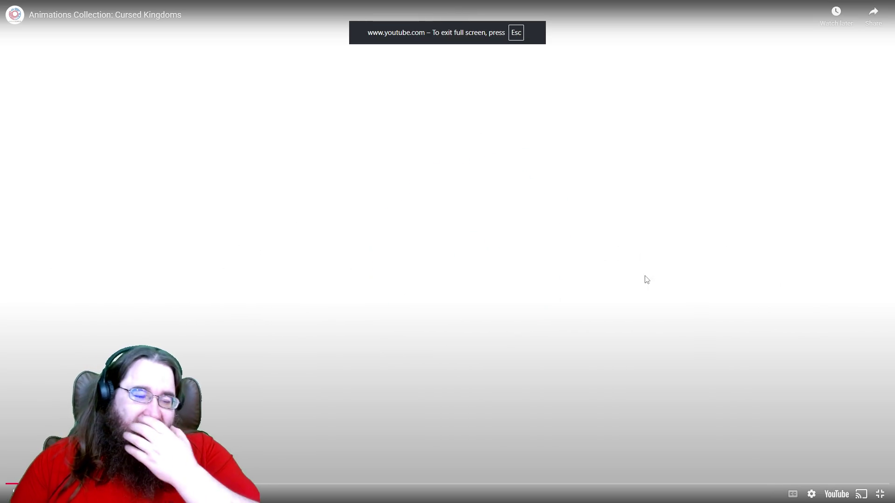
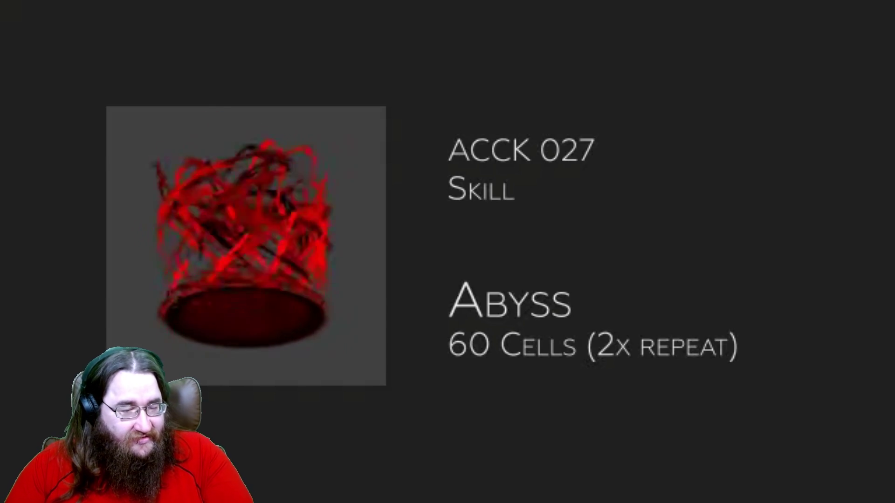
# Browse the Dreams Circle animation packs, including the Animations Collection CORE page.
pyautogui.press('Escape')
pyautogui.hotkey('alt', 'Left')
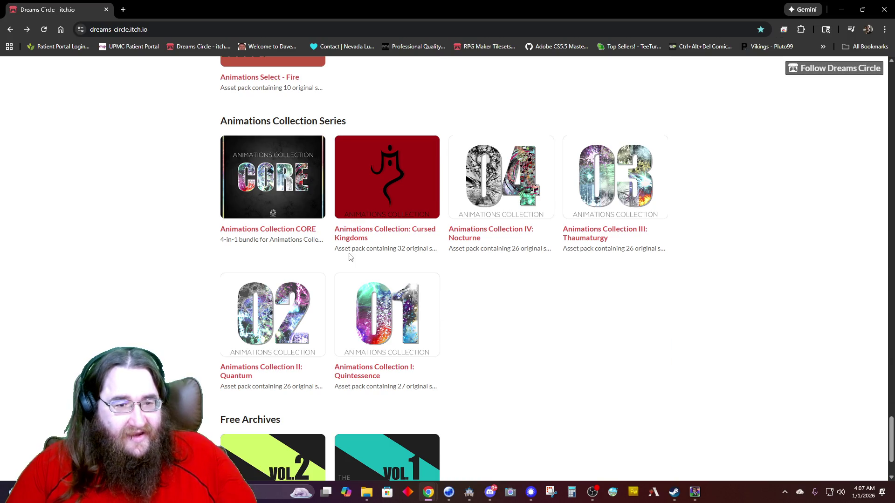
pyautogui.click(289, 201)
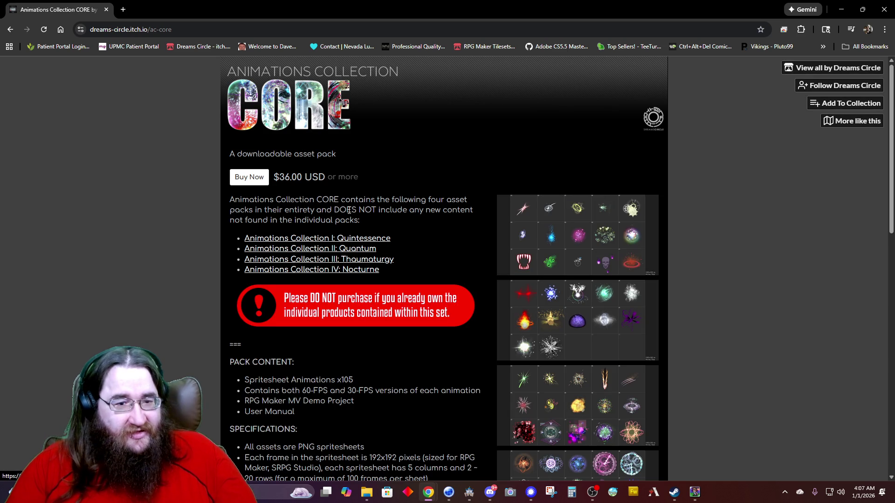
pyautogui.hotkey('alt', 'Left')
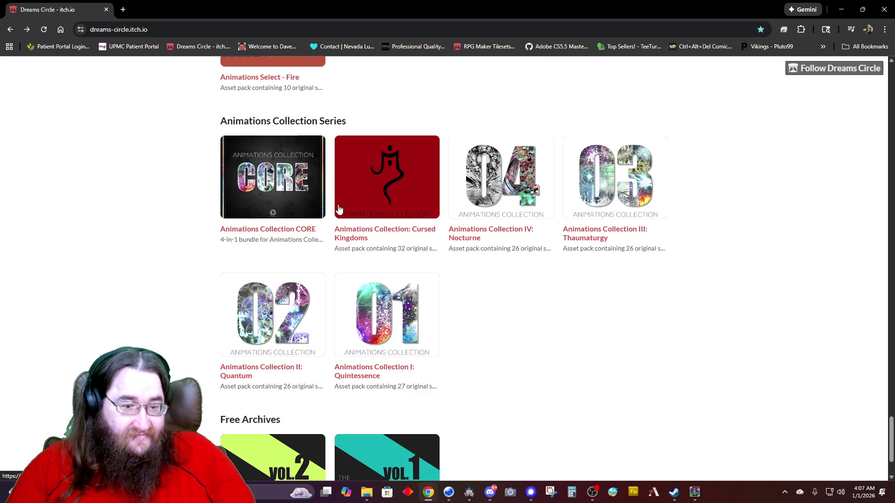
pyautogui.scroll(-2, 404, 102)
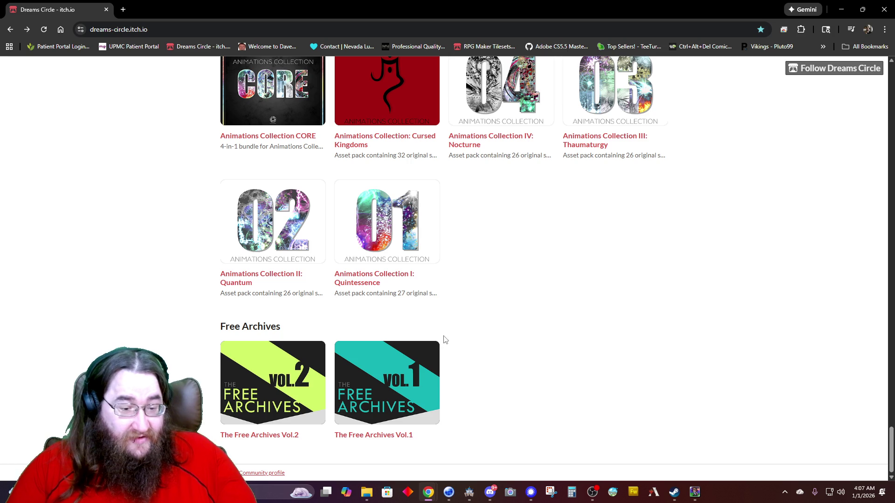
pyautogui.scroll(10, 429, 334)
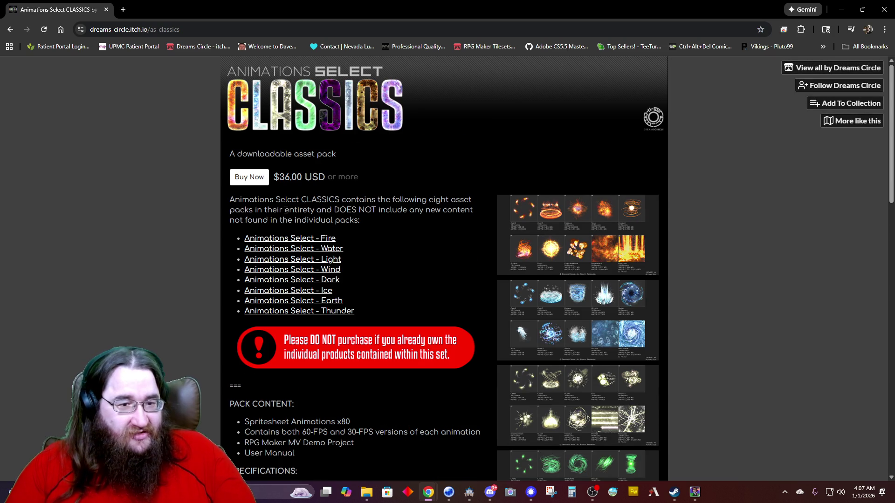
pyautogui.hotkey('alt', 'Left')
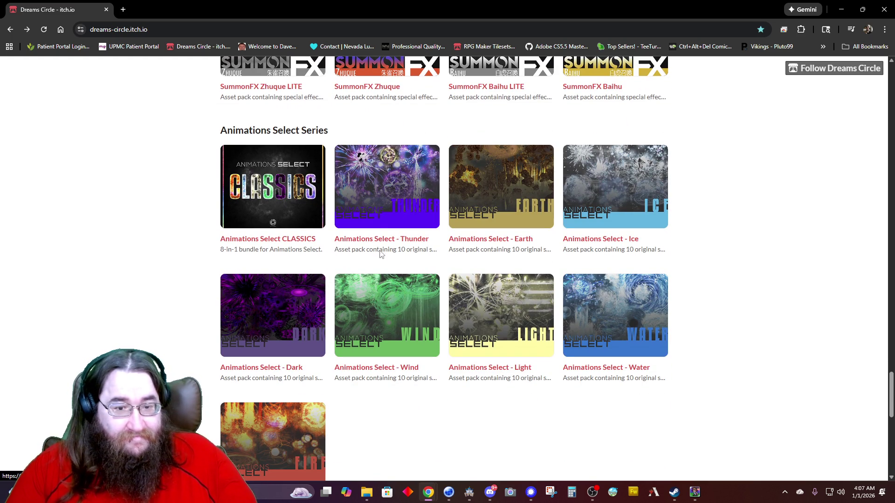
# Watch the Animations Select - Thunder preview video fullscreen, then return to RPG Maker MZ.
pyautogui.click(379, 193)
pyautogui.click(569, 242)
pyautogui.click(643, 276)
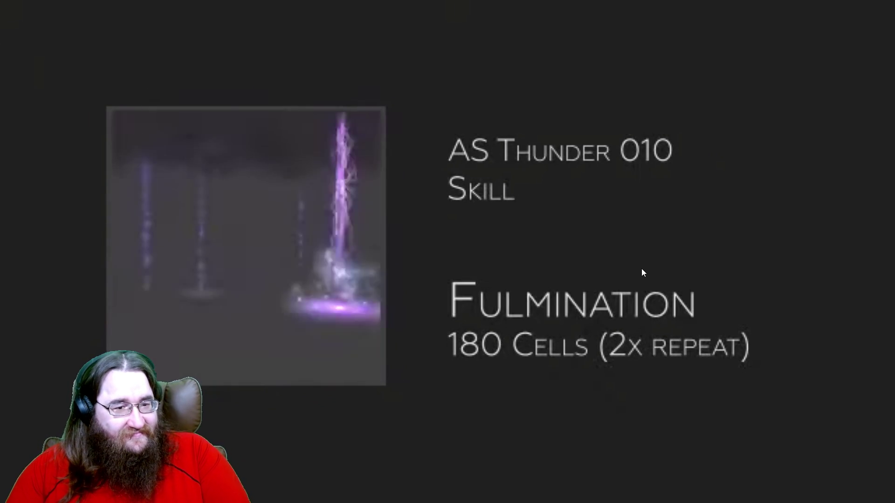
pyautogui.press('Escape')
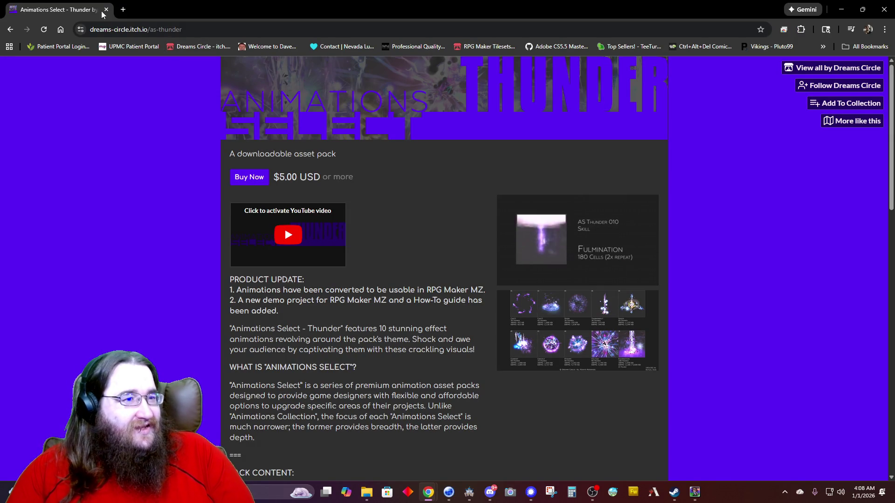
pyautogui.hotkey('alt', 'Tab')
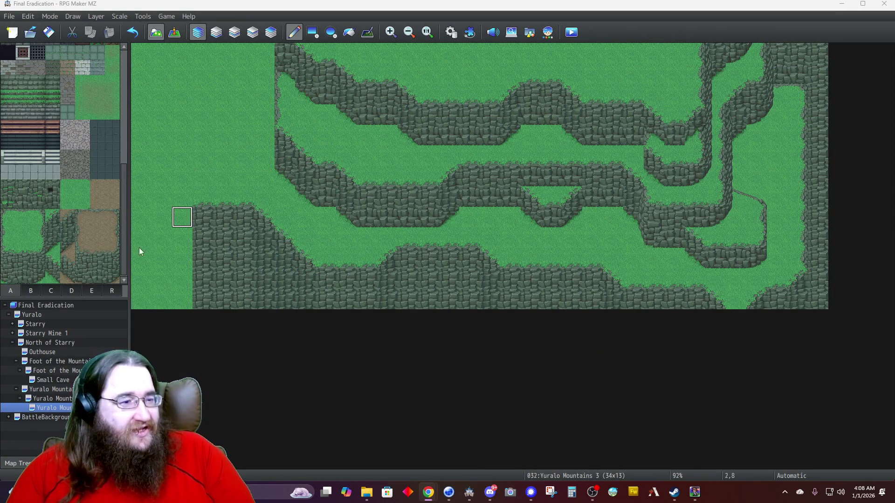
# Open the Database's Skills list and scroll down to the lightning skills.
pyautogui.click(54, 36)
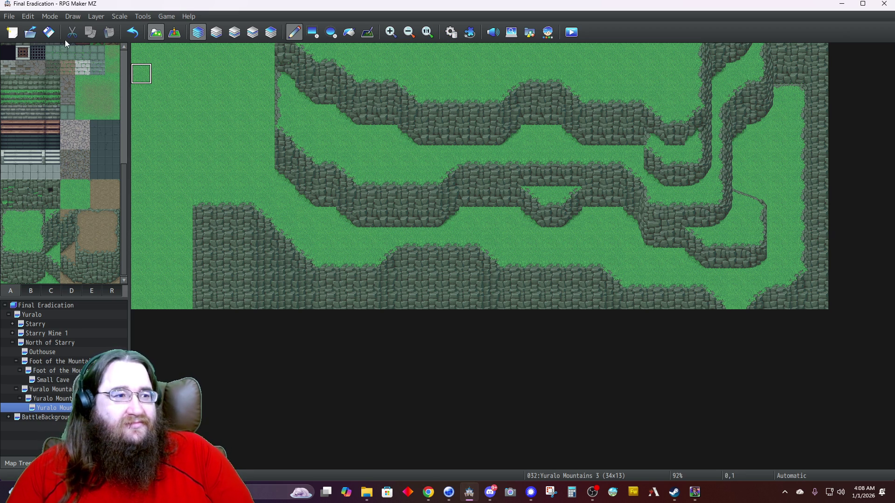
pyautogui.click(451, 32)
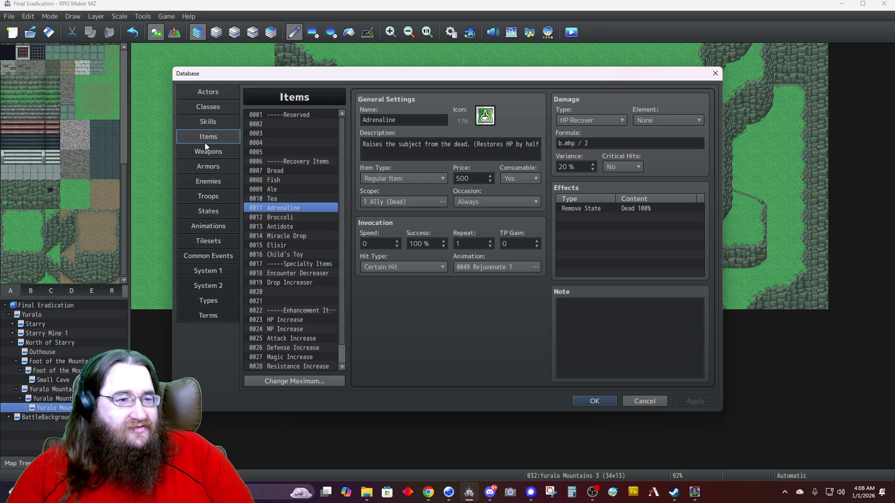
pyautogui.click(203, 122)
pyautogui.scroll(-4, 286, 242)
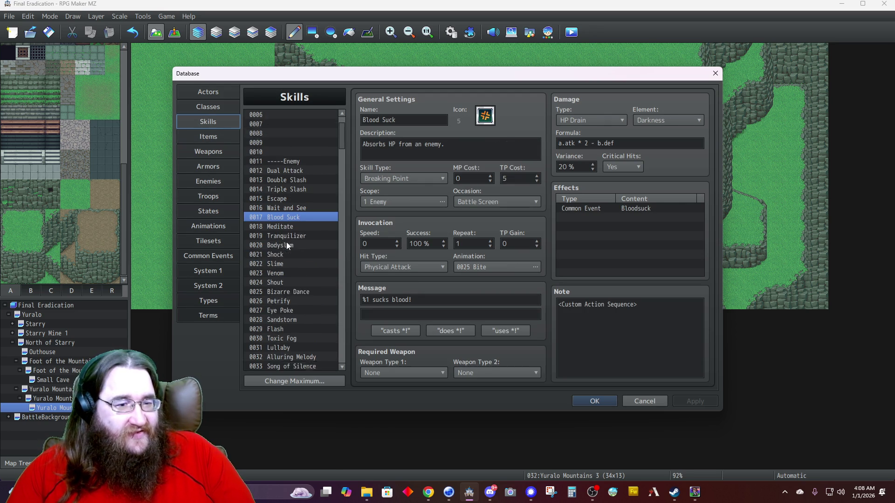
pyautogui.scroll(-11, 286, 242)
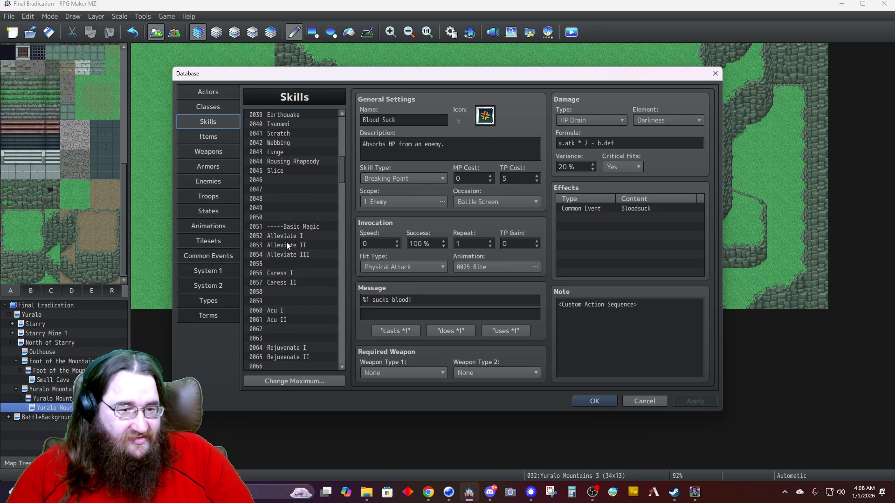
pyautogui.scroll(-12, 286, 242)
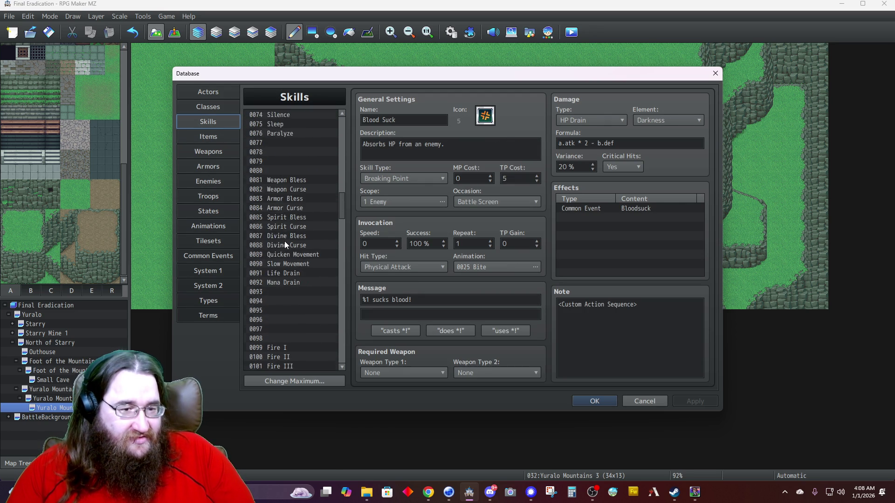
pyautogui.scroll(-7, 285, 244)
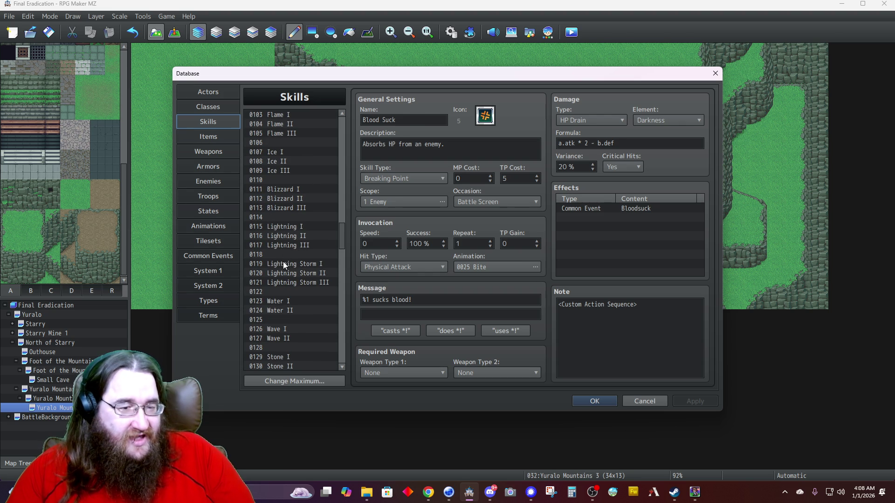
# Compare Lightning I, II, III and Lightning Storm I, settling on Lightning III.
pyautogui.click(283, 263)
pyautogui.click(281, 244)
pyautogui.click(277, 227)
pyautogui.click(278, 234)
pyautogui.click(284, 245)
pyautogui.click(283, 228)
pyautogui.click(285, 246)
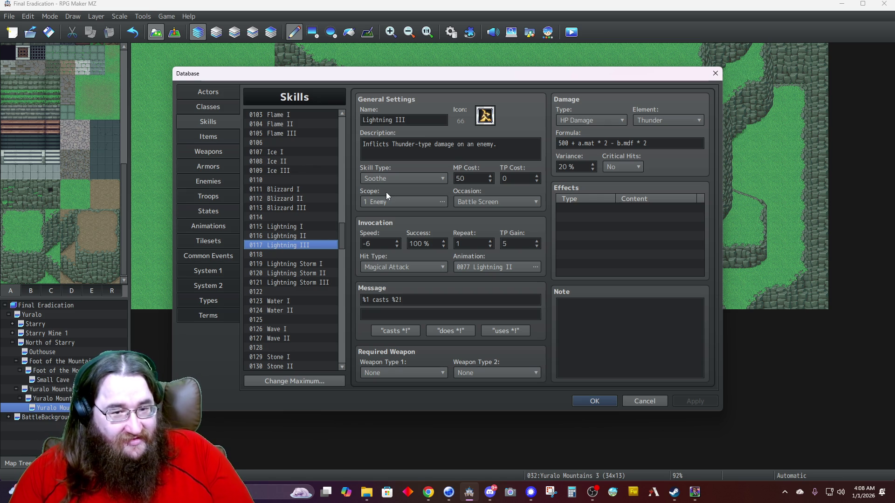
# Preview Lightning Storm I–III animations for Lightning III, keeping its animation unchanged.
pyautogui.doubleClick(482, 271)
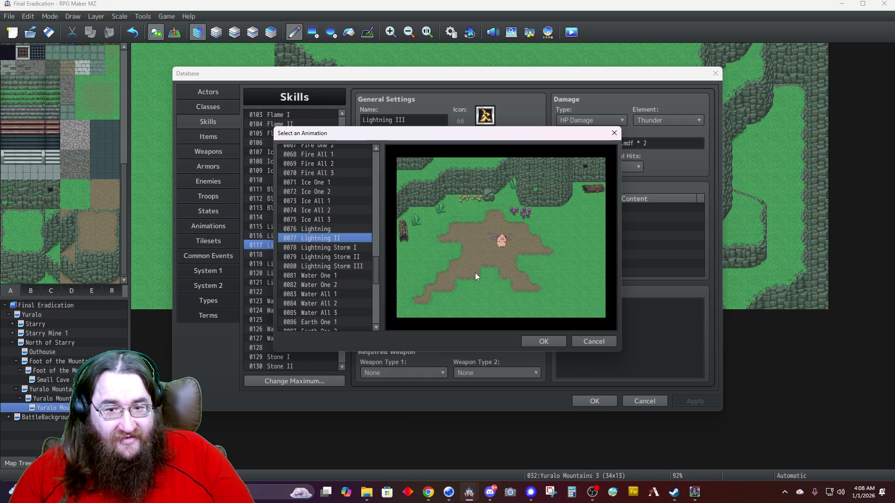
pyautogui.click(346, 249)
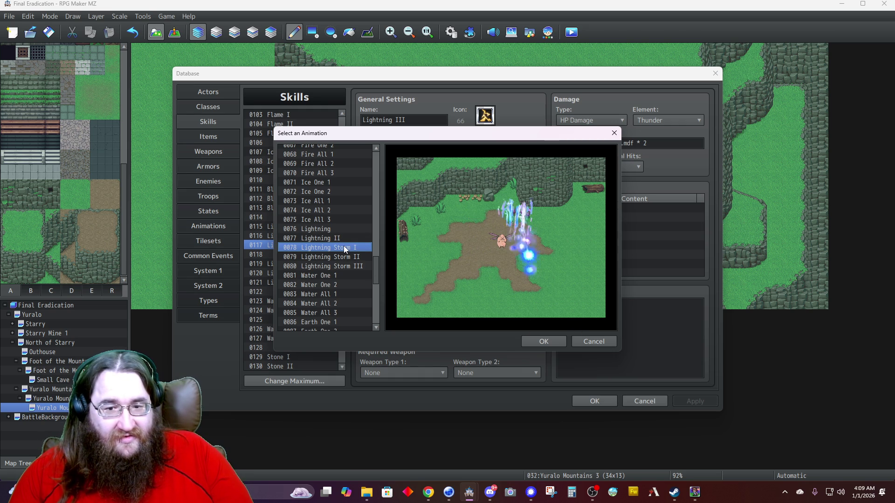
pyautogui.click(350, 257)
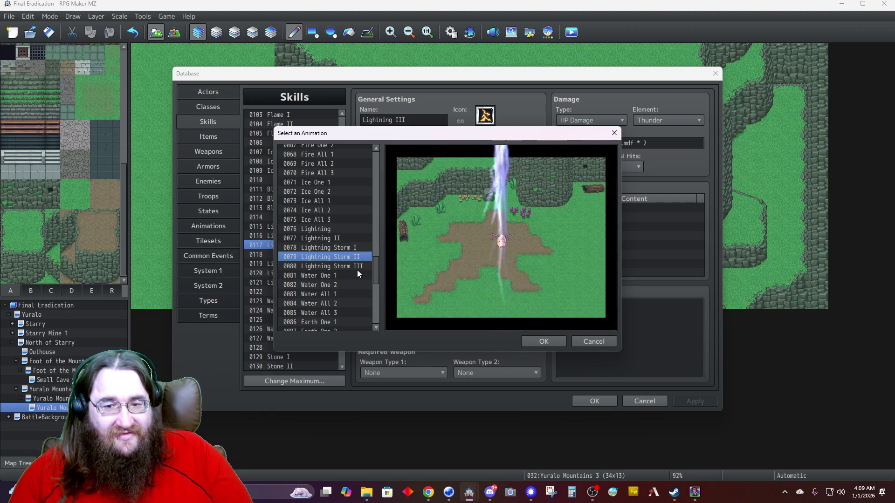
pyautogui.click(350, 267)
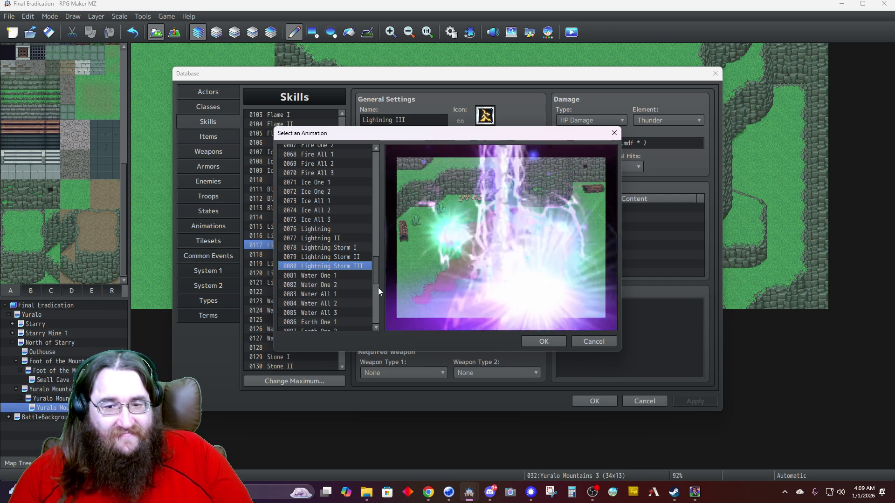
pyautogui.click(594, 340)
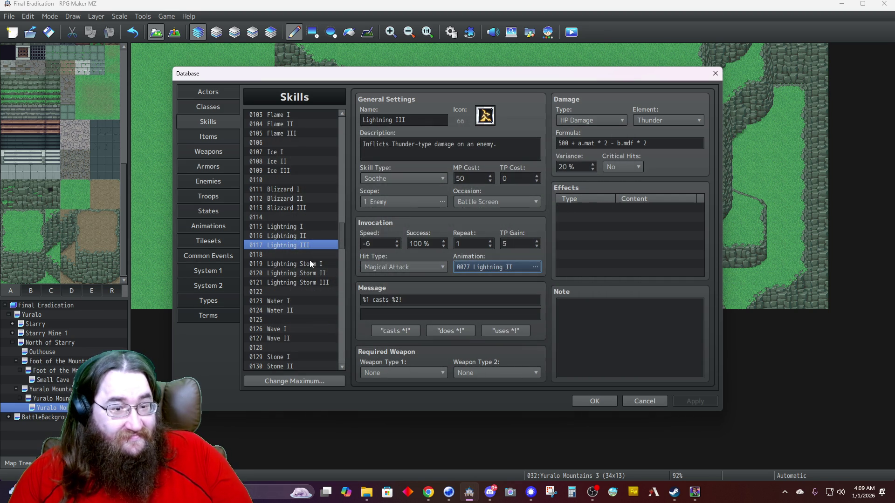
# Check Blizzard III's animation choice without changing it, then close the Database with OK.
pyautogui.click(271, 208)
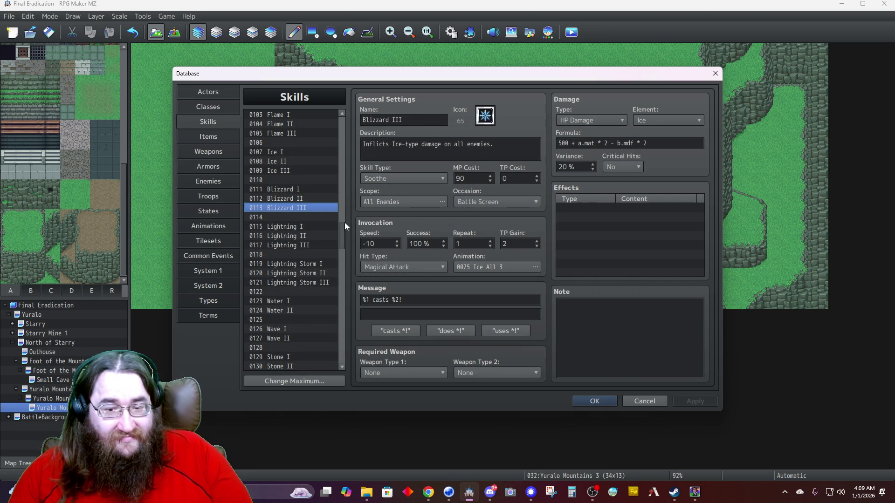
pyautogui.doubleClick(483, 267)
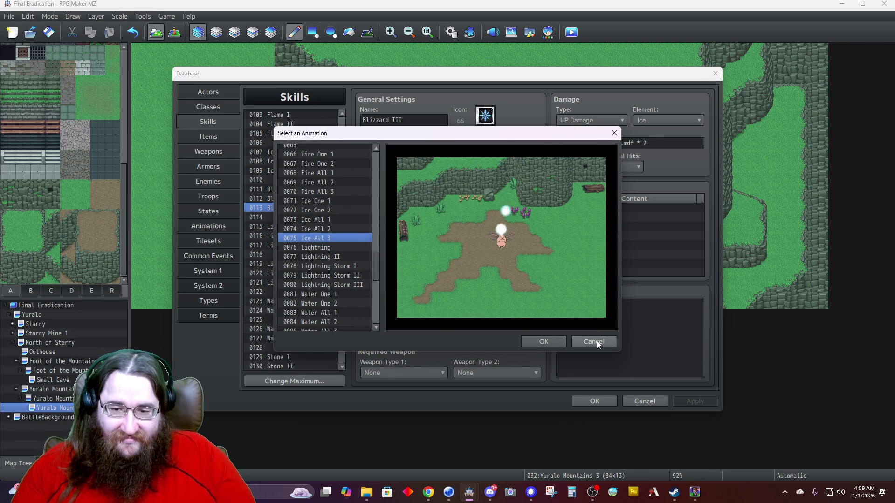
pyautogui.click(595, 341)
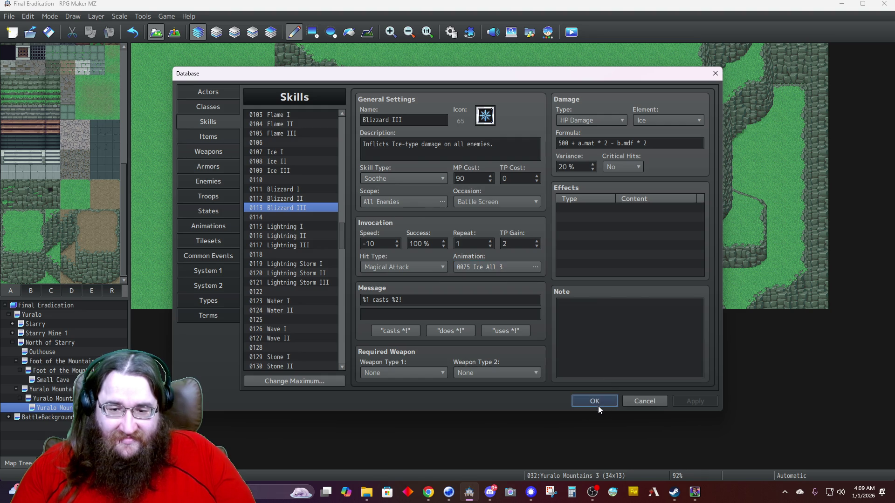
pyautogui.click(598, 403)
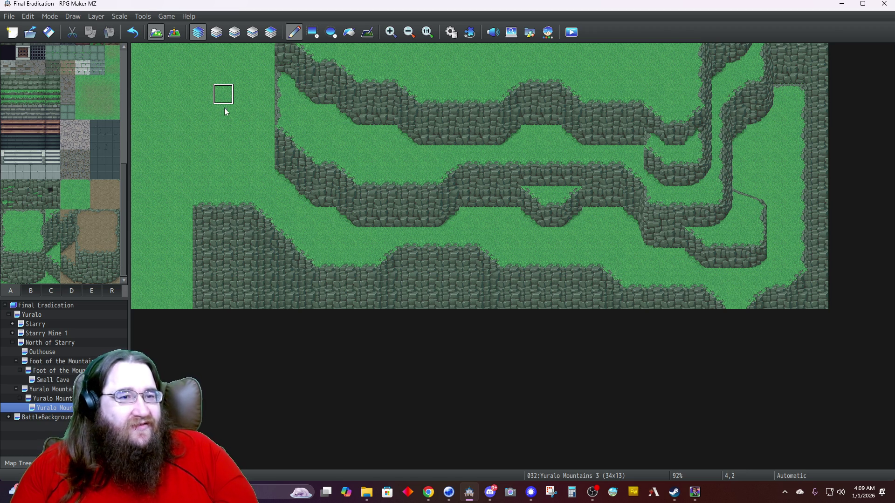
# Repaint the whole Yuralo Mountains 3 map as grass with a Rectangle drag, then switch to Steam.
pyautogui.moveTo(167, 56)
pyautogui.mouseDown()
pyautogui.moveTo(360, 160)
pyautogui.moveTo(737, 189)
pyautogui.mouseUp()
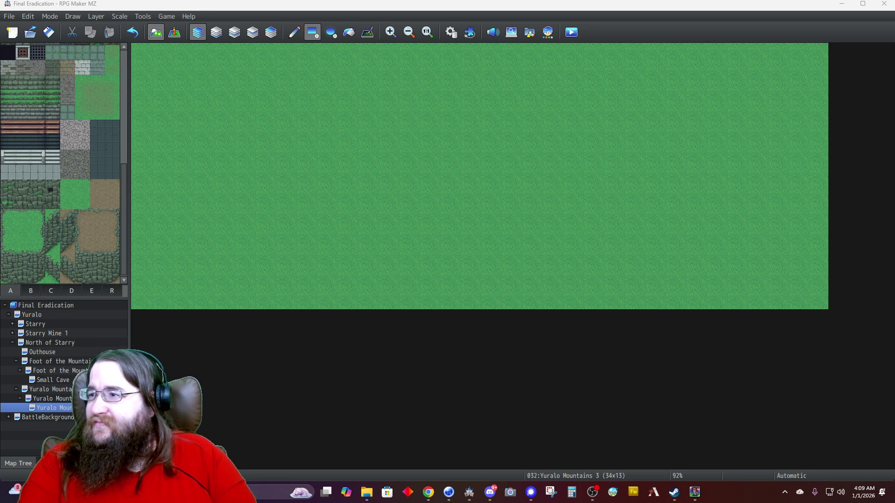
pyautogui.hotkey('alt', 'Tab')
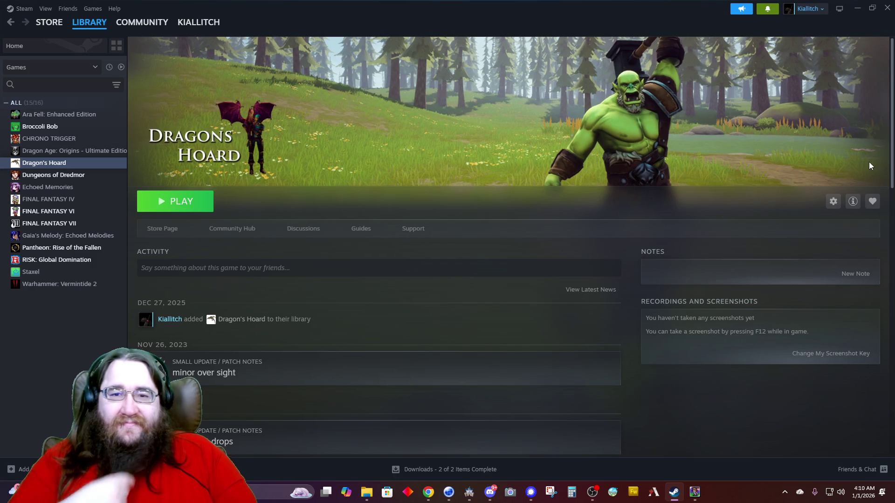
# Move Steam aside to view the map, then restore it full size on the PiXel ScaLer page.
pyautogui.moveTo(390, 5)
pyautogui.mouseDown()
pyautogui.moveTo(608, 46)
pyautogui.moveTo(894, 46)
pyautogui.mouseUp()
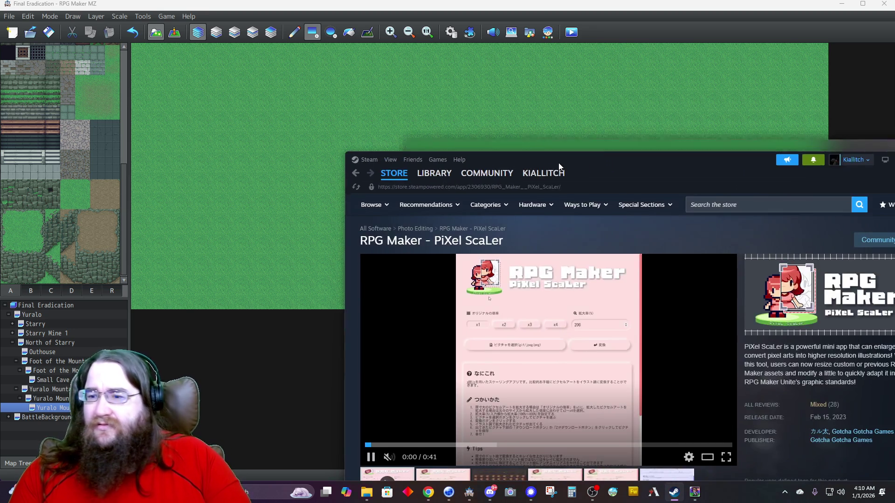
pyautogui.moveTo(559, 163); pyautogui.dragTo(395, 1)
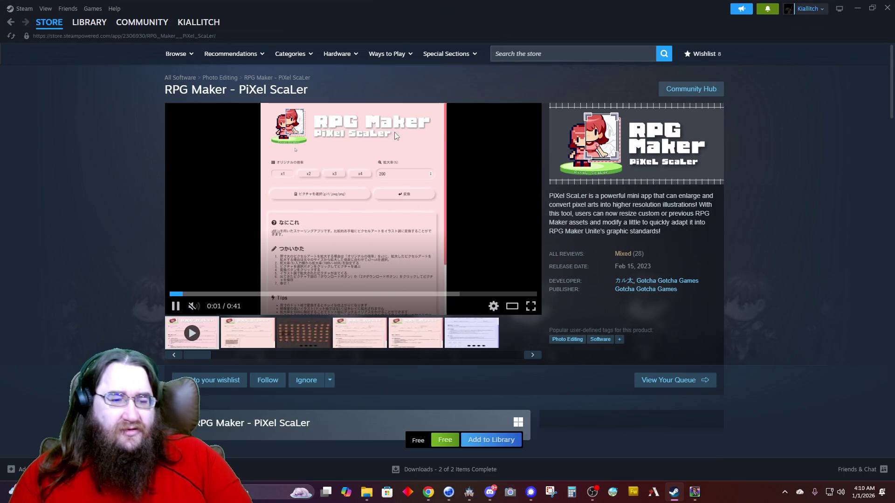
# Watch the PiXel ScaLer trailer fullscreen with sound.
pyautogui.click(194, 307)
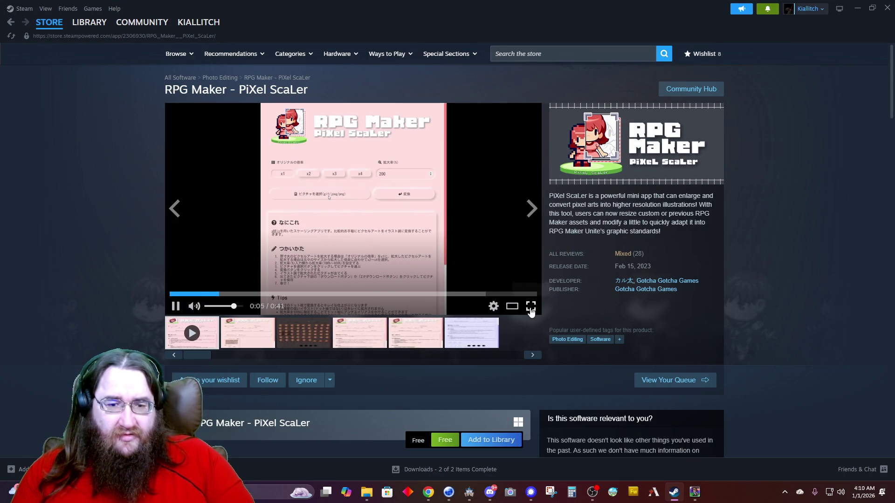
pyautogui.click(531, 307)
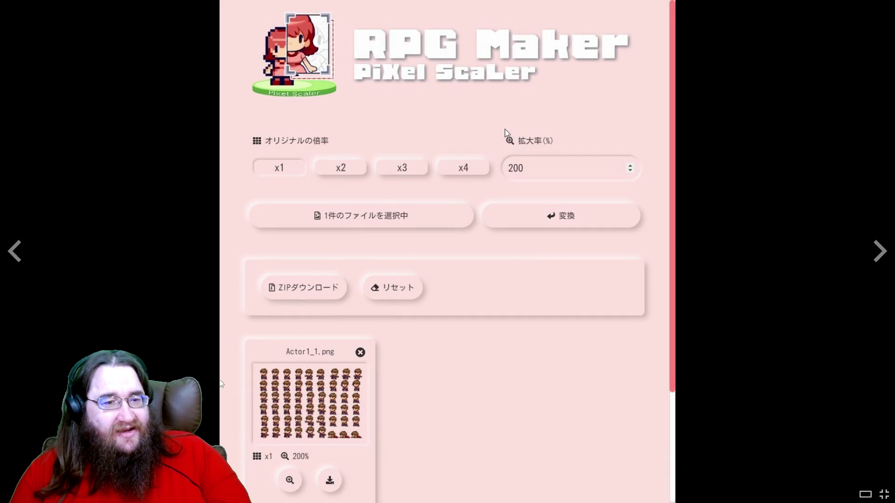
pyautogui.press('Escape')
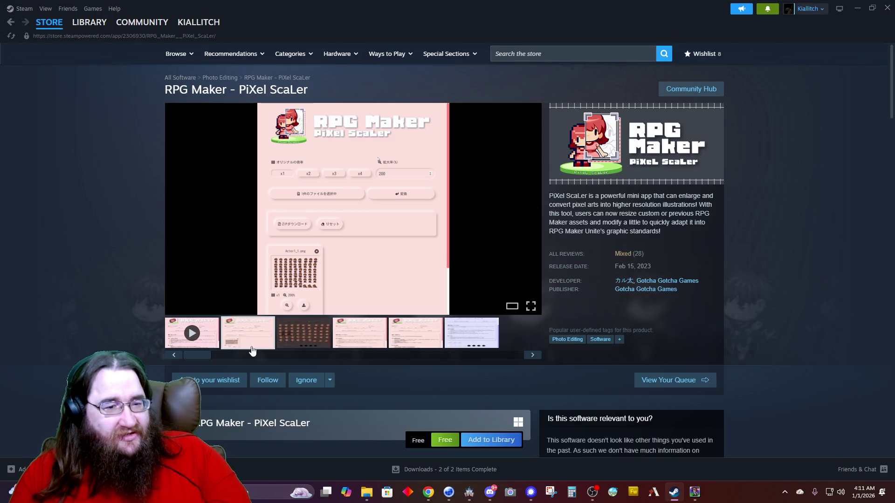
# Browse the store page screenshots and details, then minimize Steam.
pyautogui.click(299, 343)
pyautogui.click(471, 333)
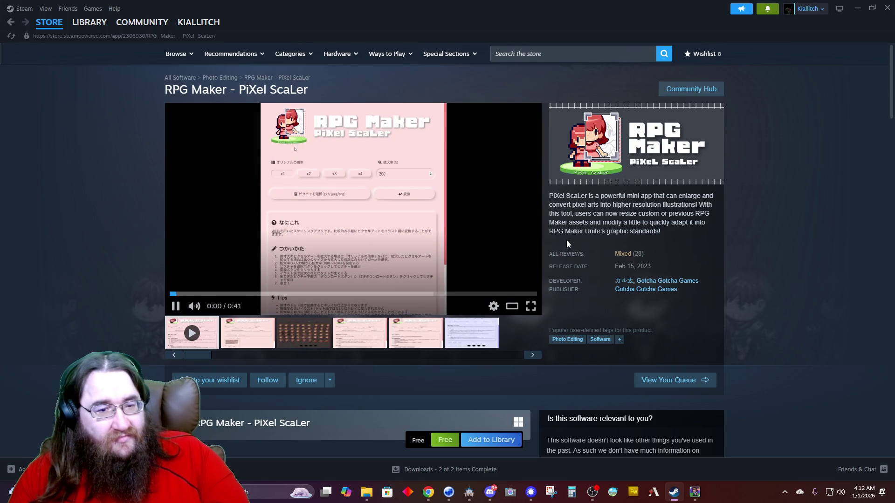
pyautogui.scroll(-3, 566, 242)
pyautogui.click(351, 204)
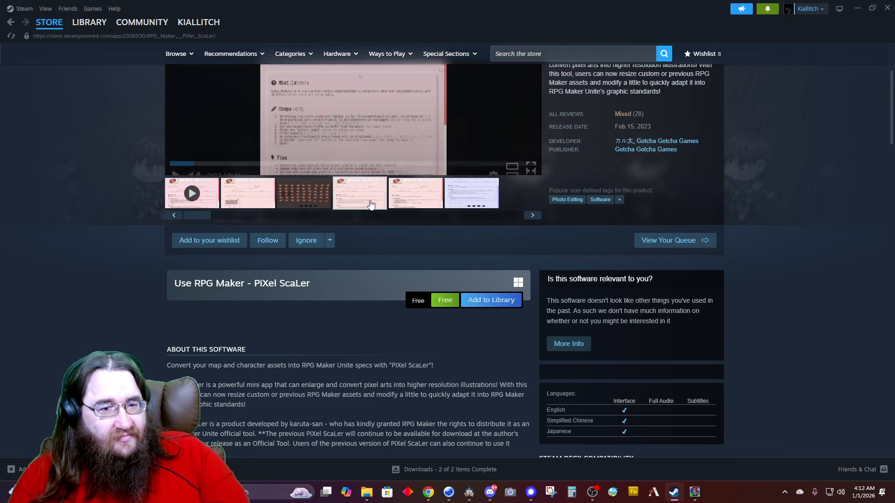
pyautogui.click(411, 202)
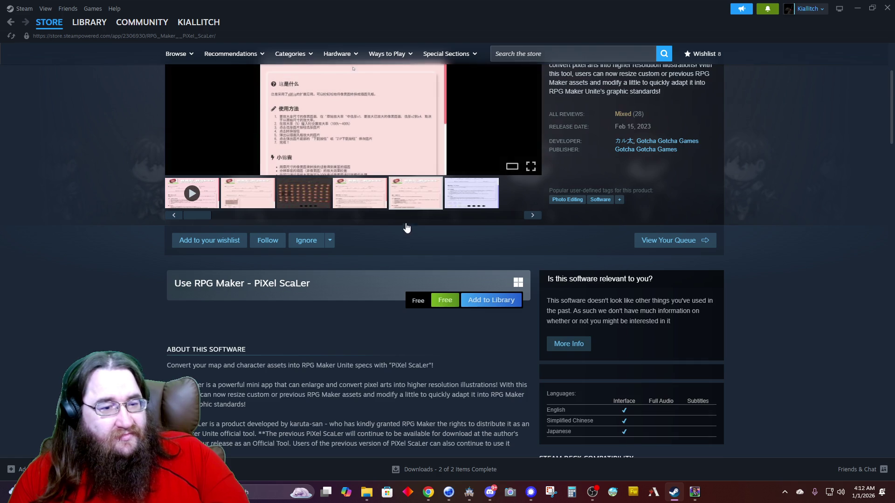
pyautogui.scroll(-3, 401, 233)
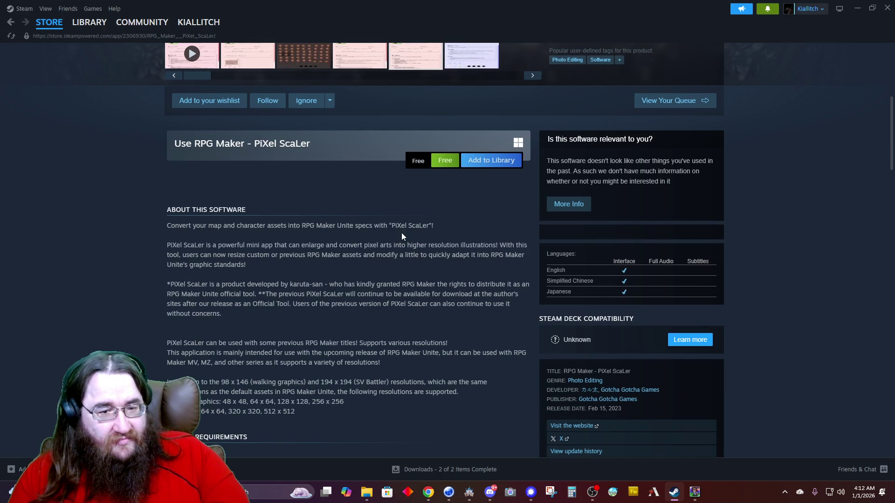
pyautogui.click(859, 9)
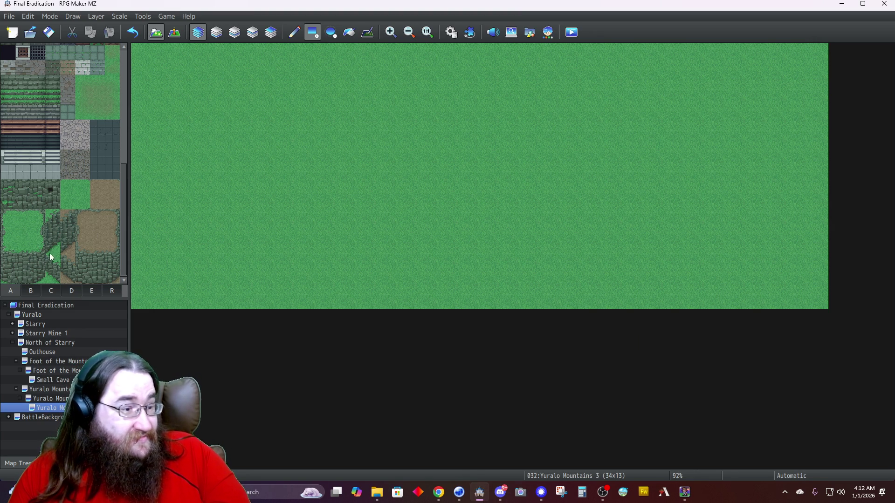
# On Layer 2, place two stone cliff tiles along the map's bottom-right row.
pyautogui.click(54, 217)
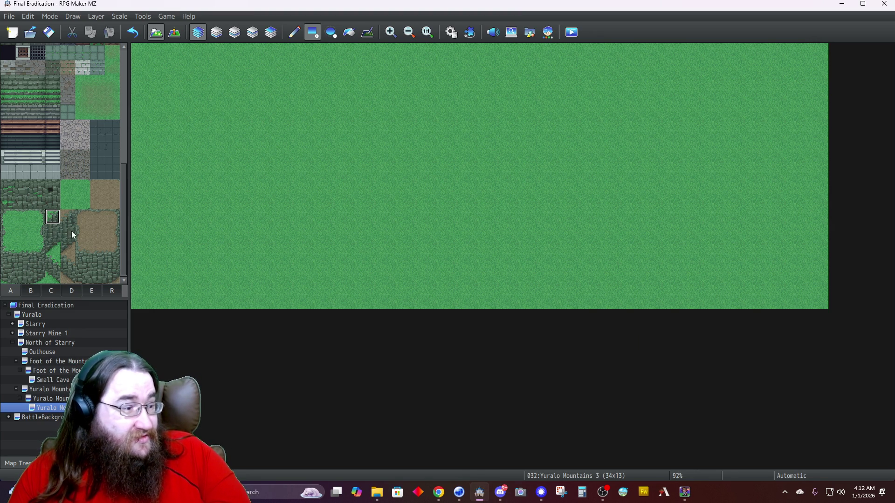
pyautogui.click(739, 295)
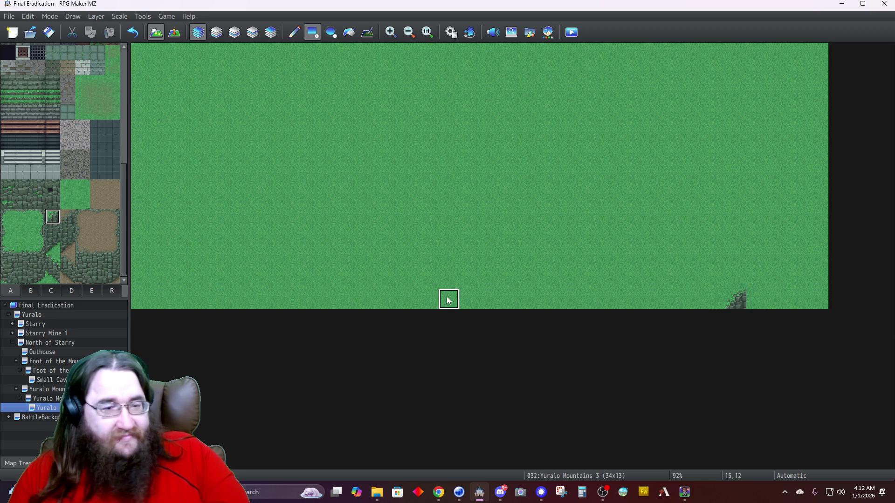
pyautogui.hotkey('ctrl', 'z')
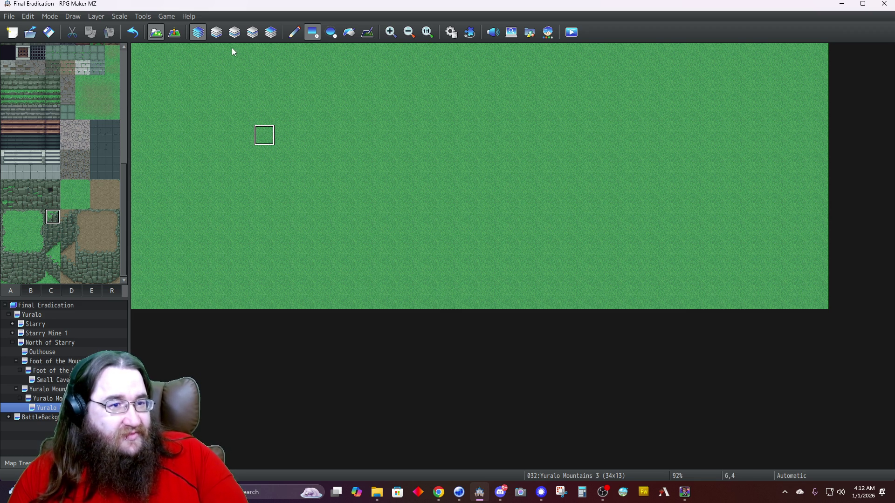
pyautogui.click(235, 32)
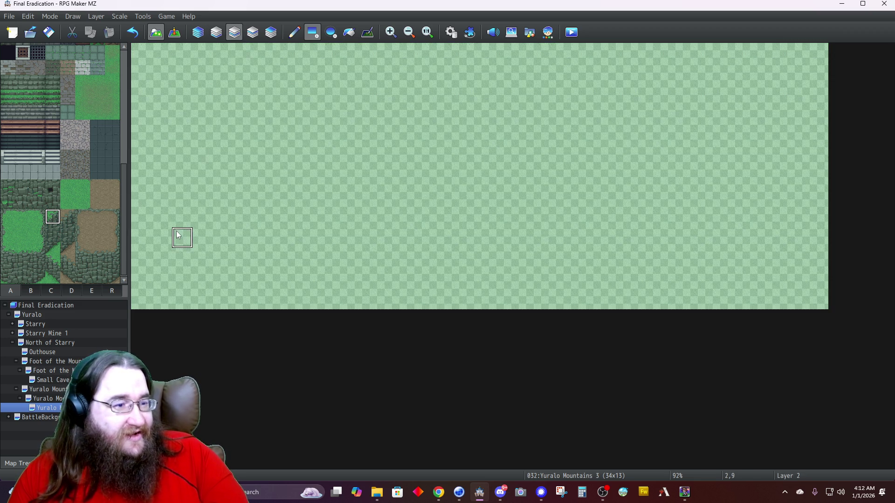
pyautogui.click(757, 301)
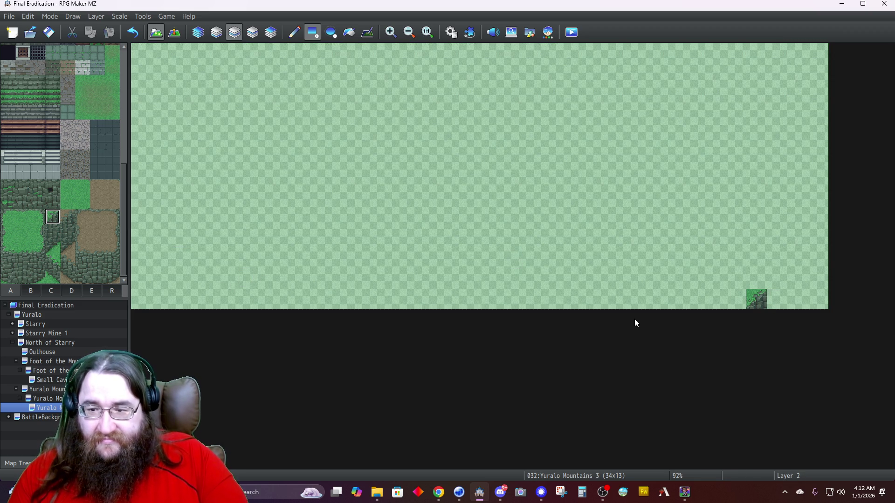
pyautogui.click(52, 261)
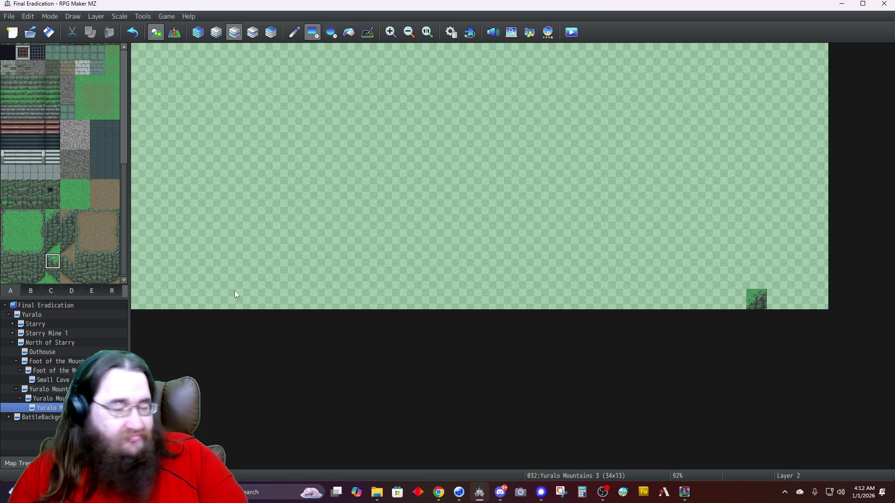
pyautogui.click(710, 302)
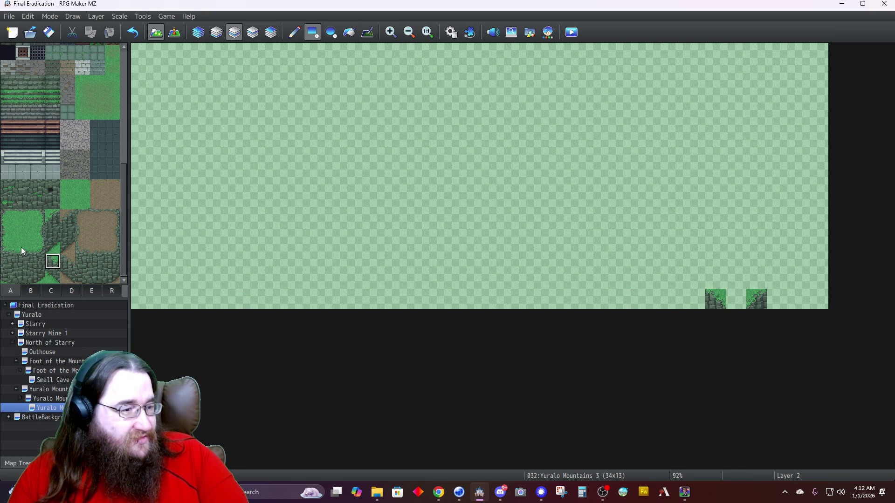
# Add grass-topped cliff tiles above and right of them, filling the bottom-right corner.
pyautogui.moveTo(25, 244); pyautogui.dragTo(24, 262)
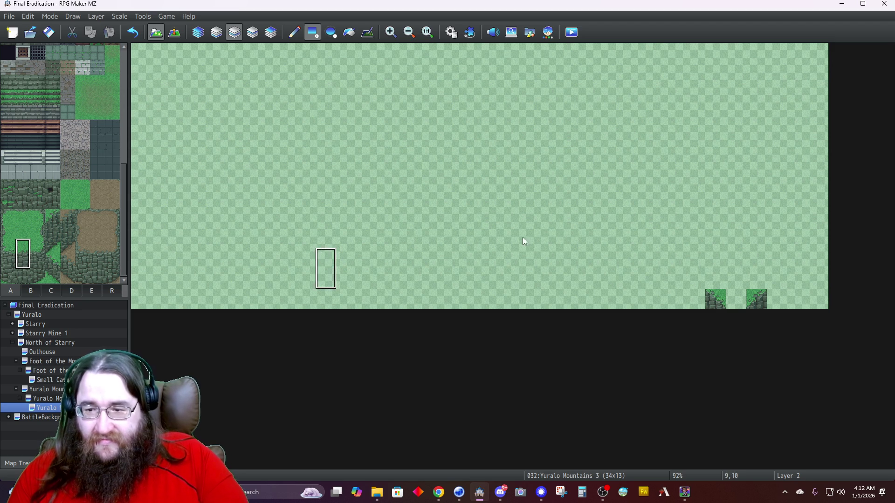
pyautogui.click(778, 273)
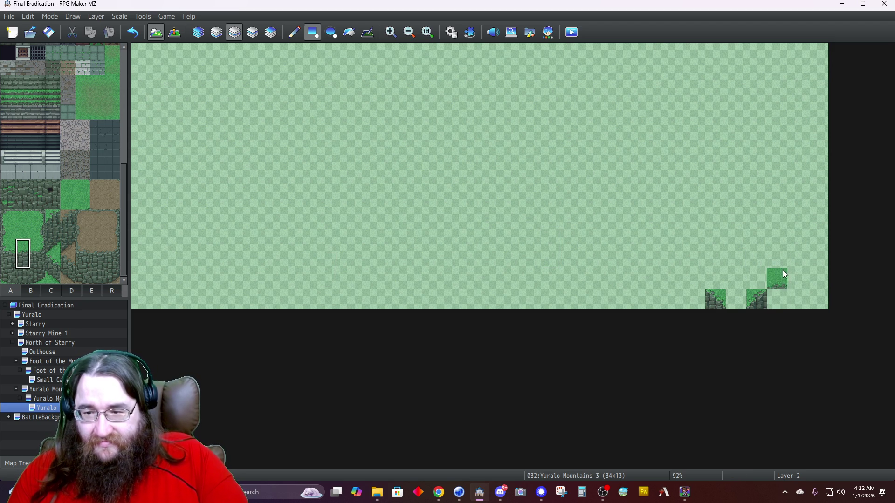
pyautogui.click(294, 32)
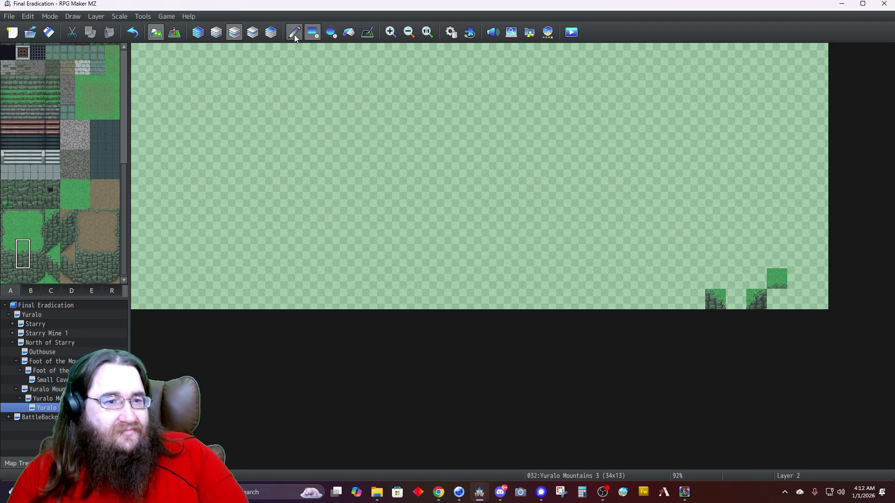
pyautogui.click(786, 279)
pyautogui.click(799, 283)
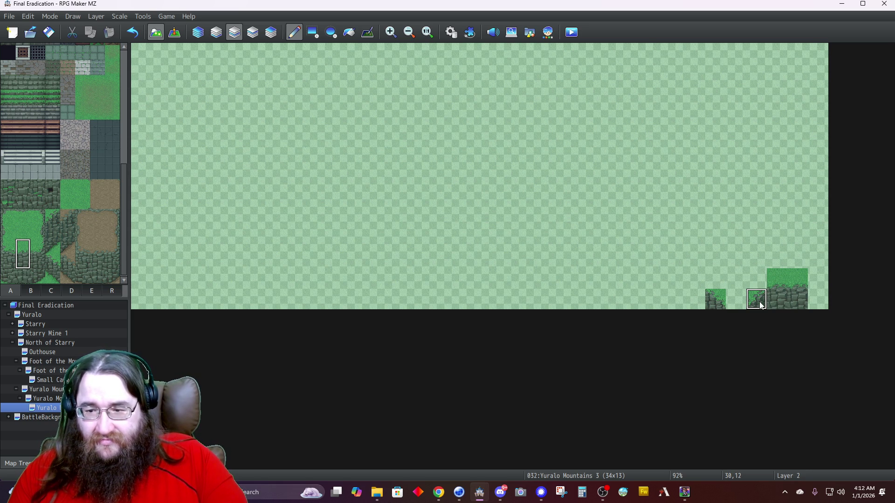
pyautogui.click(756, 300)
pyautogui.click(816, 278)
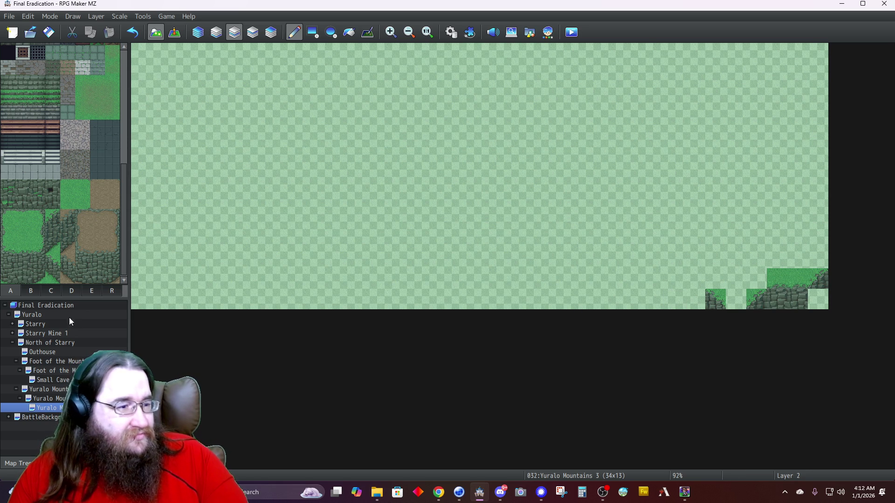
pyautogui.click(53, 232)
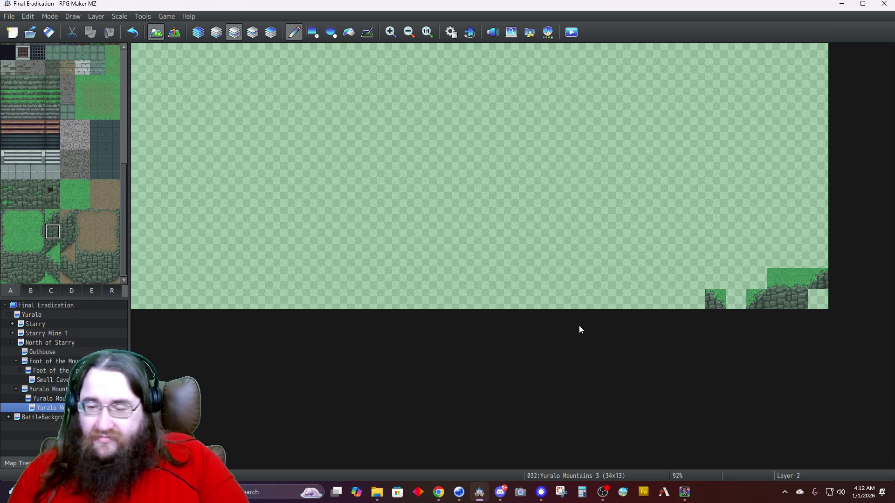
pyautogui.click(818, 299)
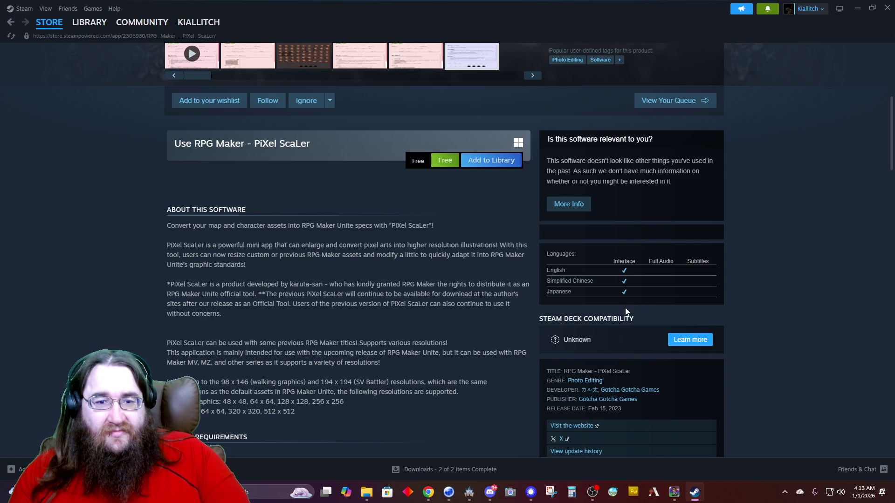
# Scroll through the PiXel ScaLer store page details, then minimize Steam.
pyautogui.scroll(6, 414, 155)
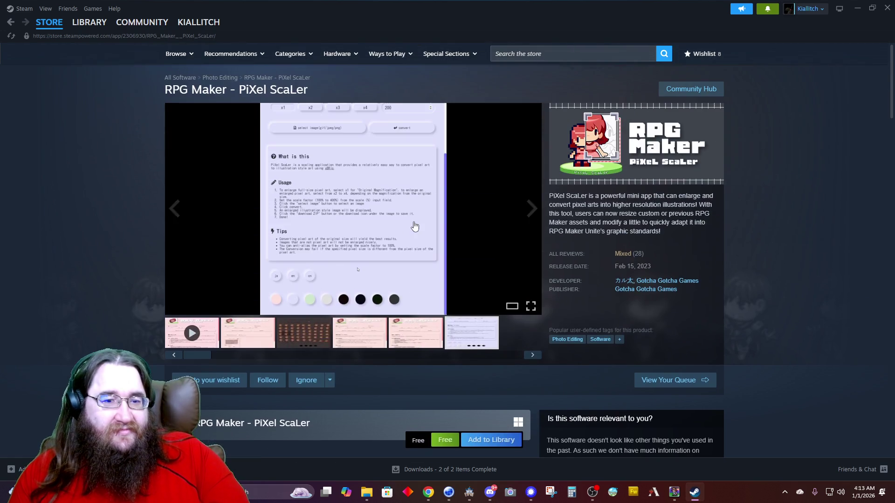
pyautogui.scroll(-7, 414, 226)
pyautogui.scroll(-7, 415, 226)
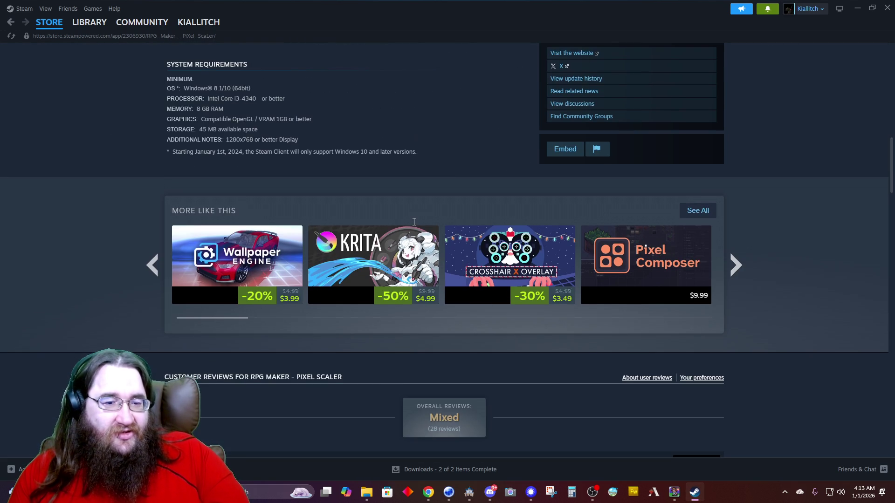
pyautogui.scroll(4, 415, 222)
pyautogui.scroll(10, 415, 220)
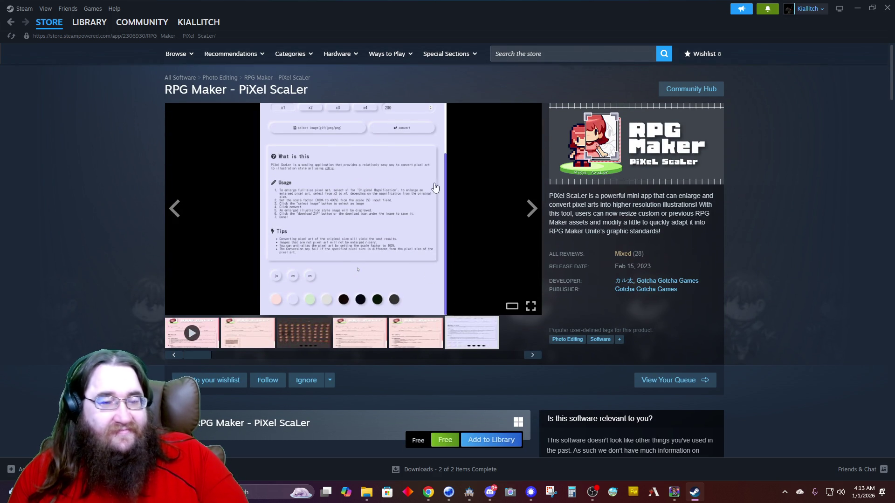
pyautogui.click(856, 7)
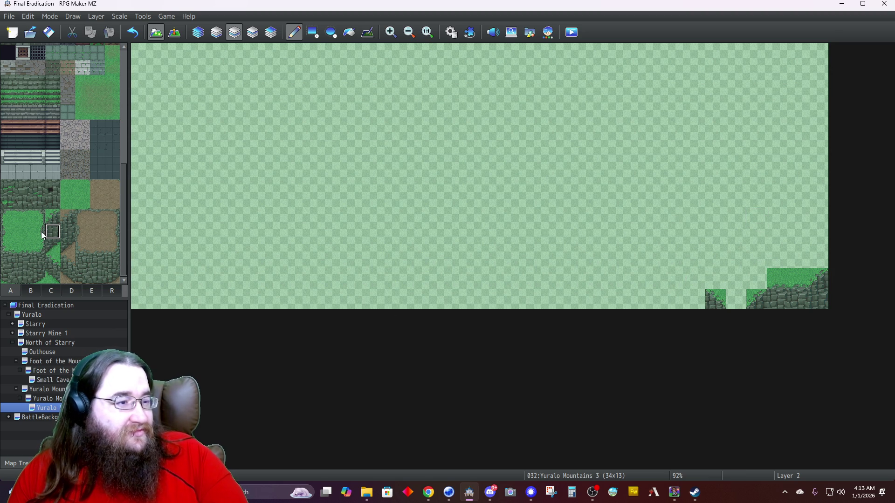
# Raise the grass step at the right edge and copy the grass-cliff column twice leftward.
pyautogui.click(810, 262)
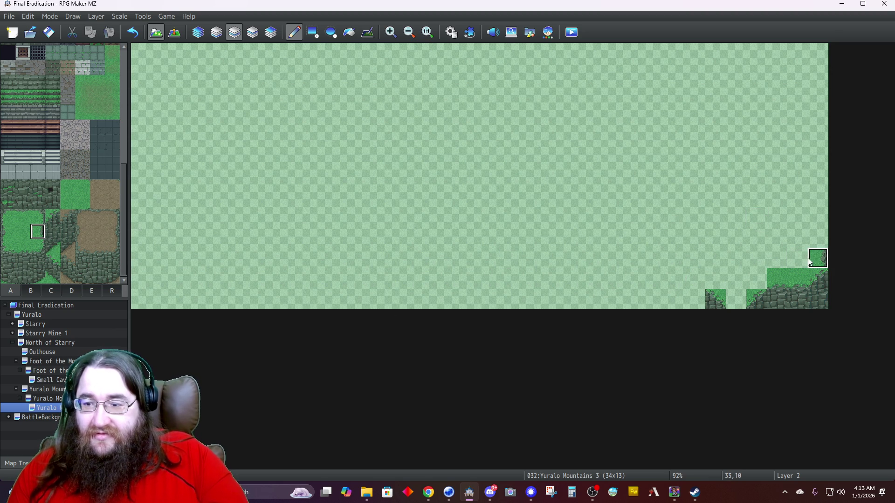
pyautogui.click(818, 240)
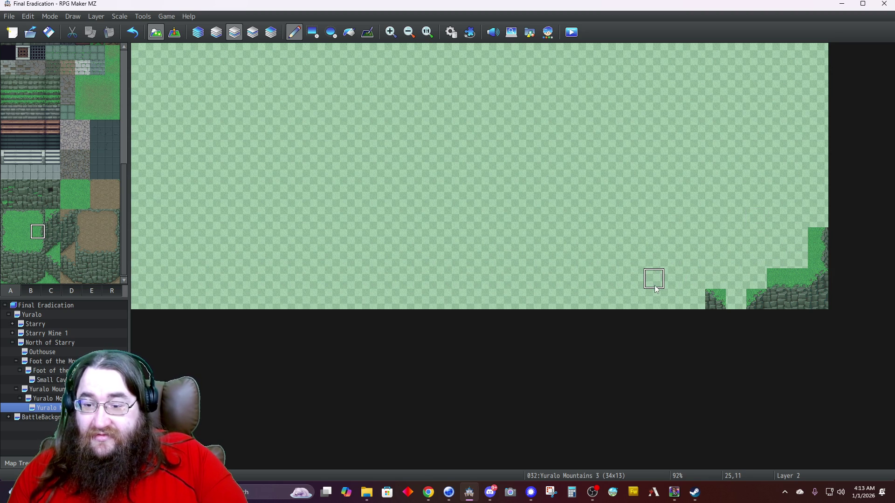
pyautogui.moveTo(778, 279); pyautogui.dragTo(781, 299)
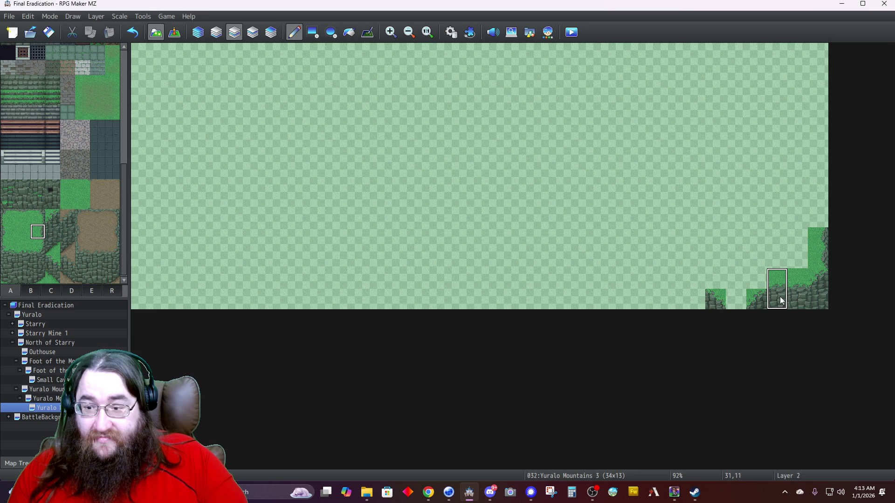
pyautogui.click(689, 301)
pyautogui.click(671, 301)
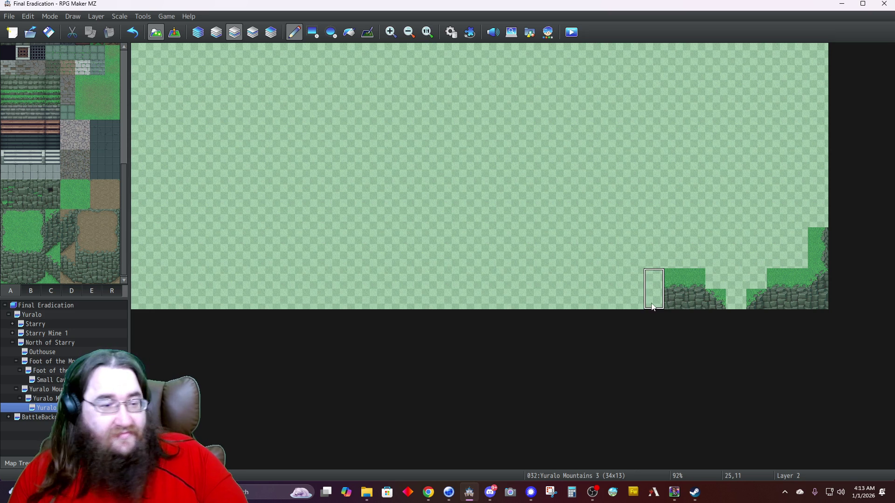
# Fill the ledge gap with grass, extend it several columns left, and add a rock tile above.
pyautogui.click(85, 198)
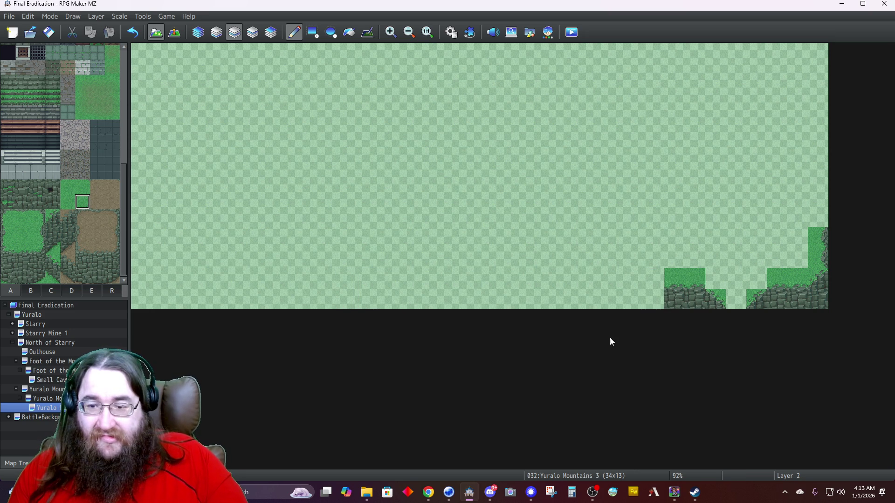
pyautogui.click(758, 276)
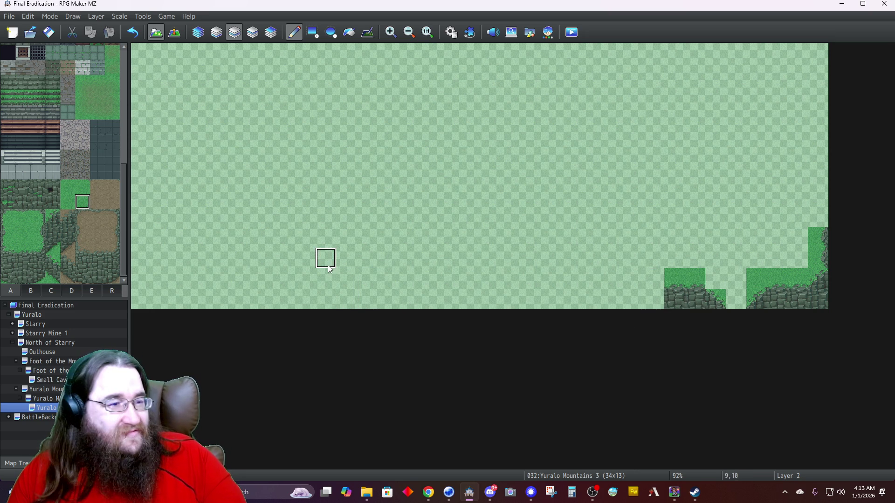
pyautogui.click(71, 204)
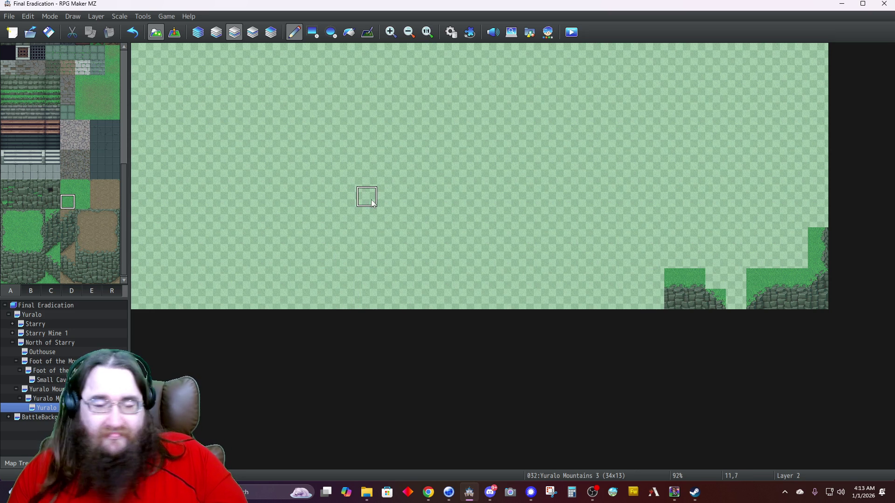
pyautogui.click(718, 285)
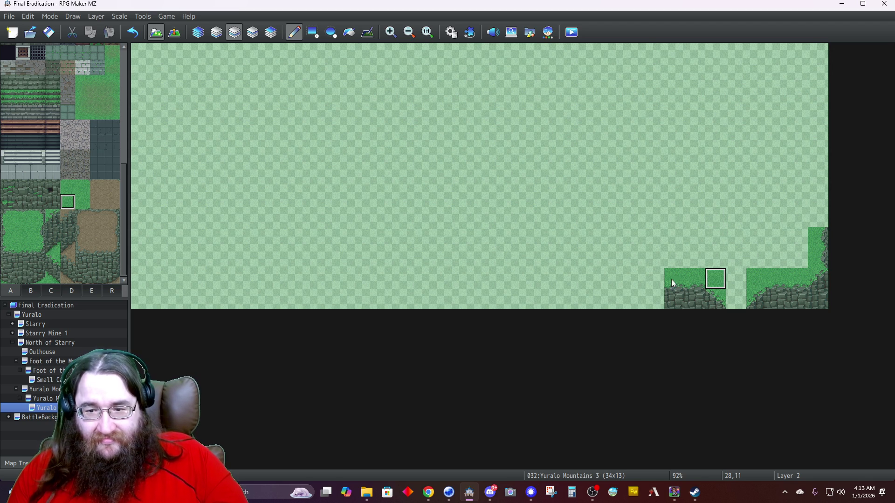
pyautogui.click(673, 306)
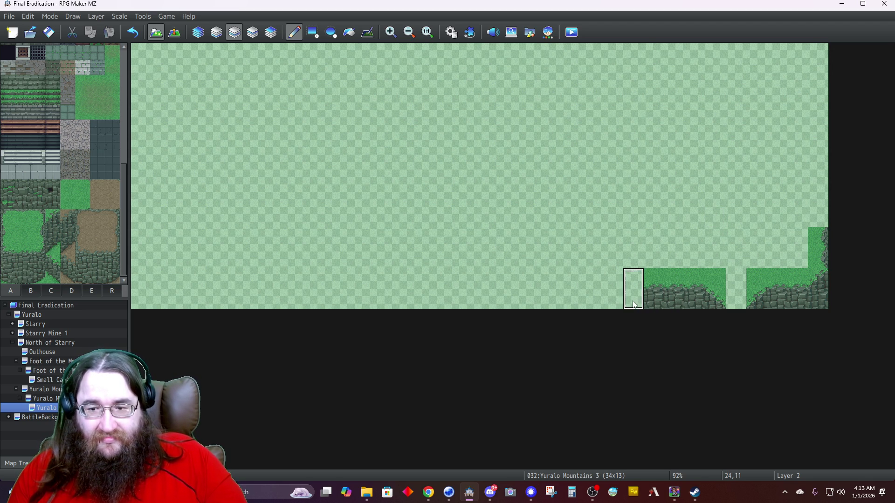
pyautogui.click(634, 303)
pyautogui.click(614, 300)
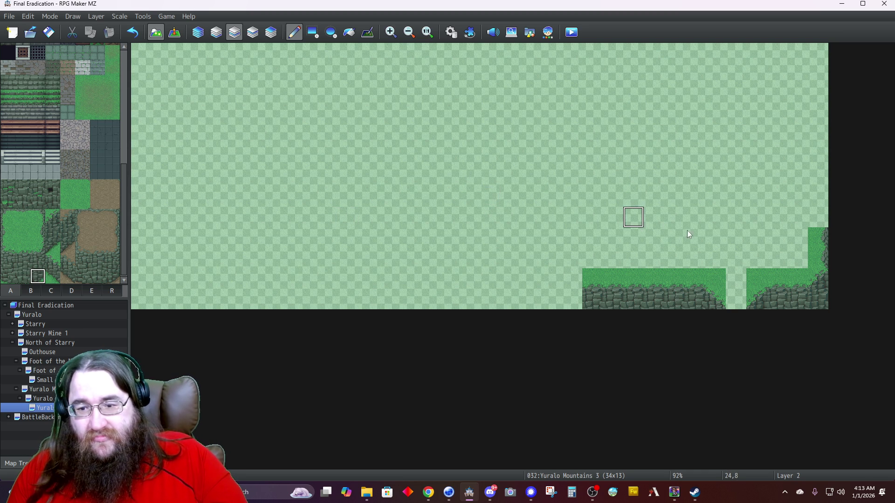
pyautogui.click(711, 254)
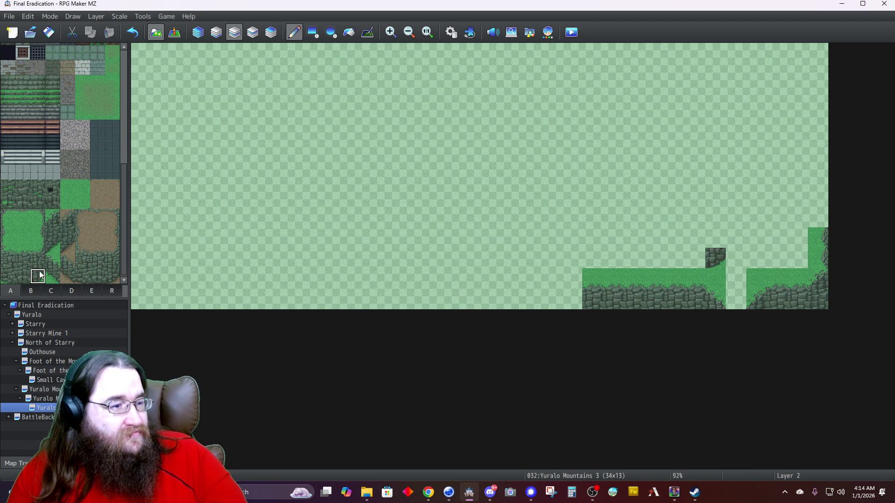
# Place dark rock tiles at row 10, columns 27–28, and cap them with two grass tiles.
pyautogui.click(21, 276)
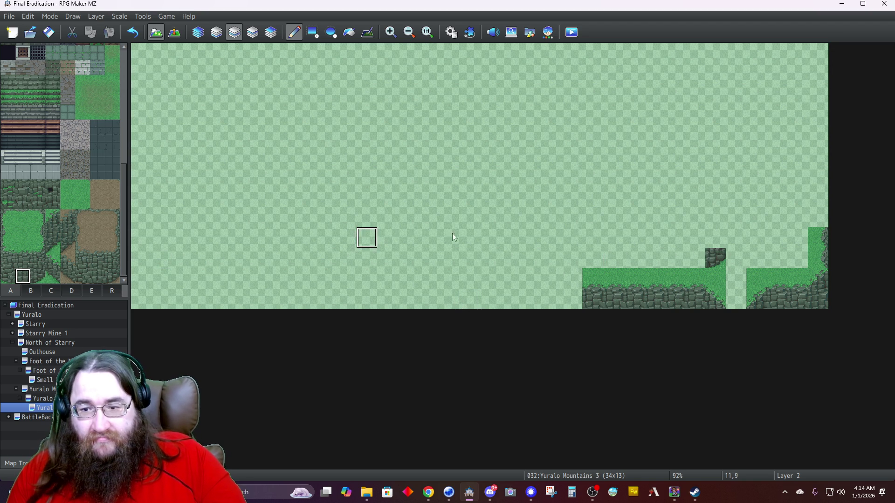
pyautogui.click(692, 257)
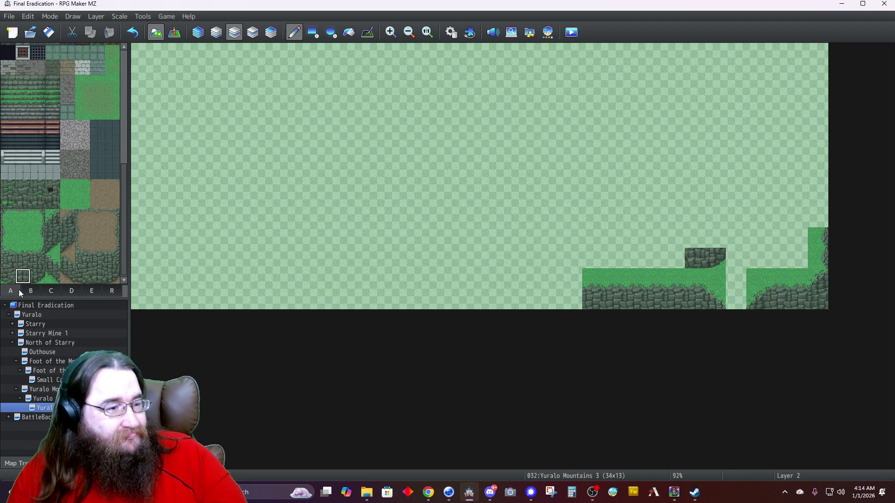
pyautogui.click(27, 250)
pyautogui.moveTo(38, 248); pyautogui.dragTo(40, 250)
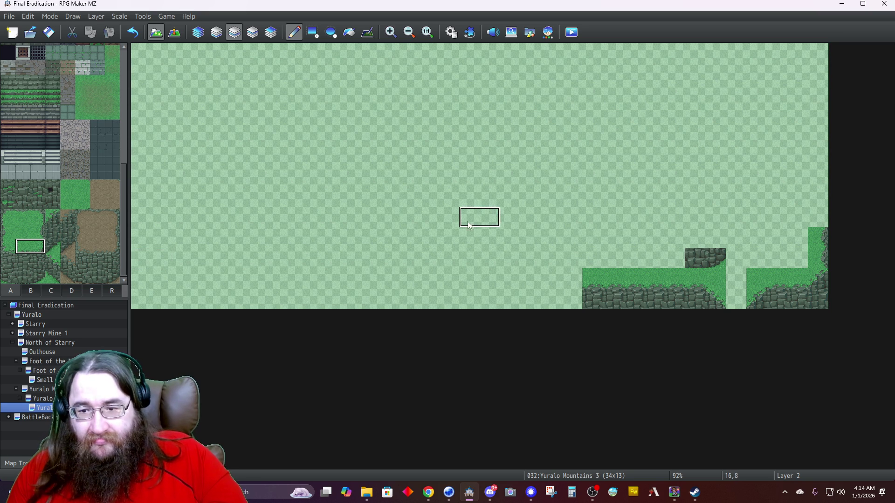
pyautogui.click(702, 239)
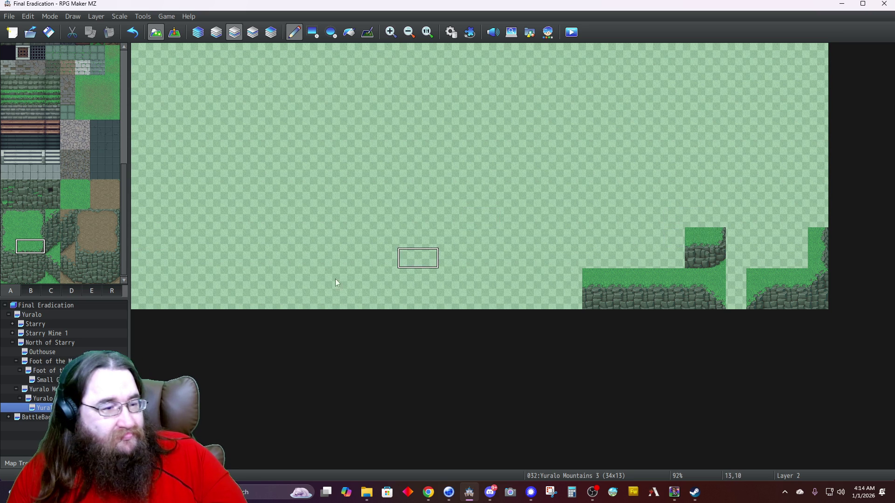
pyautogui.click(90, 291)
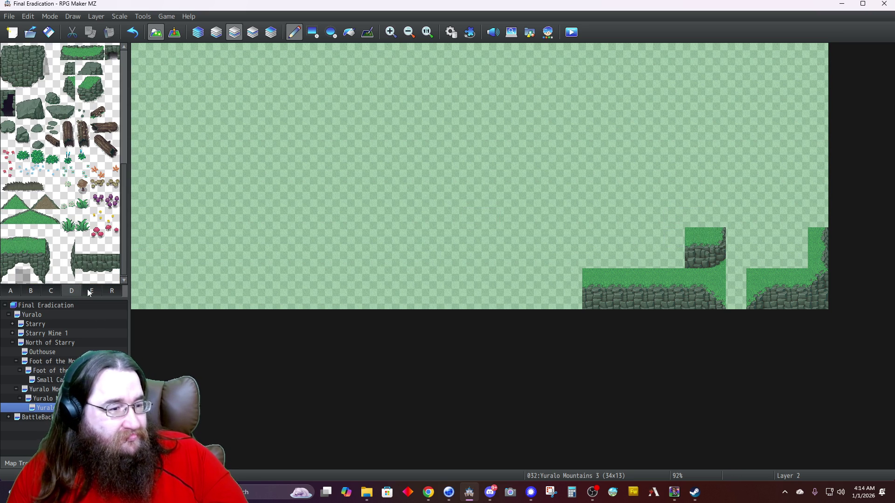
# Round off the raised step's right edge with a two-tile cliff-edge piece on Layer 4.
pyautogui.click(52, 266)
pyautogui.moveTo(50, 267); pyautogui.dragTo(53, 278)
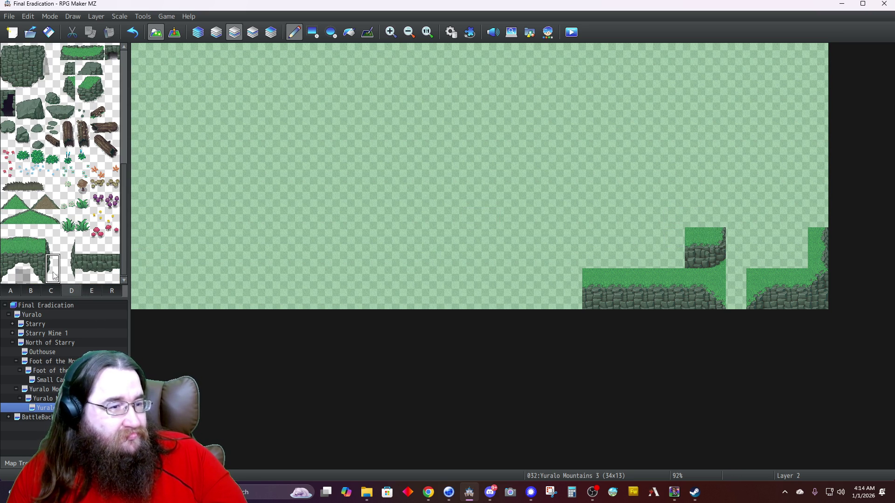
pyautogui.click(271, 32)
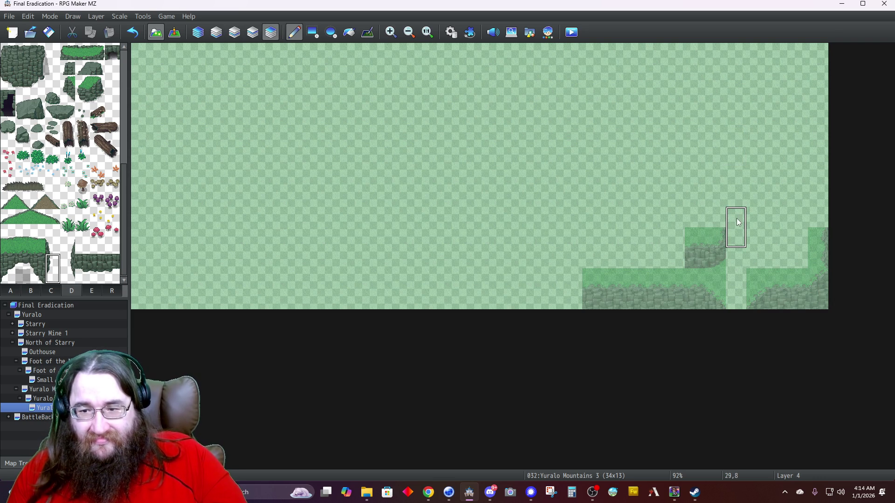
pyautogui.click(740, 232)
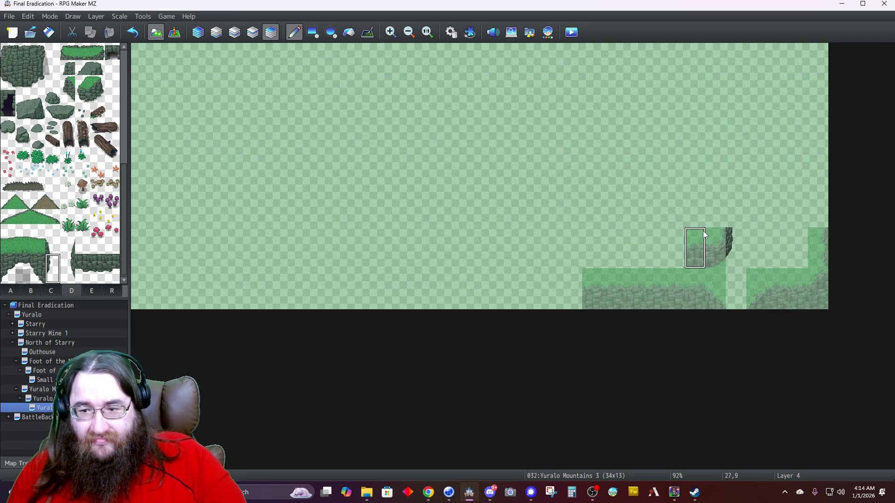
# On Layer 2, extend the raised step two columns left (25–26) with copied grass-over-cliff tiles.
pyautogui.click(234, 32)
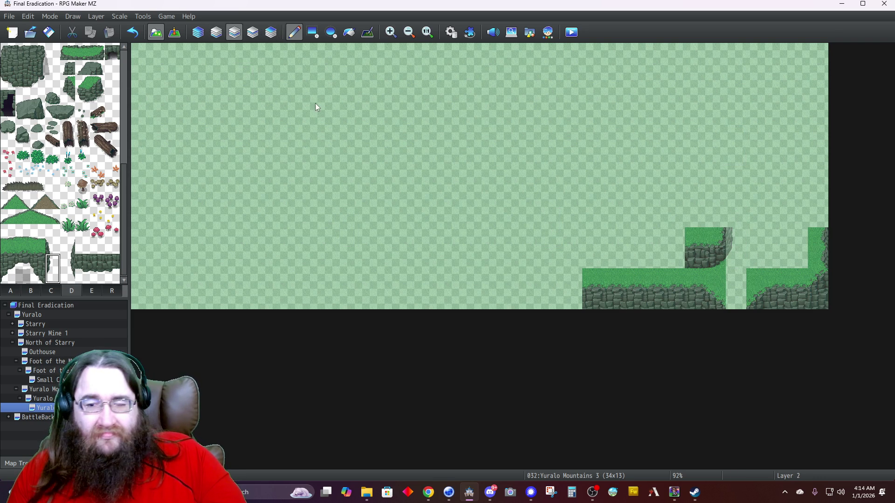
pyautogui.rightClick(695, 252)
pyautogui.click(676, 256)
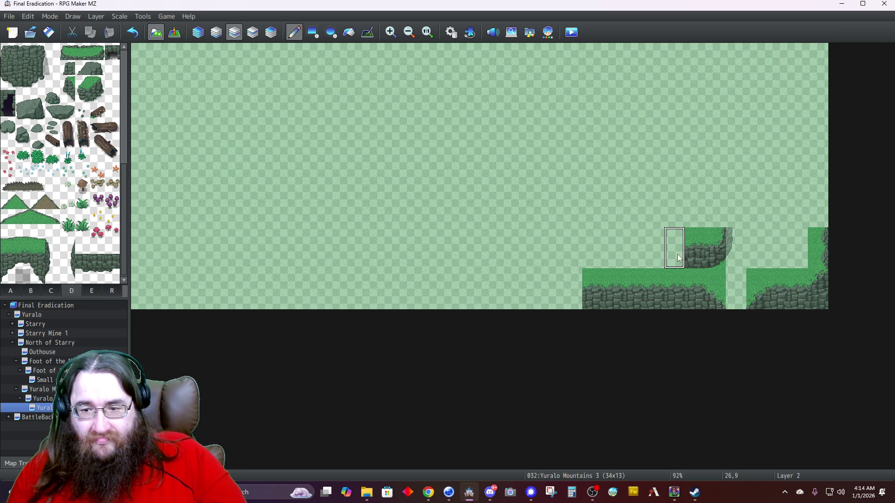
pyautogui.click(652, 258)
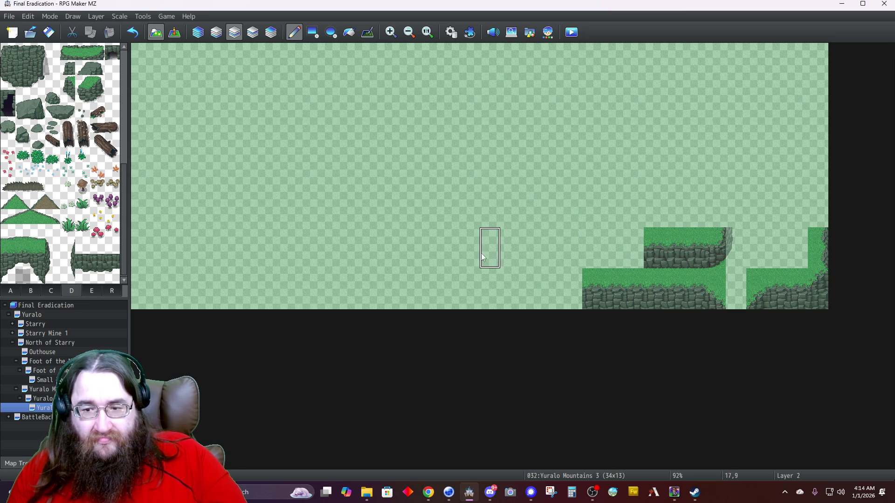
pyautogui.click(11, 291)
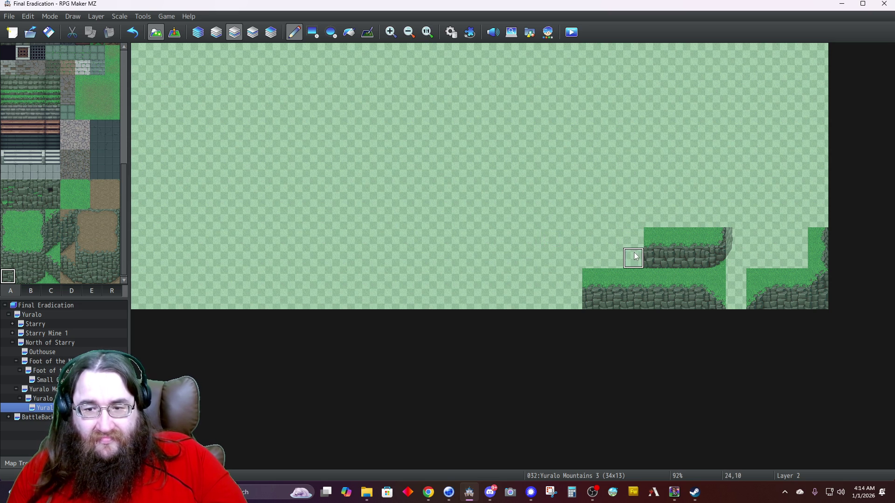
# Add one more grass cliff column and a Layer 4 cliff-edge piece to round the step's left end.
pyautogui.click(8, 246)
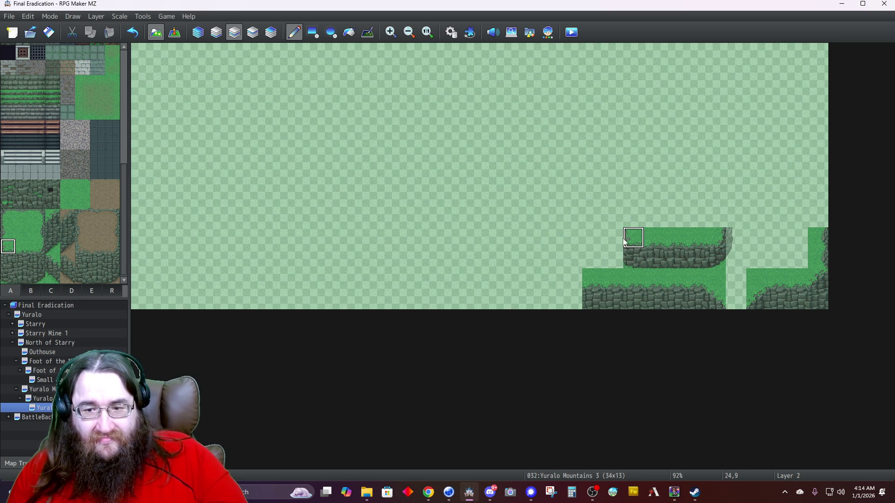
pyautogui.click(73, 291)
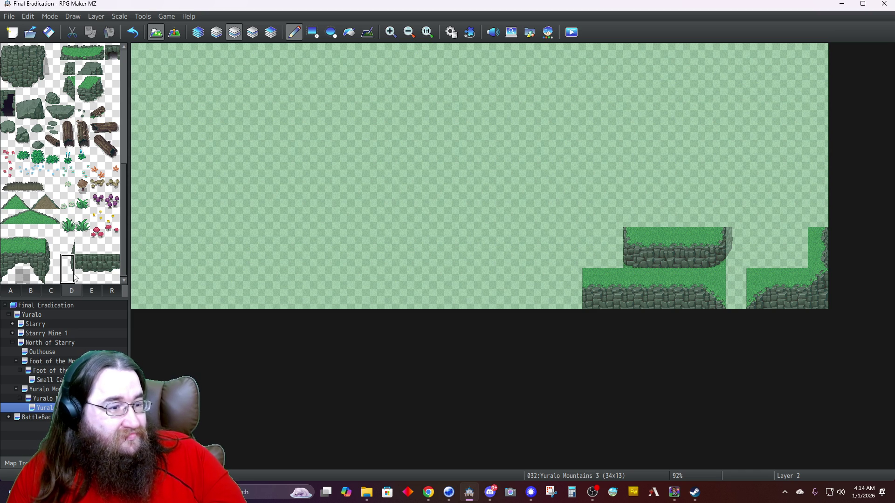
pyautogui.click(271, 32)
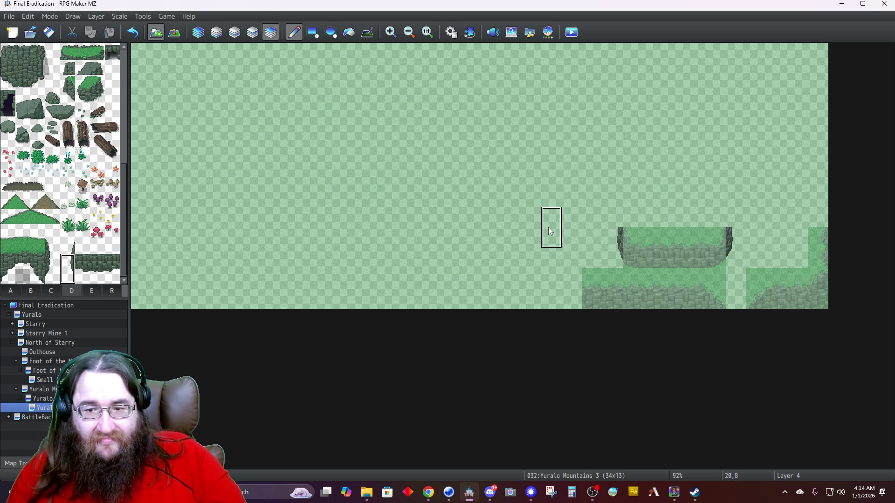
pyautogui.click(203, 32)
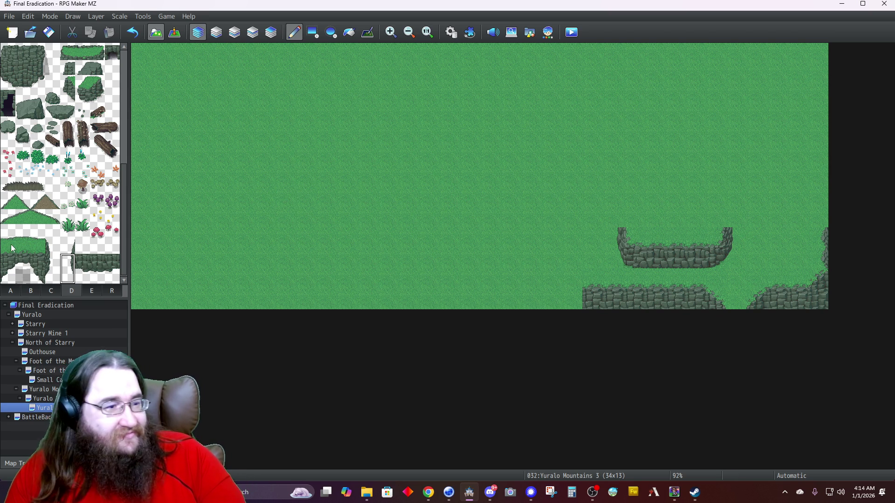
pyautogui.click(12, 292)
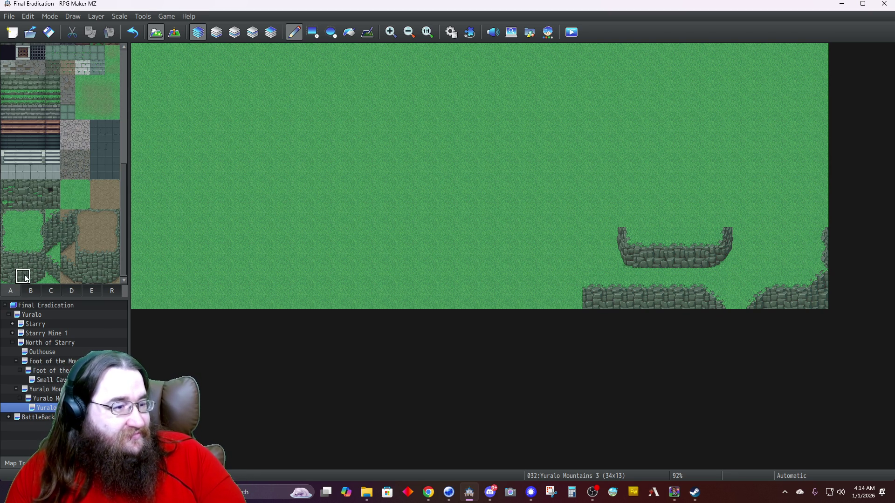
pyautogui.click(234, 33)
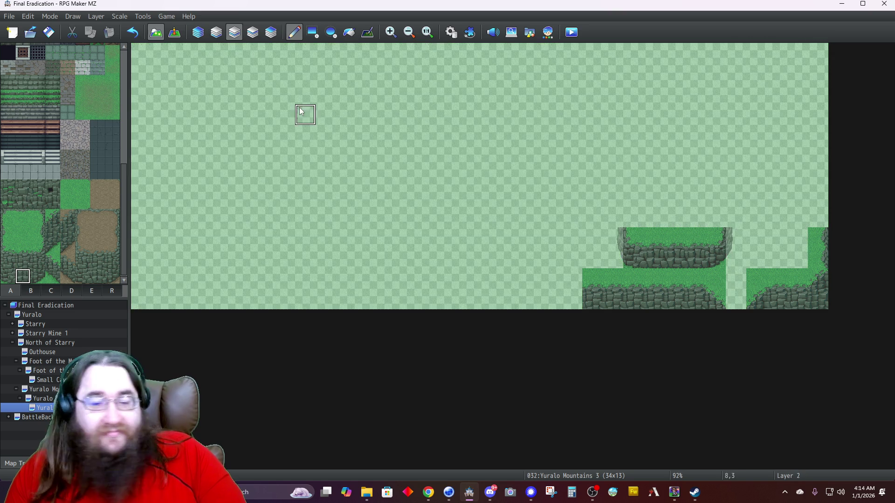
# Extend the stone wall left along row 8 with a tall cliff column at its right end.
pyautogui.click(694, 217)
pyautogui.click(715, 217)
pyautogui.moveTo(680, 217); pyautogui.dragTo(627, 213)
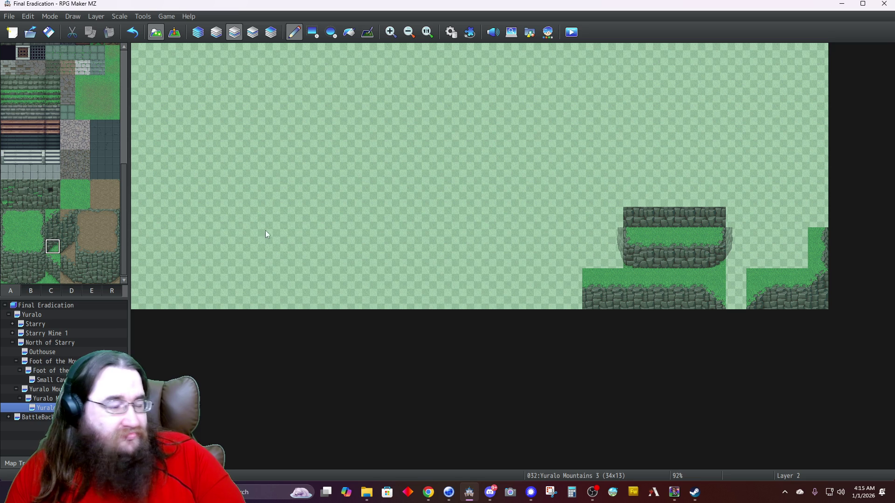
pyautogui.click(55, 220)
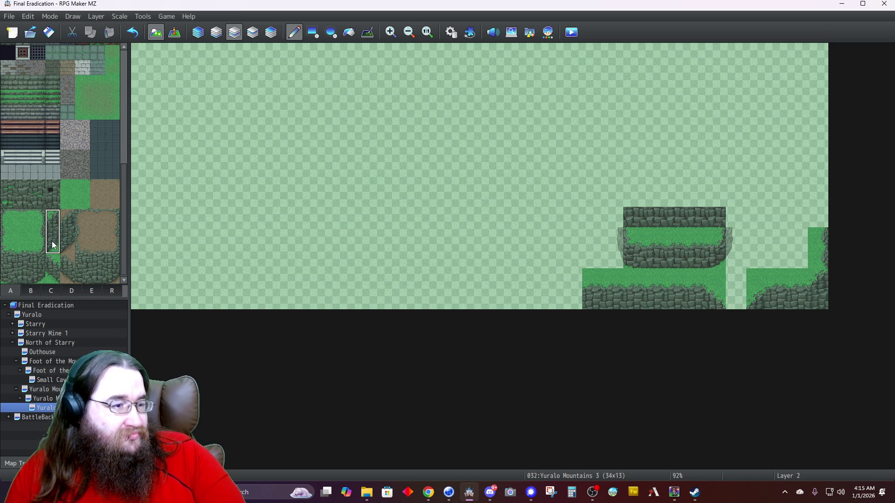
pyautogui.click(733, 203)
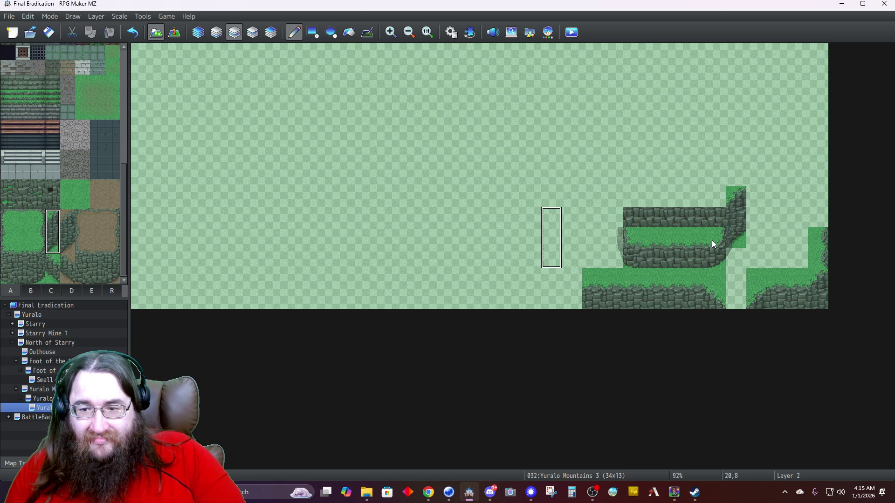
# Lay copied grass along the top of the new cliff.
pyautogui.rightClick(694, 238)
pyautogui.click(715, 197)
pyautogui.click(690, 199)
pyautogui.moveTo(690, 199); pyautogui.dragTo(645, 199)
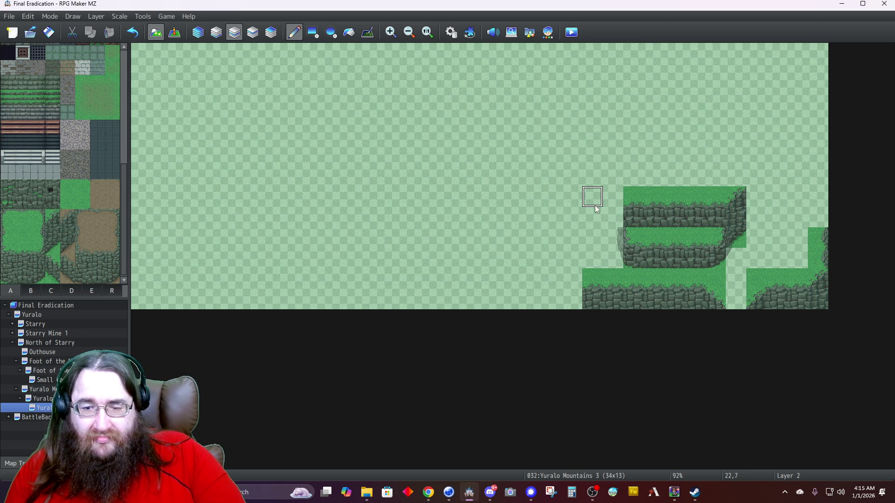
# Extend the copied rock cliff face leftward and repaint the cliff tile at 29,9.
pyautogui.rightClick(649, 254)
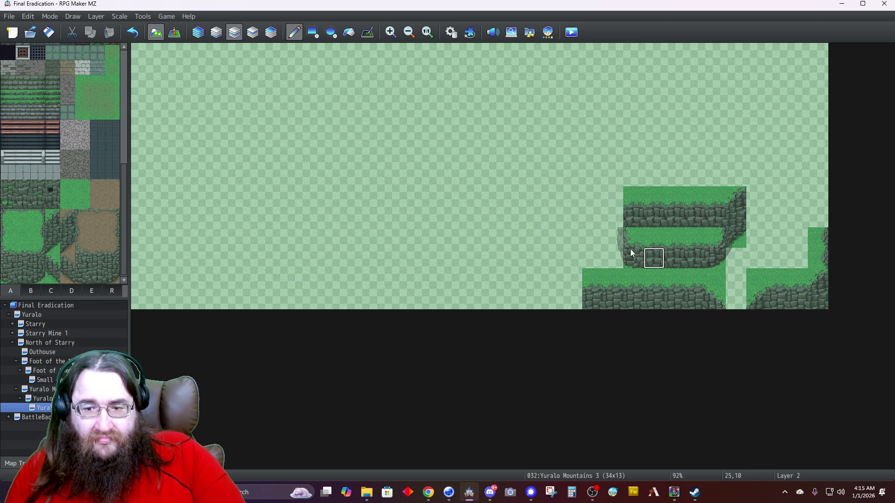
pyautogui.moveTo(611, 238); pyautogui.dragTo(596, 240)
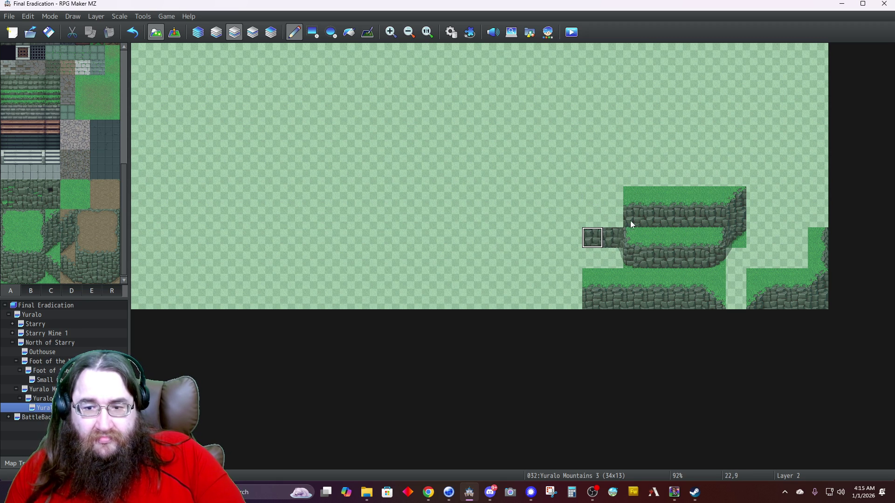
pyautogui.moveTo(631, 213)
pyautogui.mouseDown()
pyautogui.moveTo(591, 216)
pyautogui.moveTo(625, 193)
pyautogui.moveTo(584, 198)
pyautogui.mouseUp()
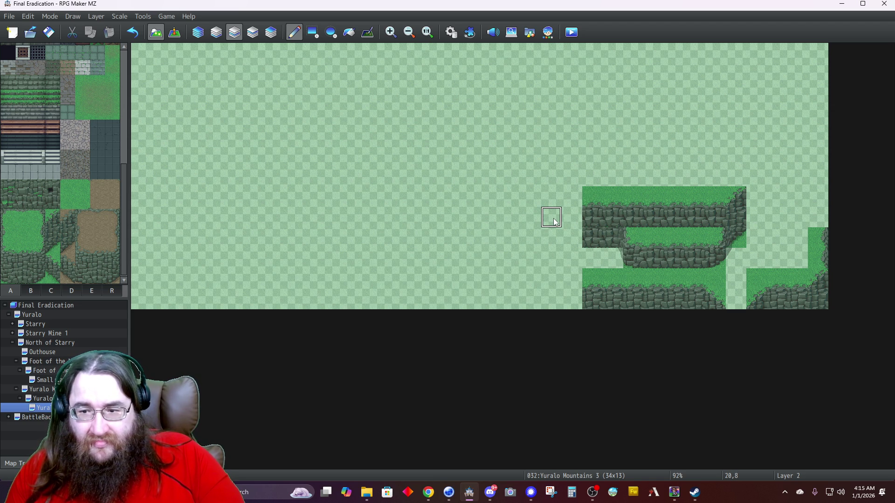
pyautogui.click(737, 238)
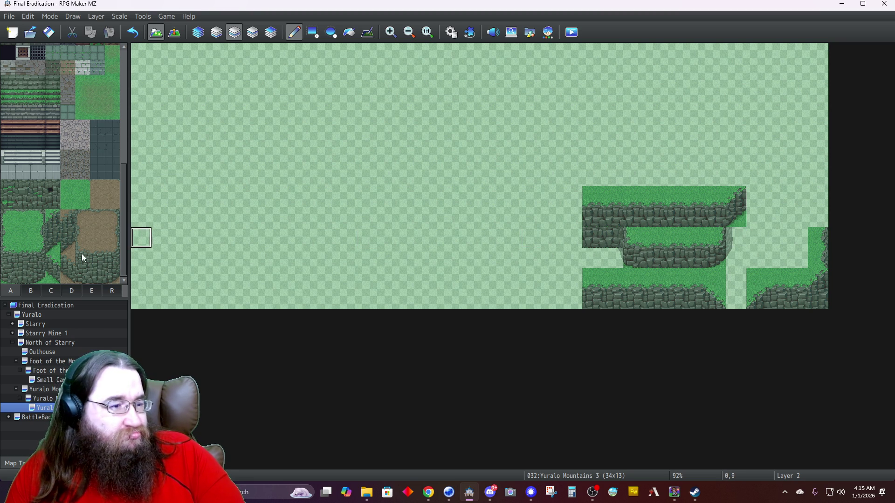
# Fill in cliff rock tiles along row 9.
pyautogui.click(22, 276)
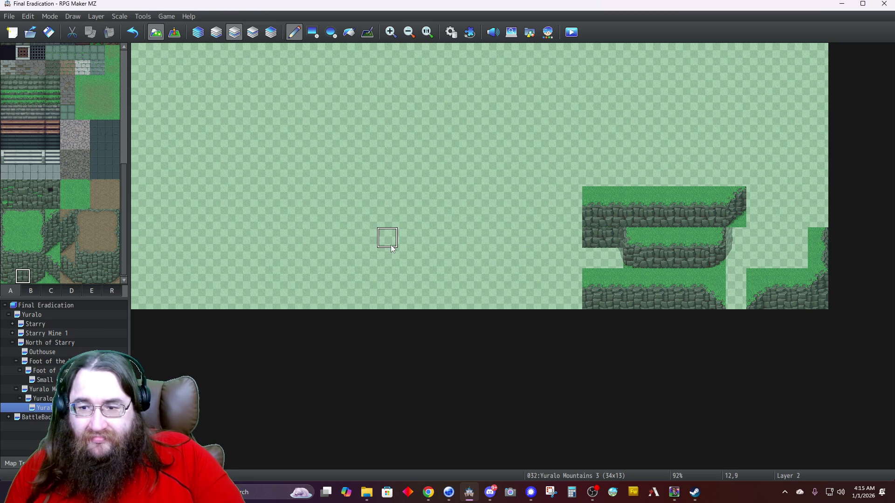
pyautogui.click(620, 244)
pyautogui.click(731, 236)
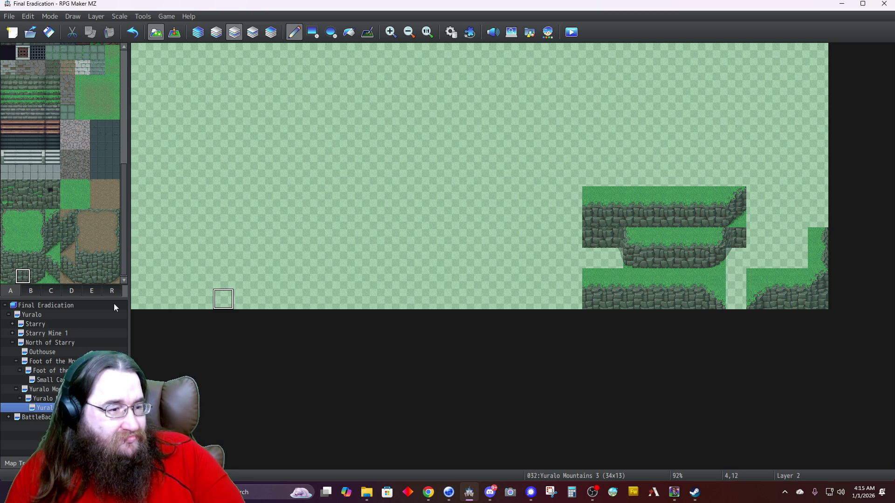
pyautogui.click(72, 290)
pyautogui.click(37, 82)
# Place a faded rock-shadow tile at 29,8 to round off the upper cliff's right end.
pyautogui.click(271, 32)
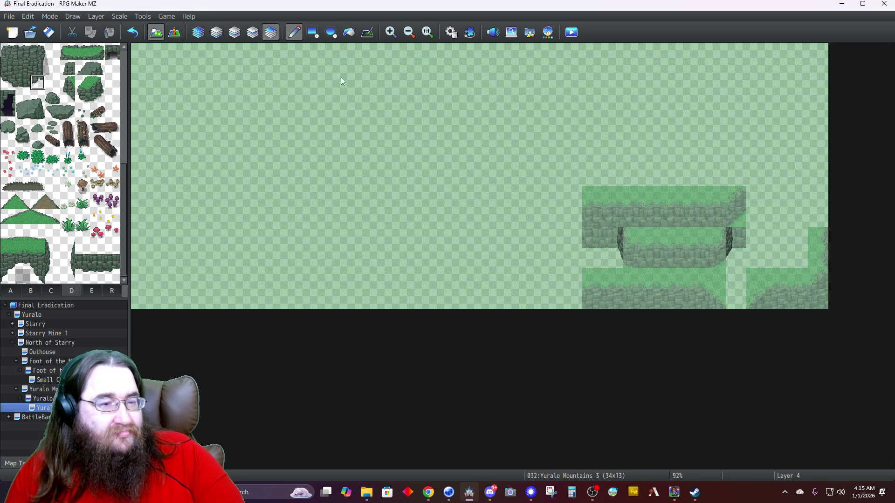
pyautogui.click(755, 216)
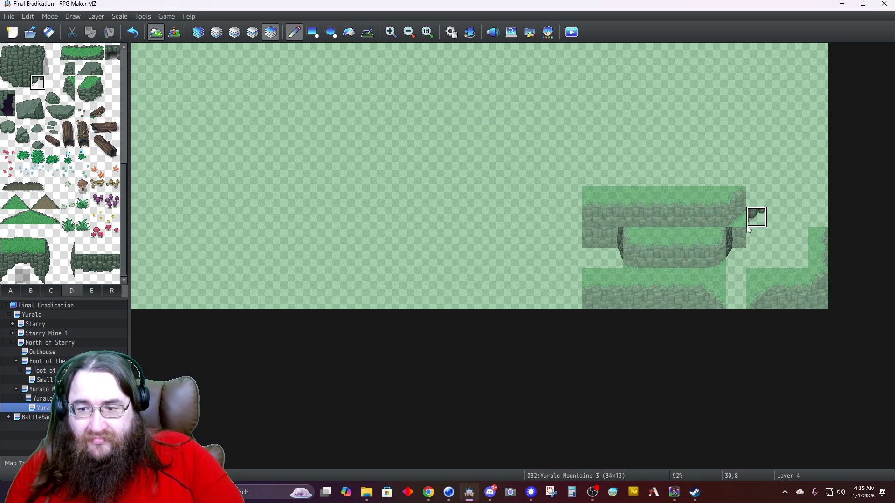
pyautogui.rightClick(737, 227)
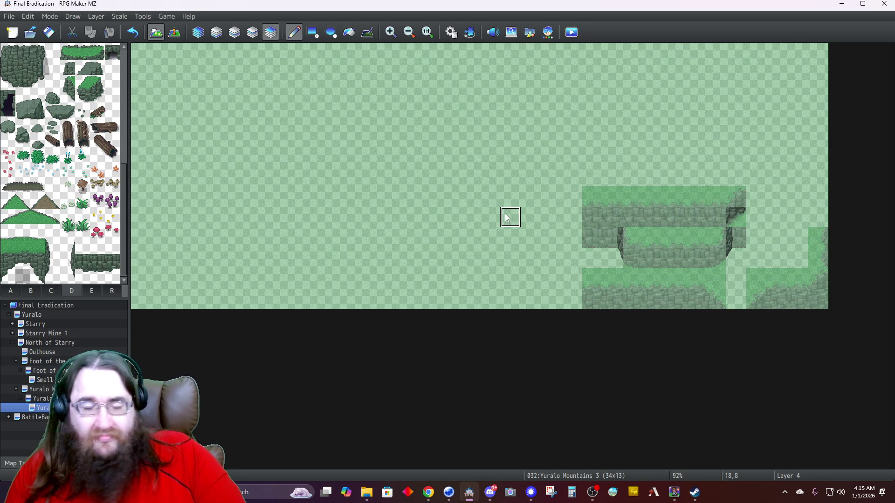
pyautogui.click(235, 31)
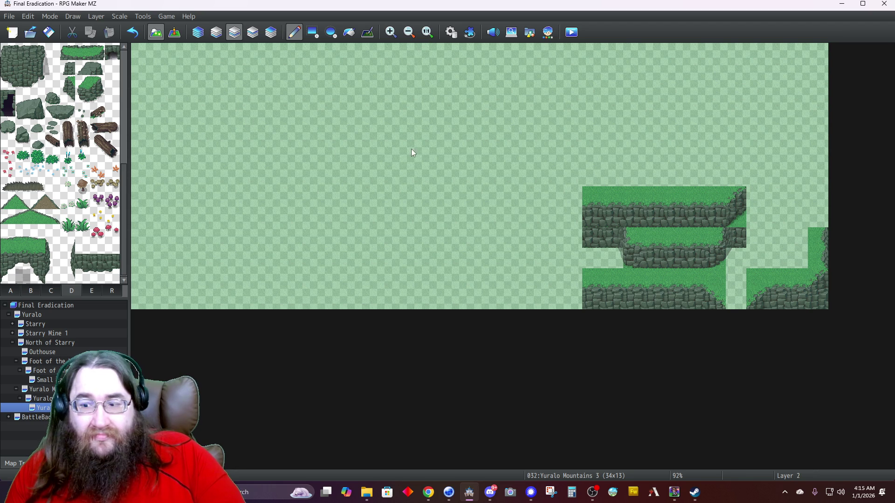
pyautogui.click(740, 217)
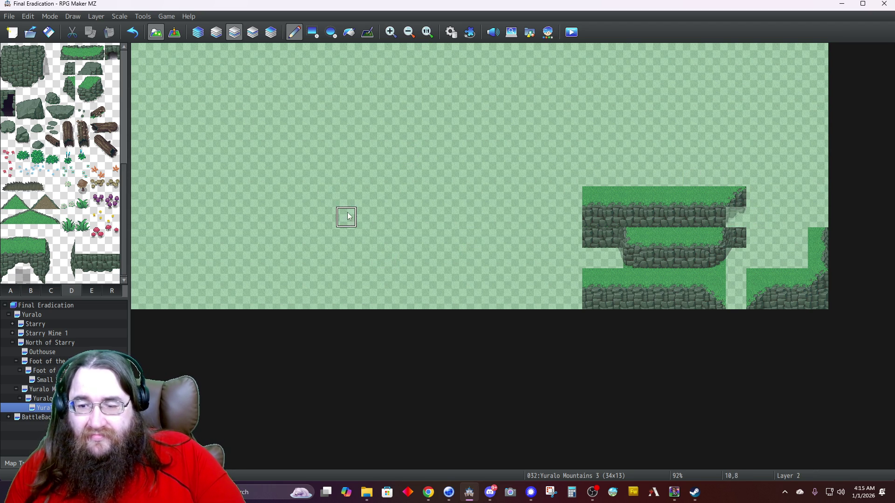
pyautogui.click(196, 33)
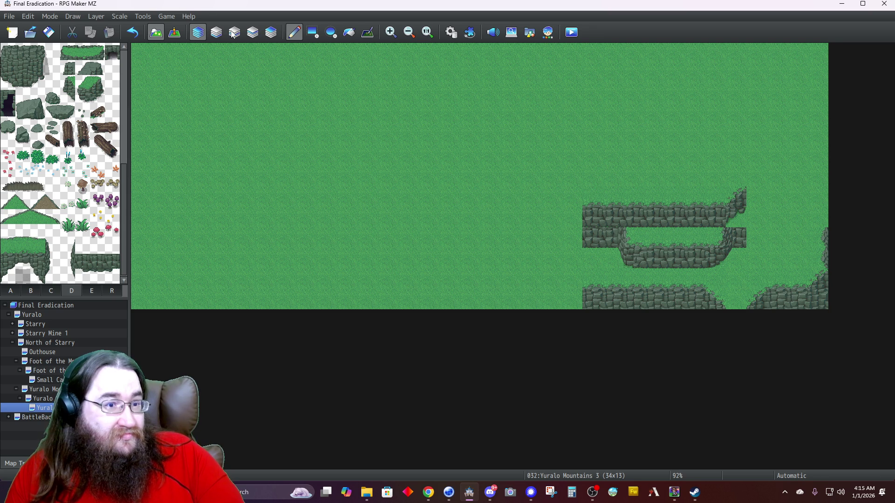
pyautogui.press('F9')
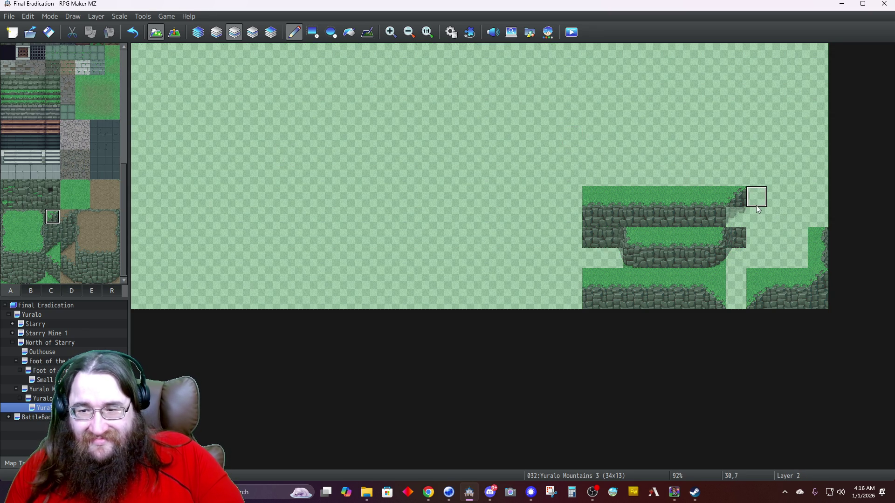
# Add cliff tiles at 30,8 and 30,9, then a grass column rising to 29,5.
pyautogui.click(752, 221)
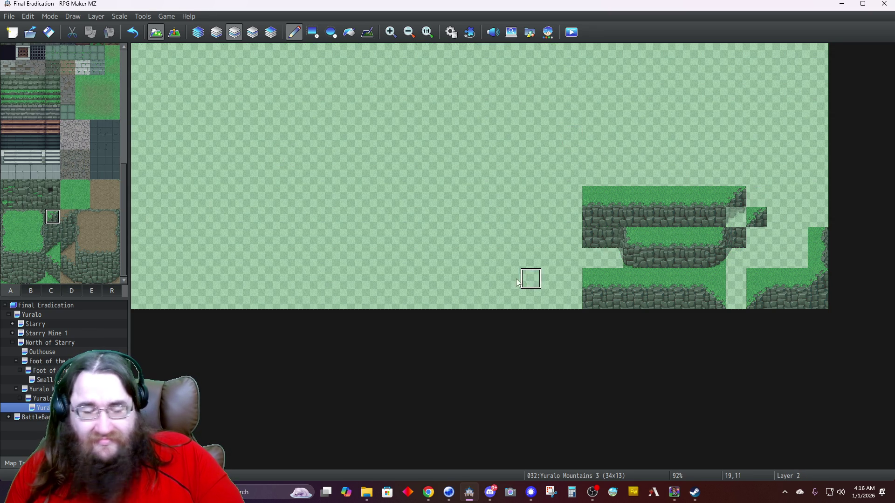
pyautogui.click(54, 248)
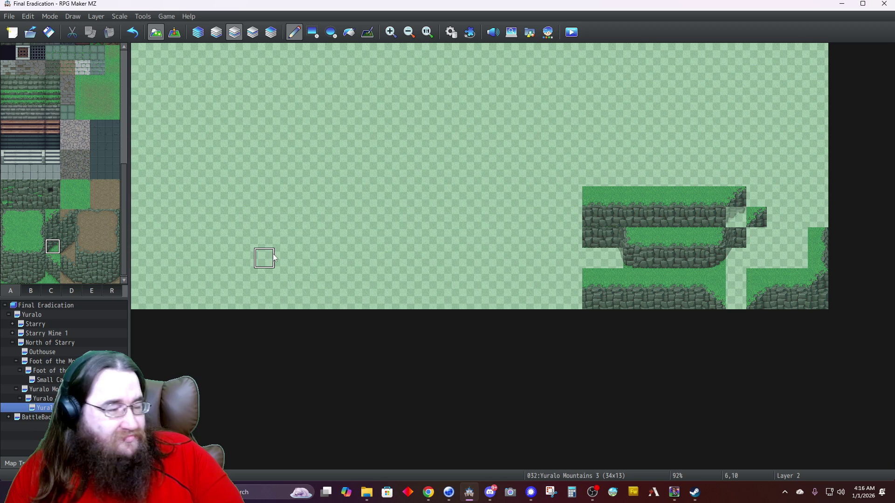
pyautogui.click(756, 239)
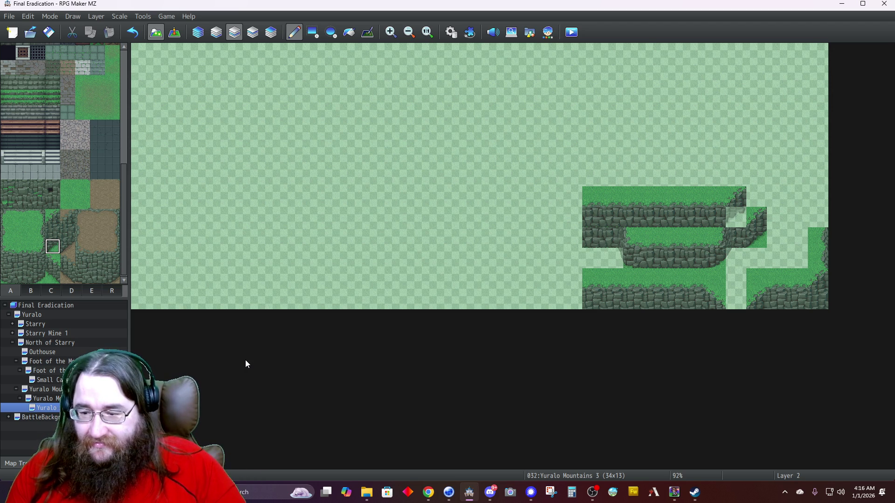
pyautogui.click(37, 230)
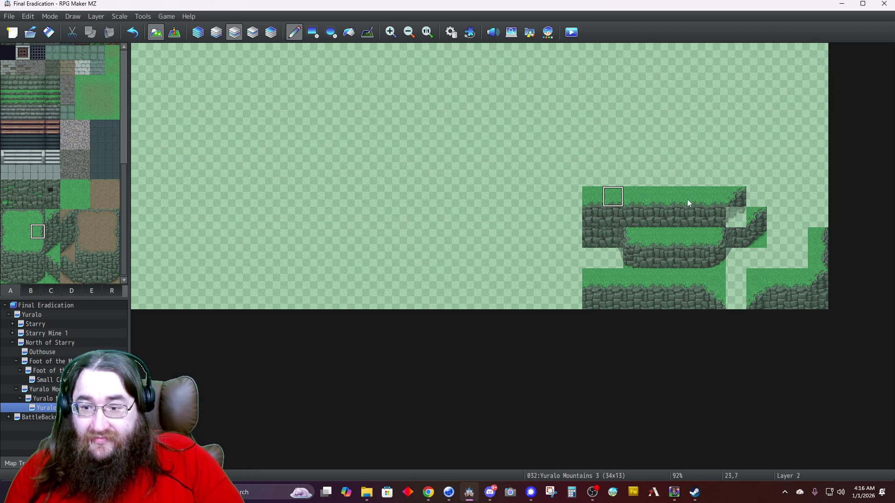
pyautogui.click(757, 197)
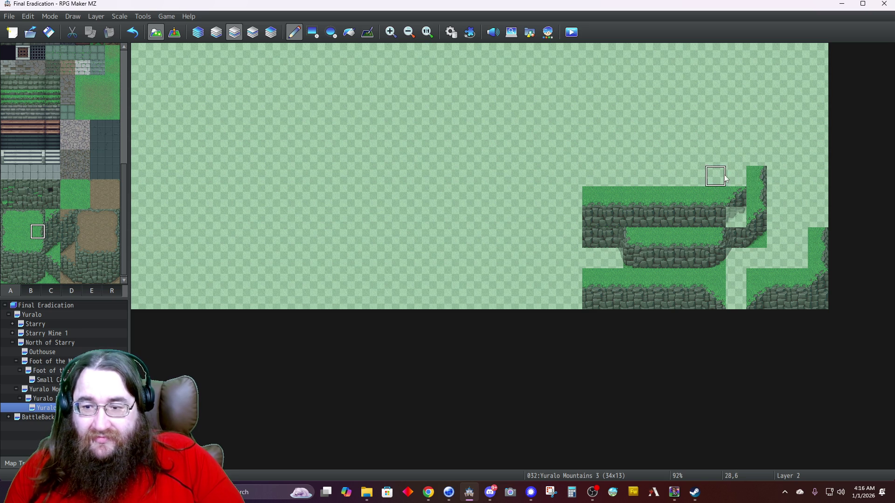
pyautogui.click(733, 183)
pyautogui.click(730, 157)
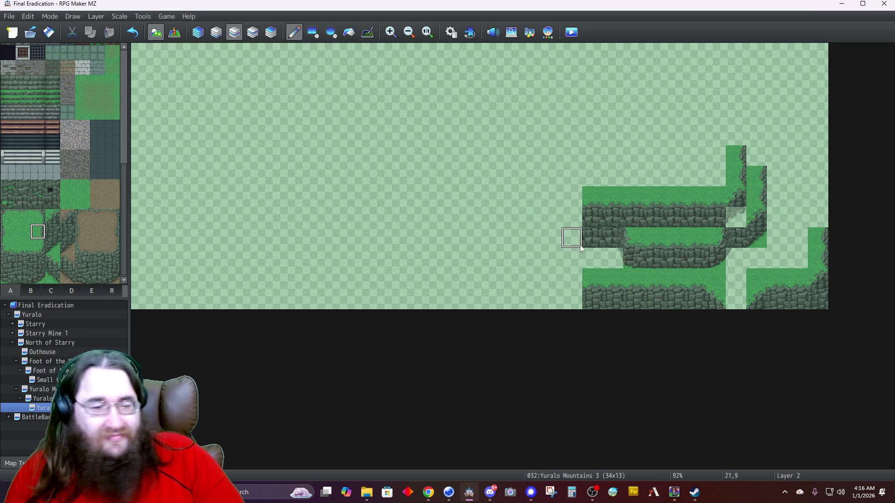
# Repaint the cliff tile at 29,9 so the stepped cliff's edges rejoin.
pyautogui.click(71, 291)
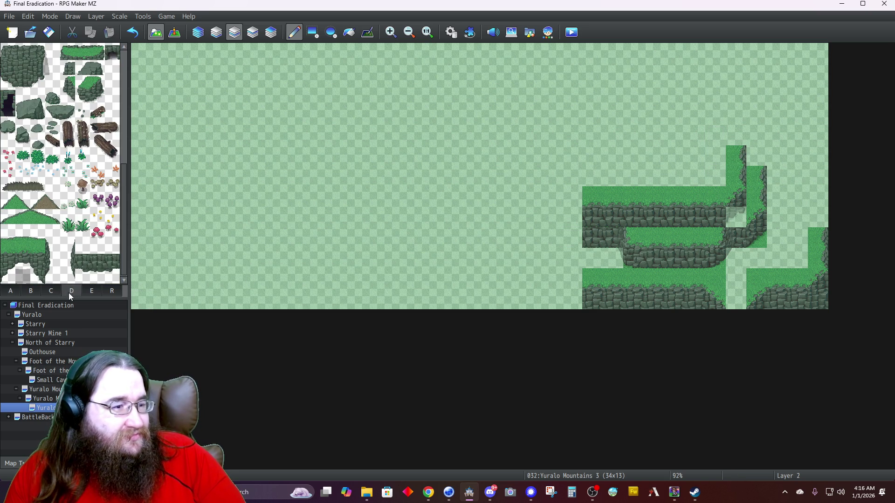
pyautogui.click(51, 219)
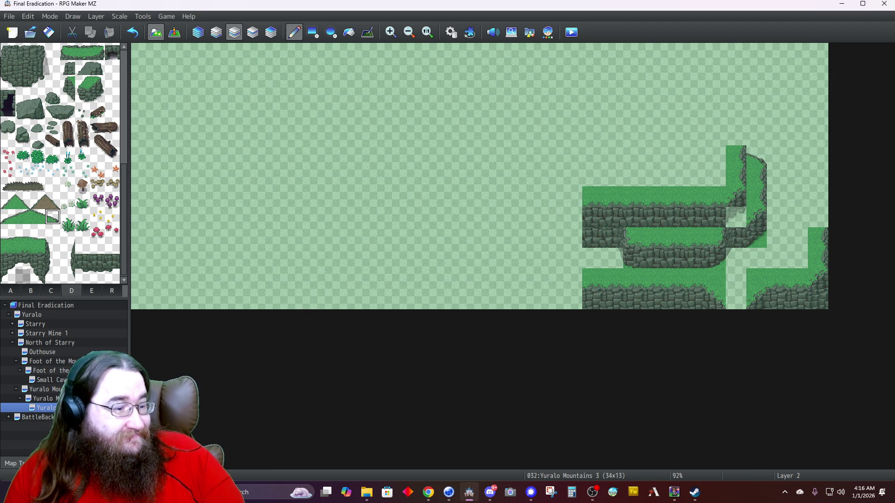
pyautogui.click(4, 293)
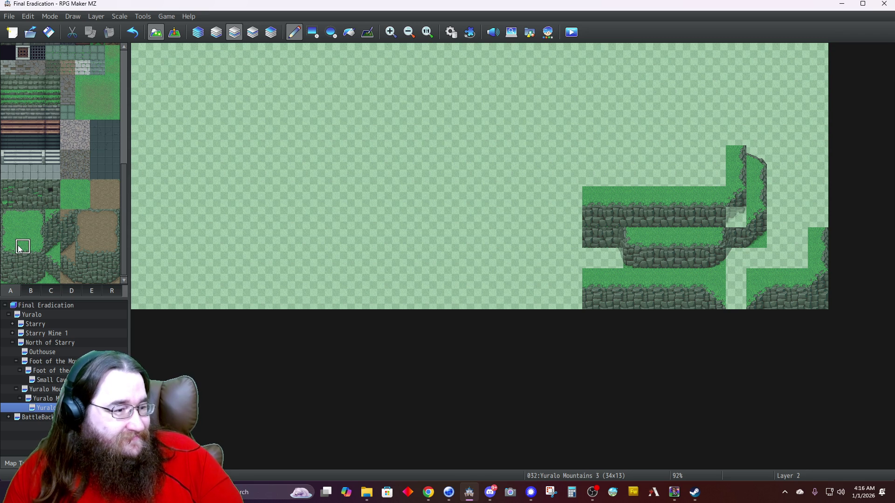
pyautogui.click(743, 230)
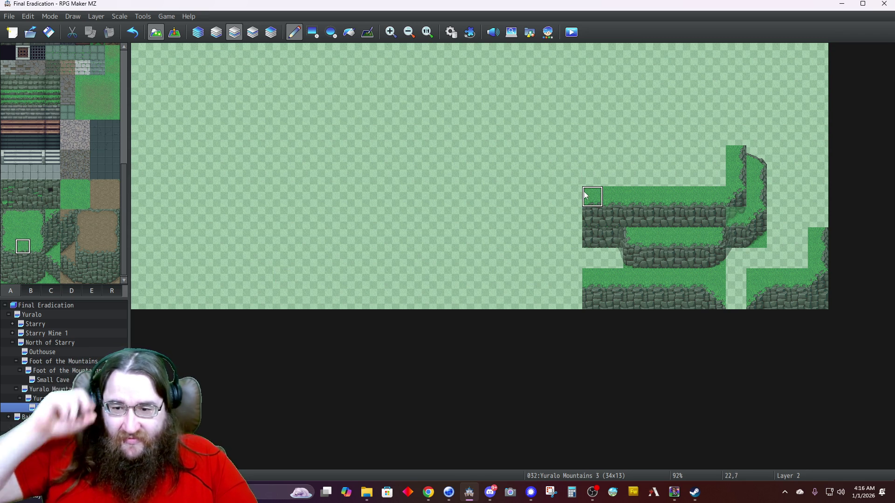
pyautogui.click(200, 36)
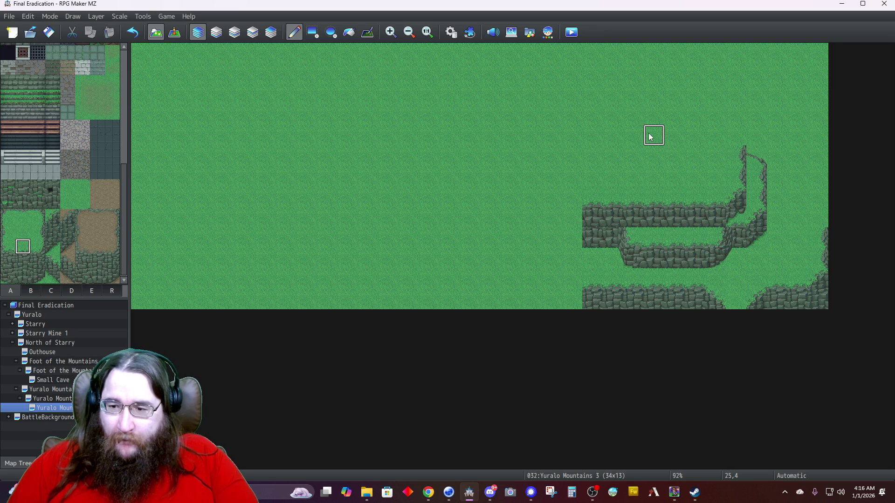
# On Layer 2, place cliff rock at 32–33,8 above the right grass patch, topped with grass.
pyautogui.click(24, 277)
pyautogui.click(234, 32)
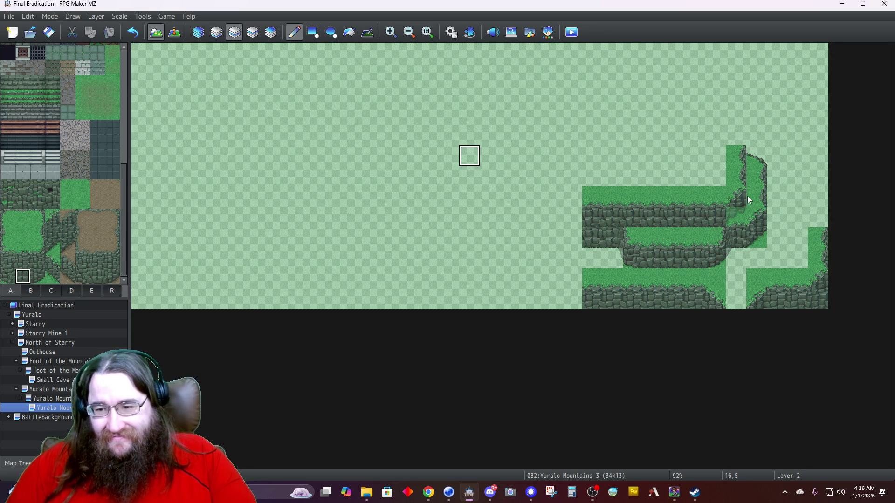
pyautogui.click(818, 217)
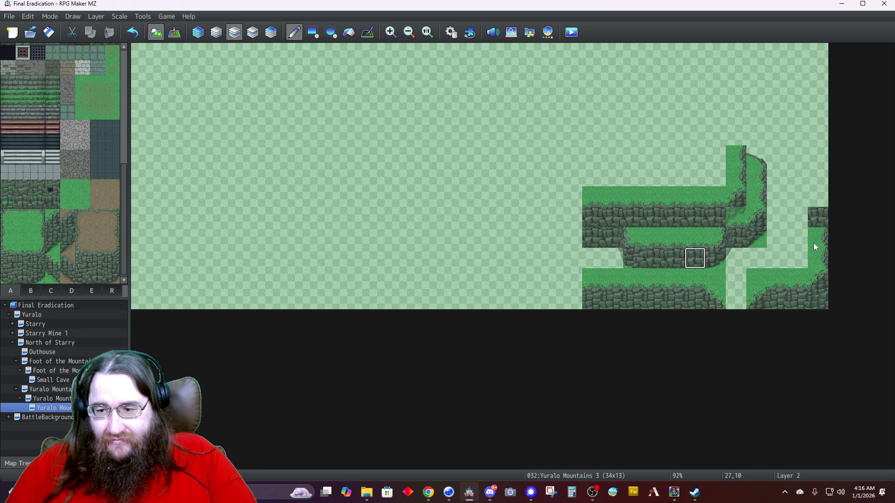
pyautogui.click(798, 218)
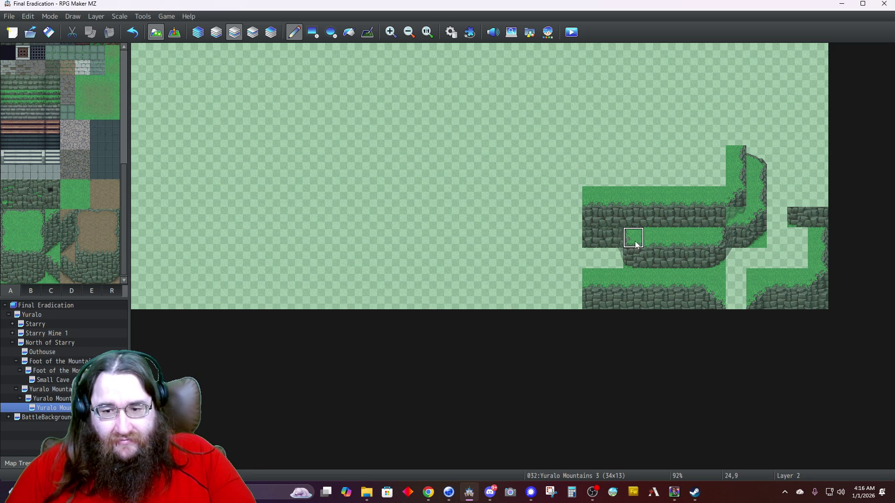
pyautogui.click(798, 196)
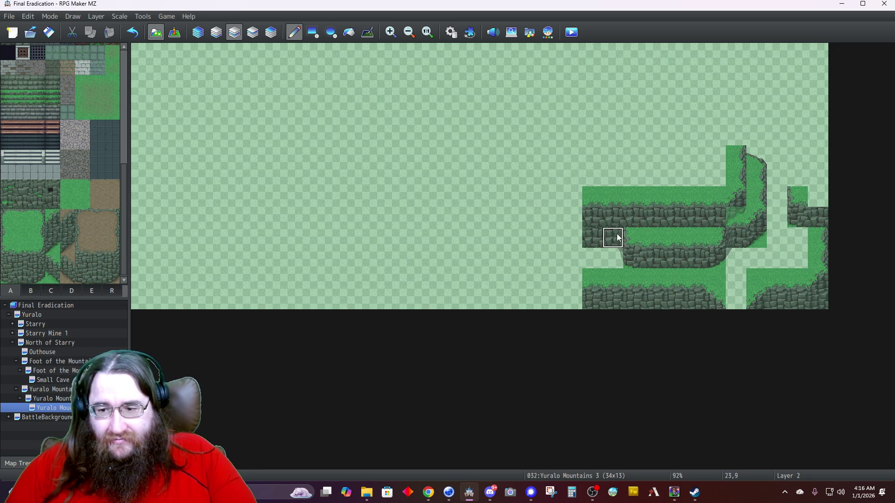
pyautogui.click(71, 290)
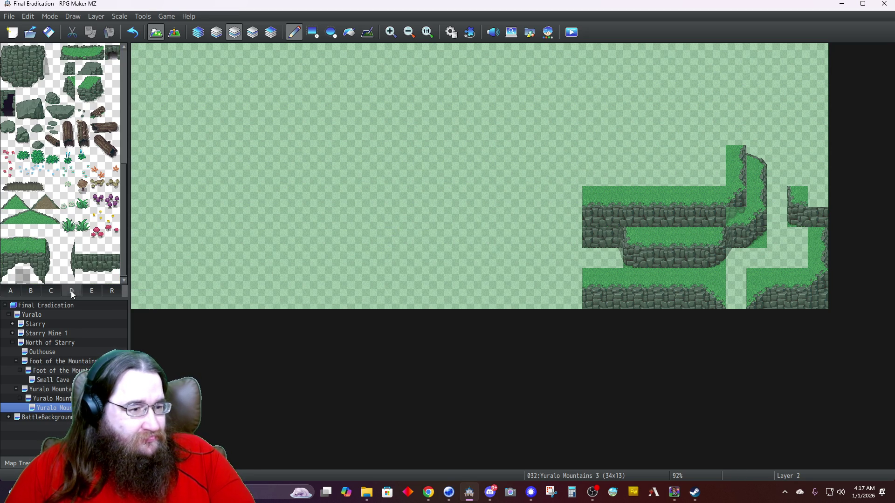
# Place a two-tile cliff-edge piece at 31,7–8 and copy the corner tile onto Layer 3.
pyautogui.moveTo(72, 258); pyautogui.dragTo(73, 278)
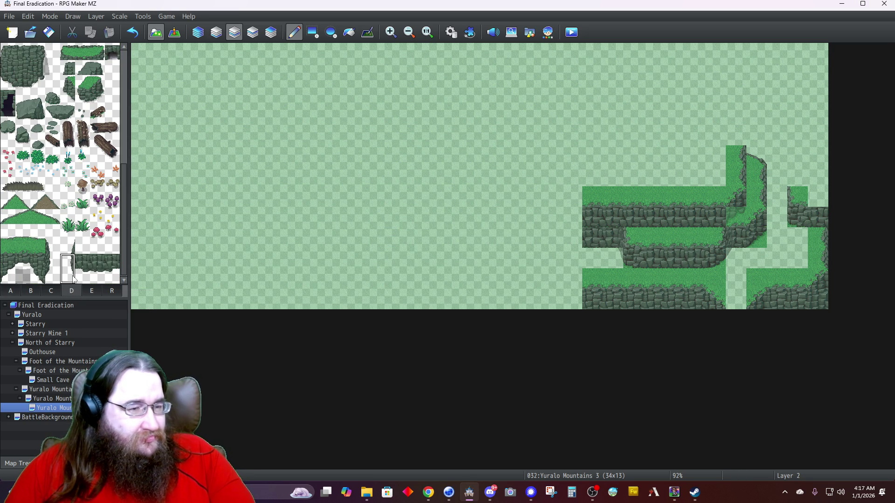
pyautogui.click(271, 32)
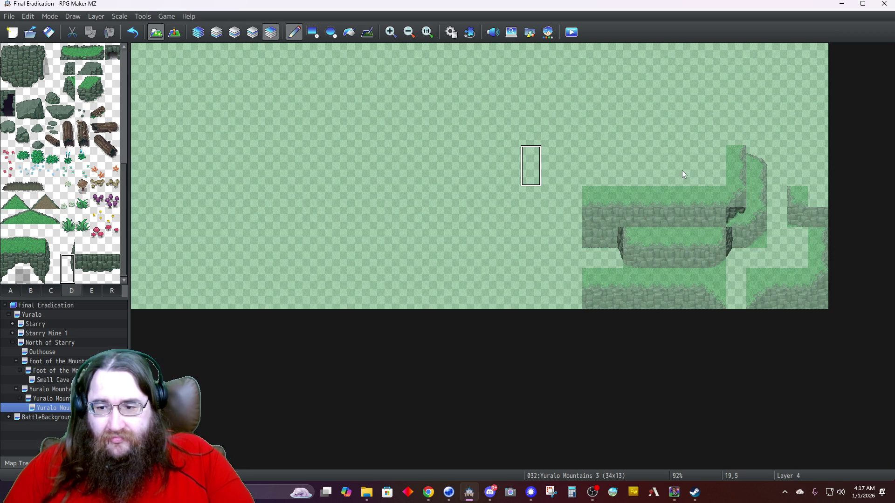
pyautogui.click(777, 198)
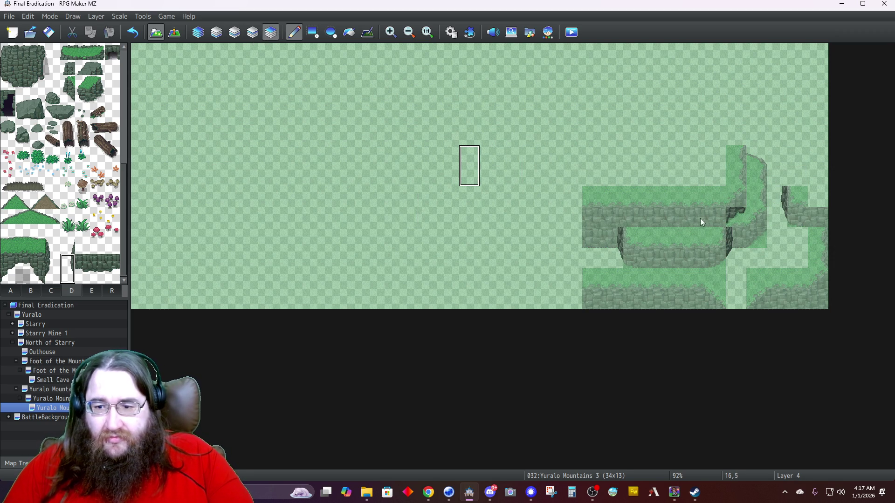
pyautogui.rightClick(732, 220)
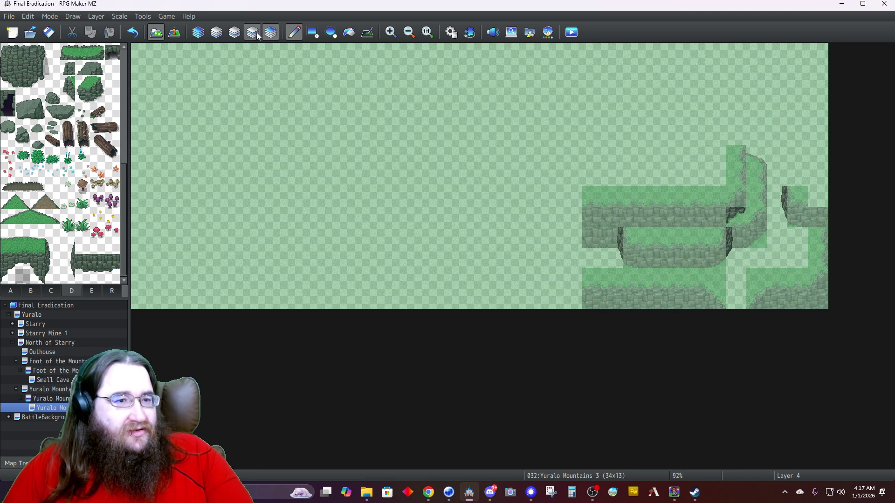
pyautogui.press('3')
pyautogui.click(735, 217)
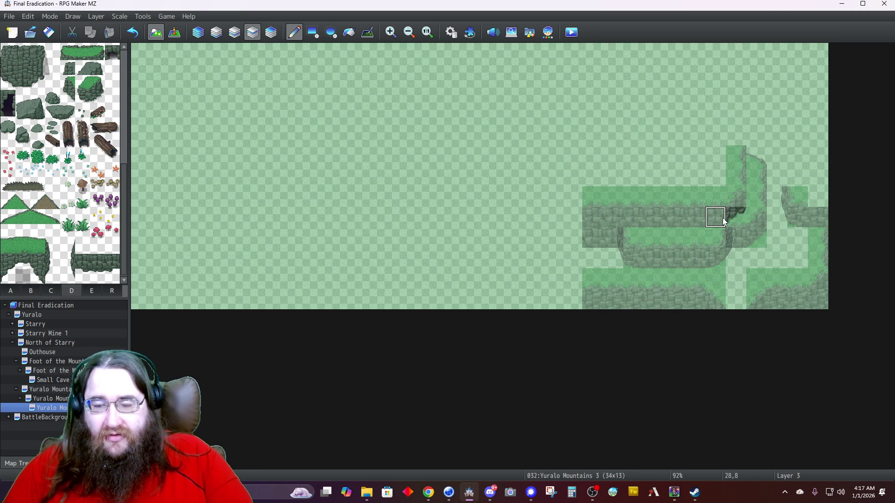
# Replace the corner shadow with a cliff edge and paint a three-tile cliff column on the bend.
pyautogui.click(270, 33)
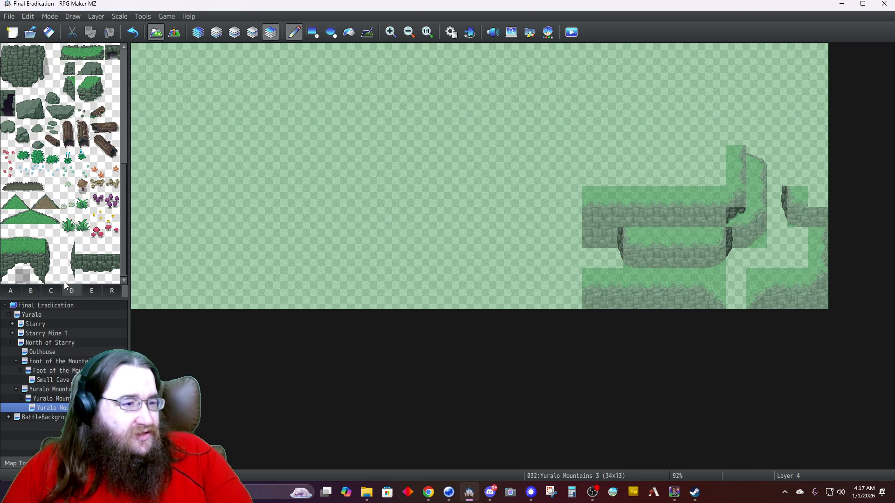
pyautogui.click(53, 247)
pyautogui.click(736, 217)
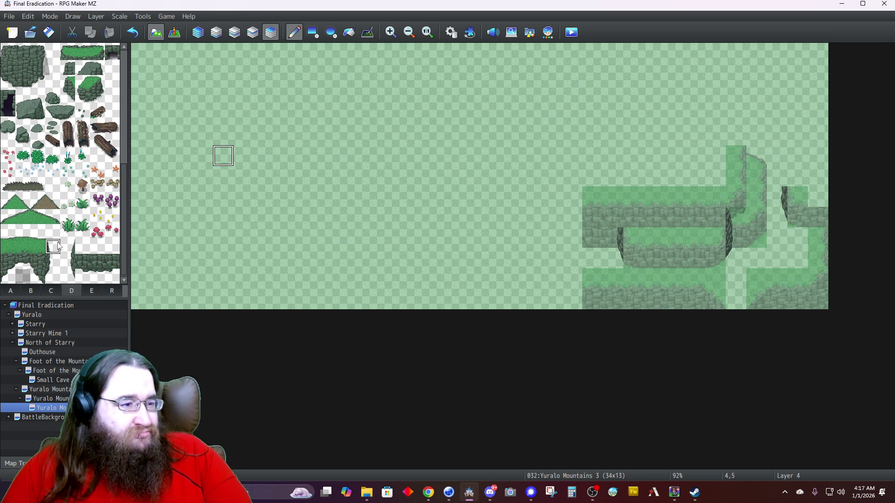
pyautogui.moveTo(53, 247); pyautogui.dragTo(51, 278)
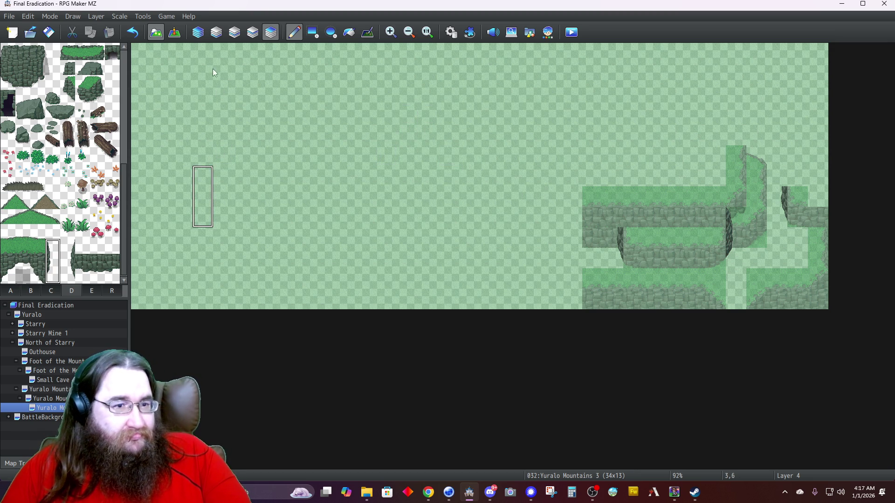
pyautogui.click(252, 32)
pyautogui.click(774, 175)
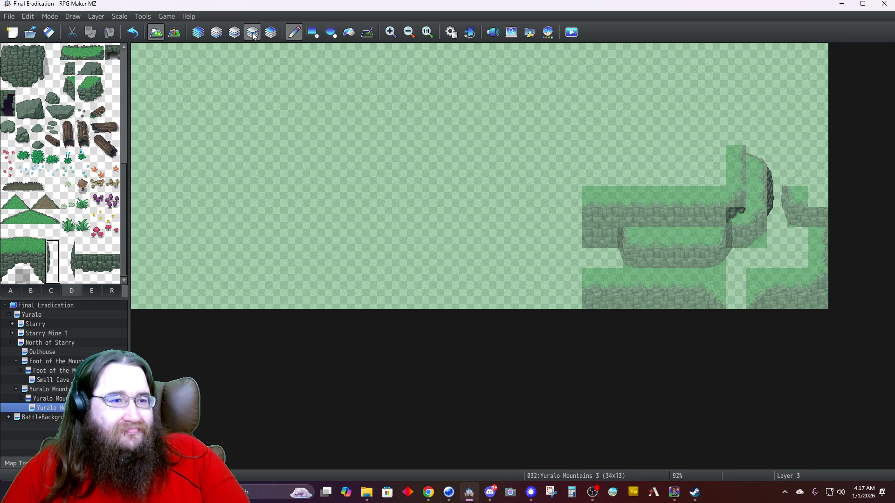
pyautogui.click(197, 32)
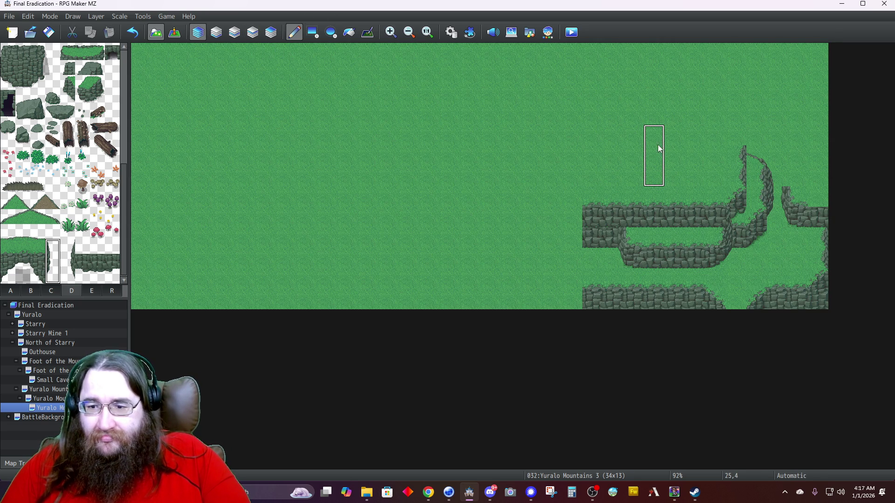
# Paint cliff at 31,6 and extend the grass patch up to 32,5 on Layer 2.
pyautogui.rightClick(673, 199)
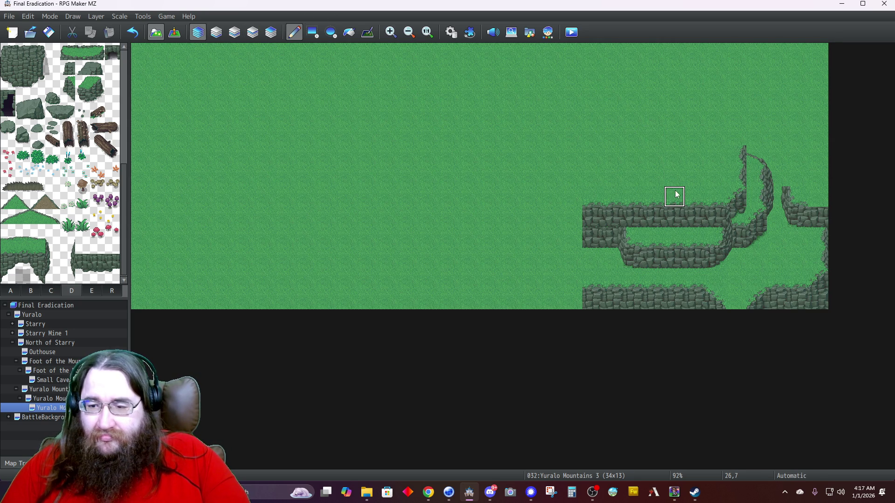
pyautogui.click(785, 183)
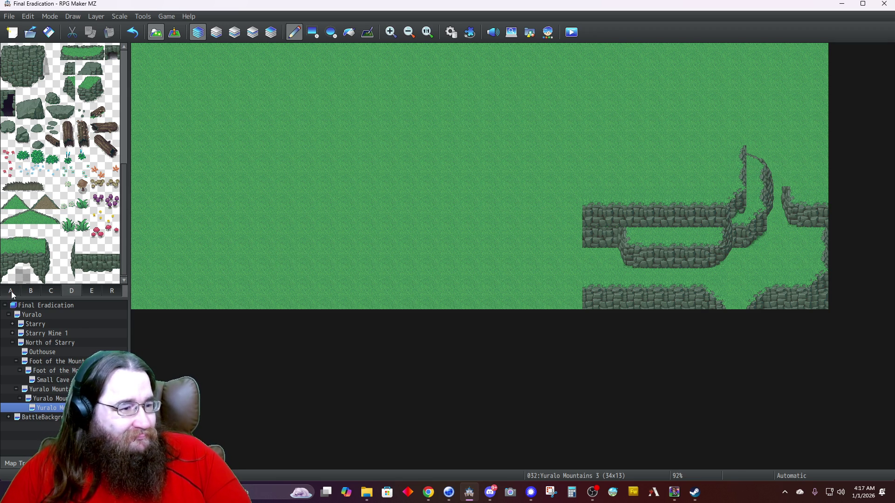
pyautogui.click(11, 291)
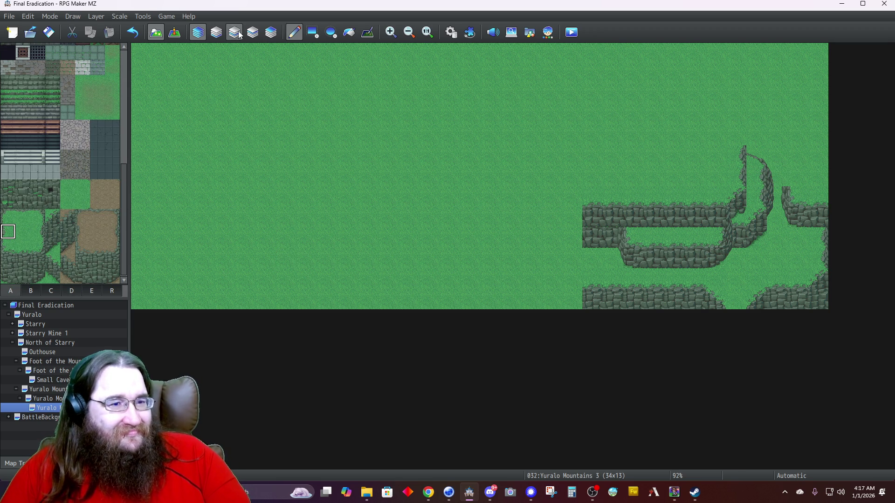
pyautogui.click(234, 32)
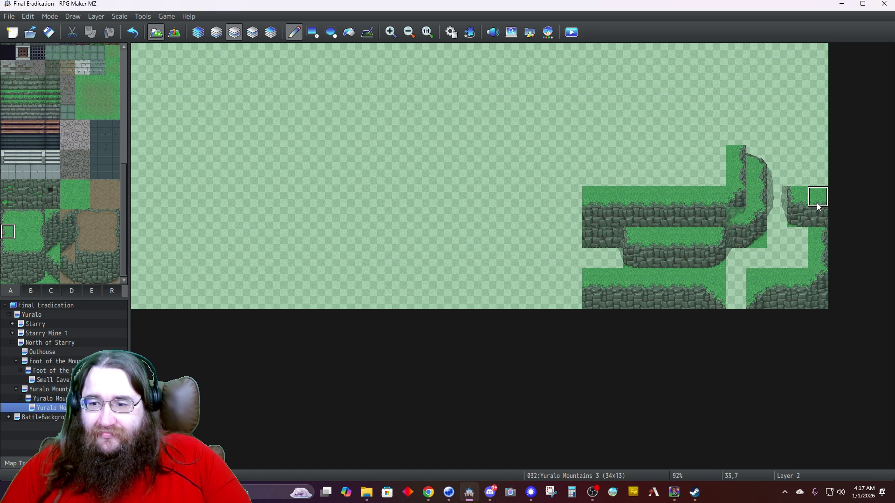
pyautogui.click(797, 156)
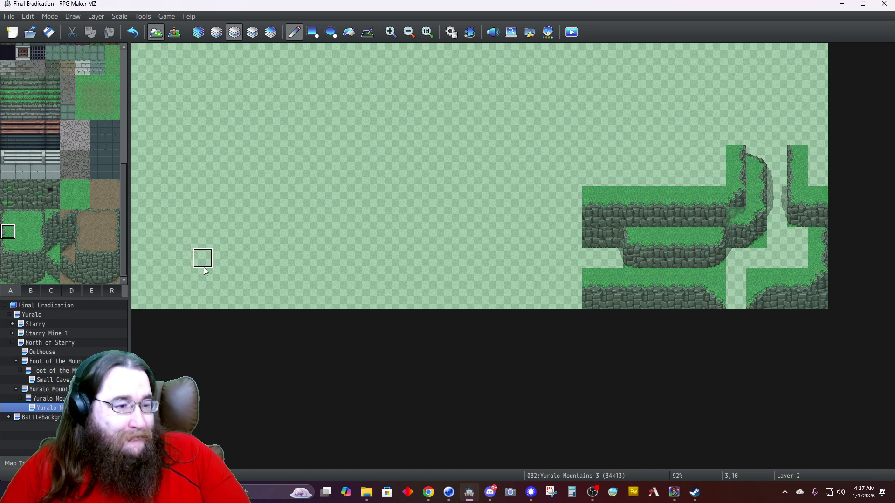
# Add a two-tile cliff slope piece on the upper-right cliff top.
pyautogui.click(71, 291)
pyautogui.moveTo(8, 217); pyautogui.dragTo(22, 217)
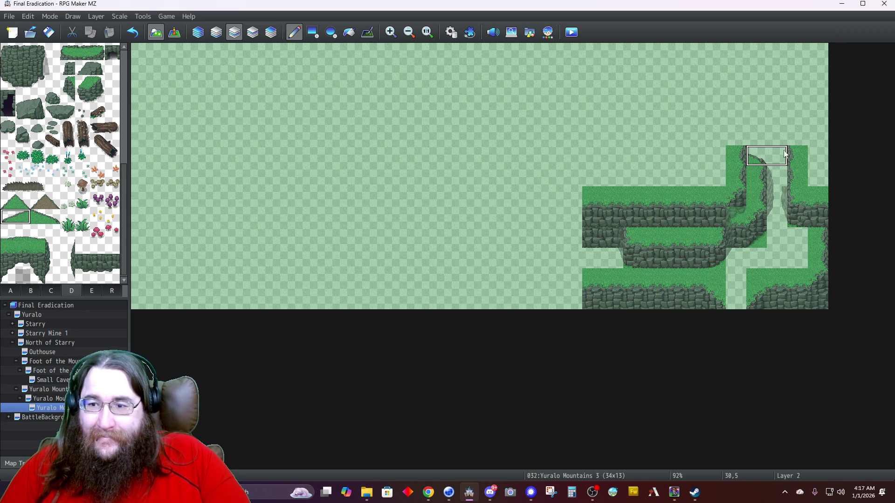
pyautogui.click(798, 140)
pyautogui.rightClick(816, 138)
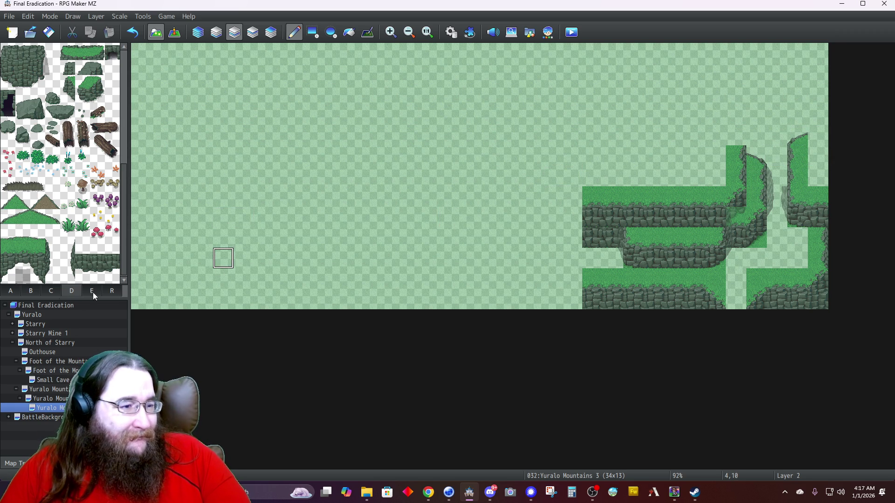
pyautogui.click(17, 292)
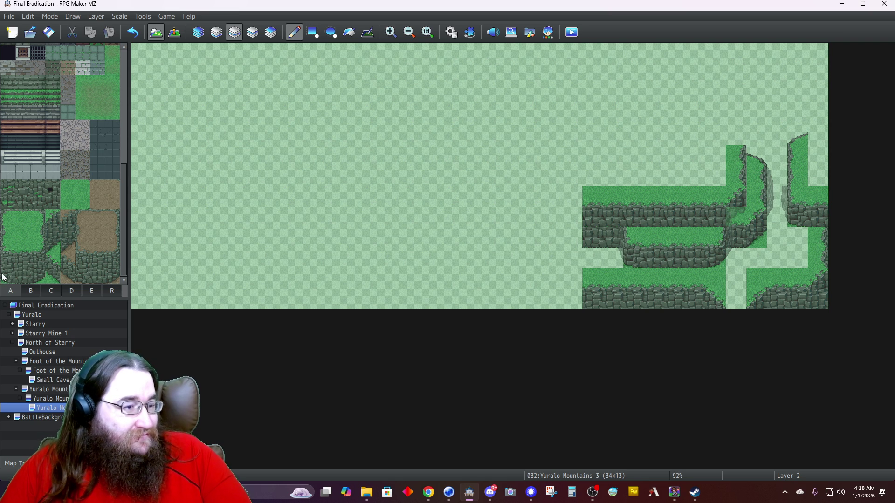
pyautogui.click(14, 278)
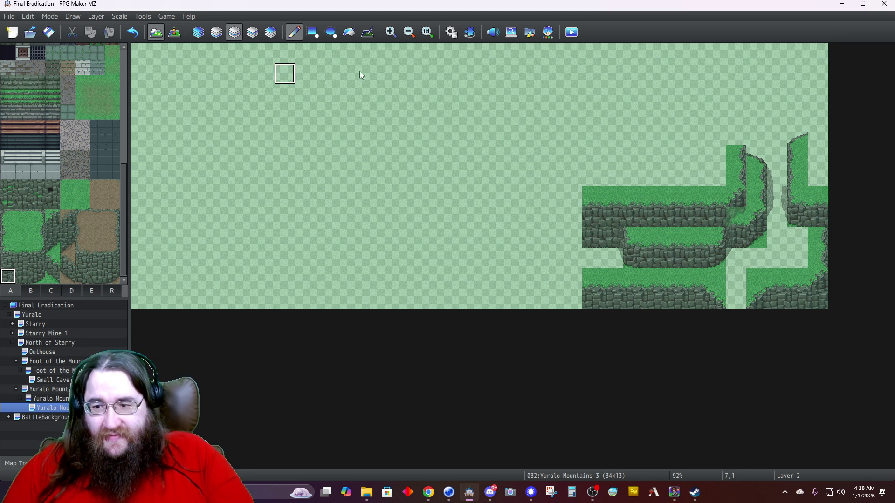
# Paint rock cliff at the upper-right edge with a grass-and-cliff block at 33,3 and grass at 33,2.
pyautogui.click(819, 155)
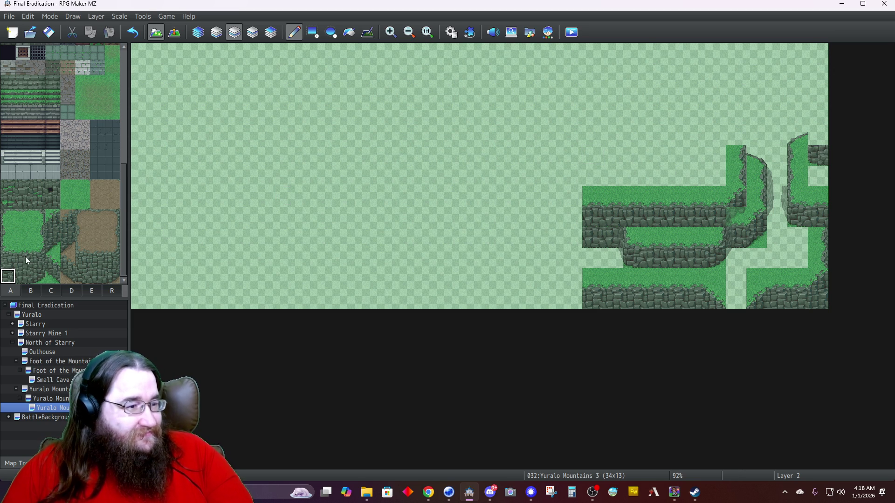
pyautogui.moveTo(12, 253); pyautogui.dragTo(10, 262)
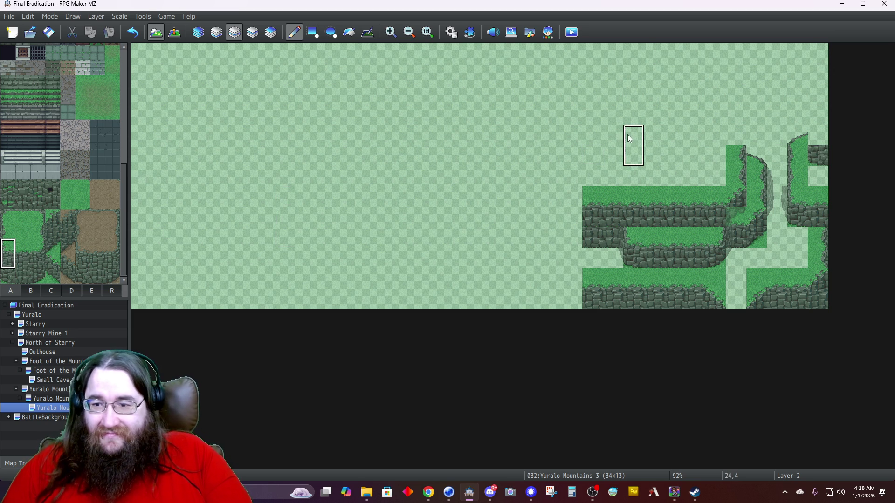
pyautogui.click(814, 116)
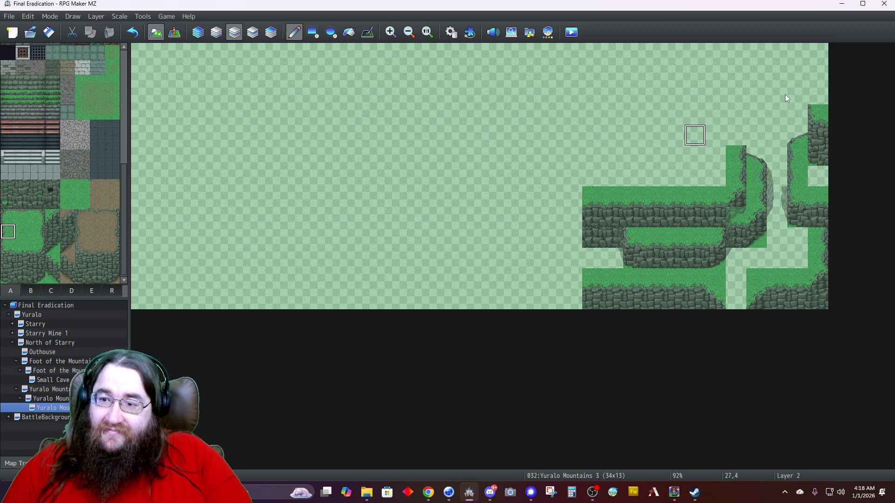
pyautogui.click(820, 96)
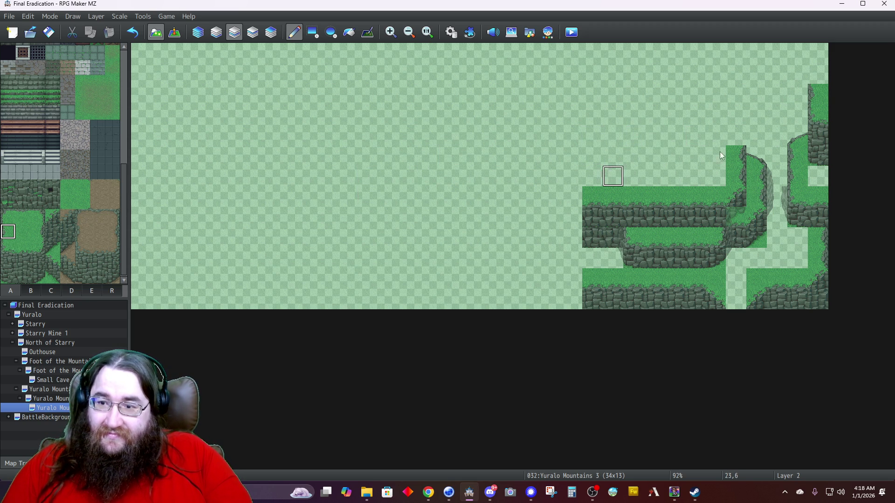
pyautogui.click(797, 138)
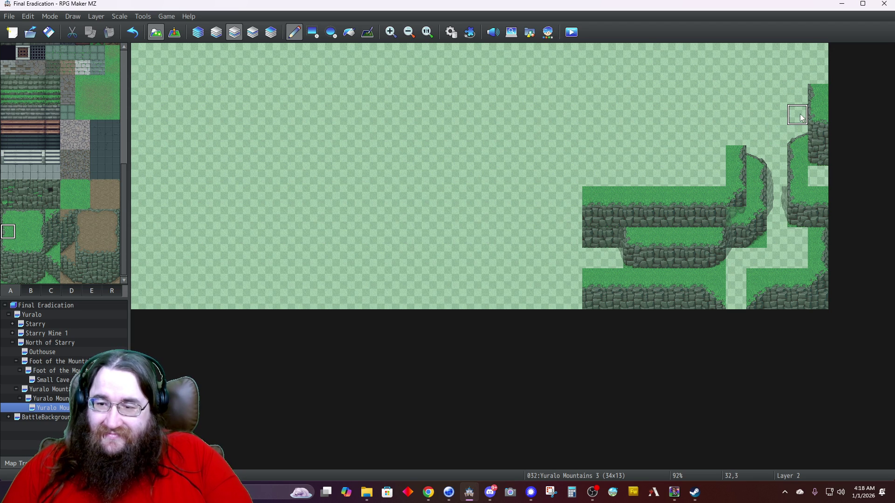
pyautogui.click(808, 197)
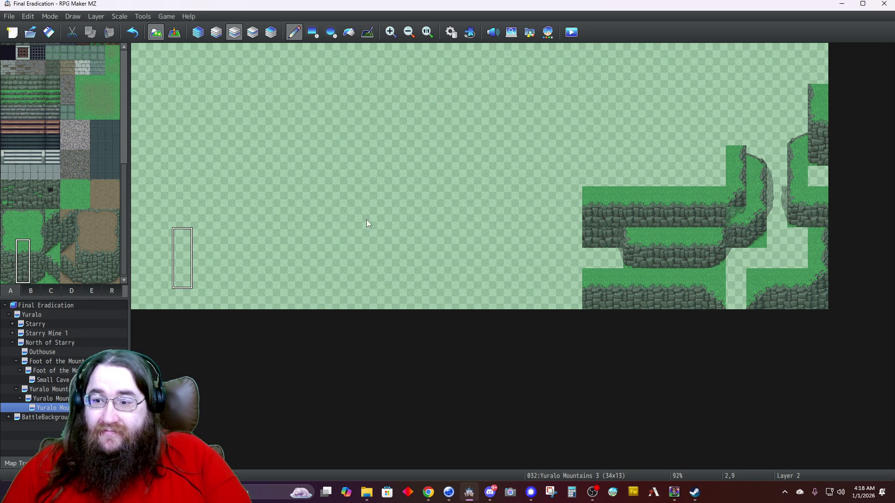
# Extend cliff columns 31 and 32 up to the top edge with grass at 32,0.
pyautogui.click(798, 80)
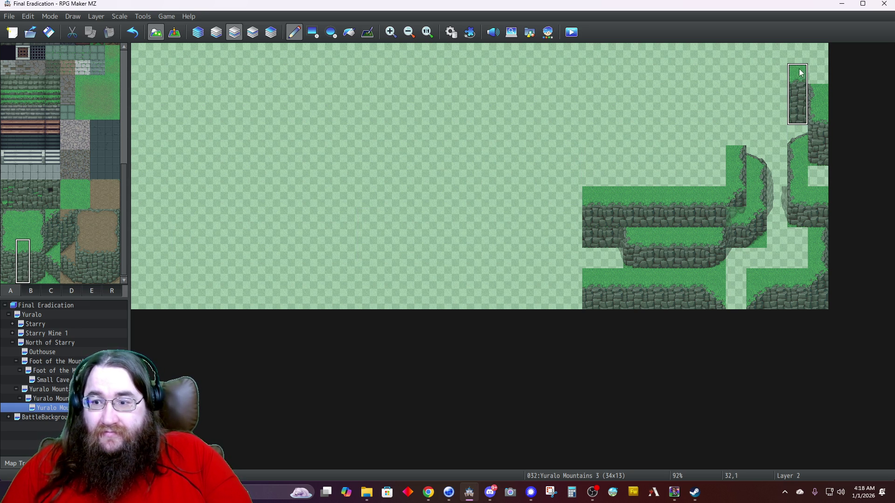
pyautogui.click(798, 54)
pyautogui.rightClick(816, 74)
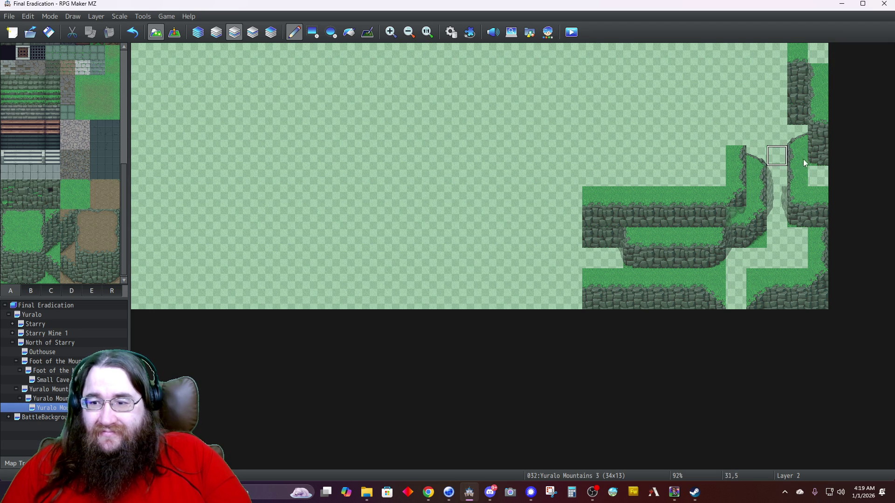
pyautogui.click(776, 115)
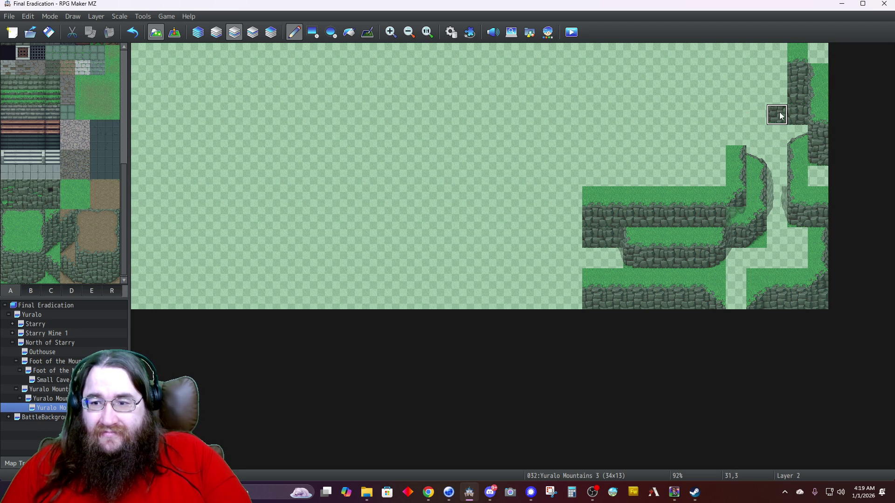
pyautogui.moveTo(795, 94); pyautogui.dragTo(794, 59)
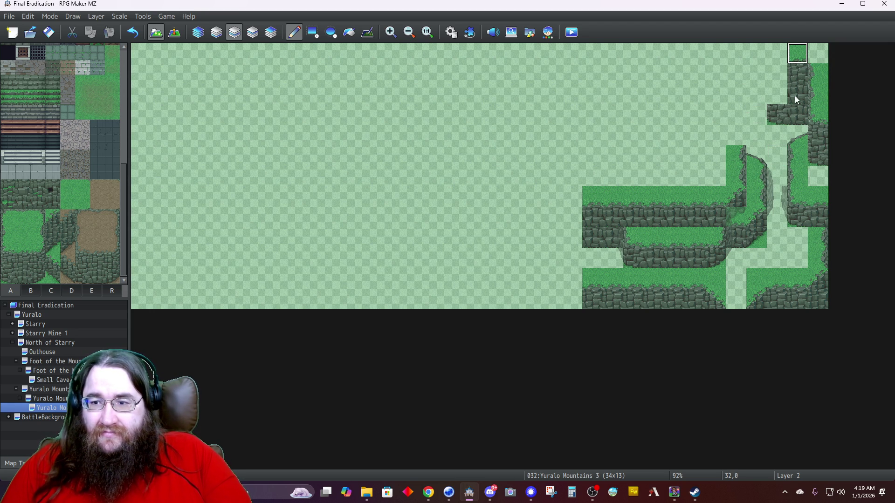
pyautogui.click(777, 112)
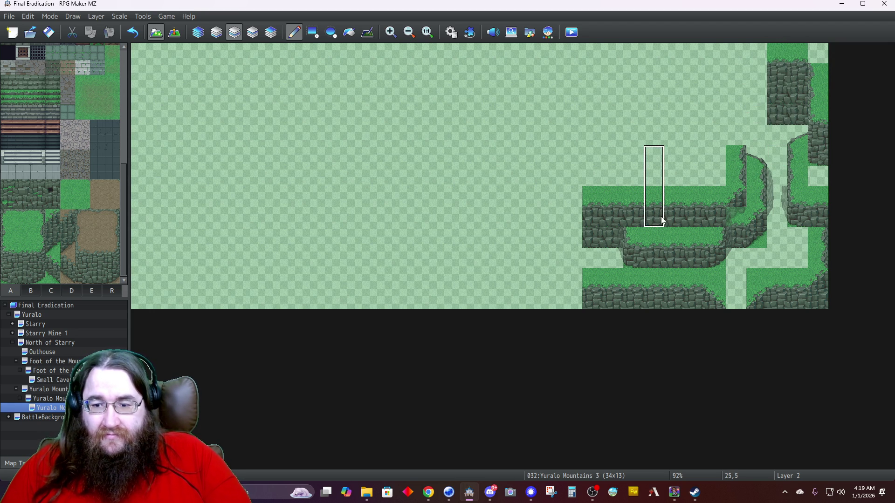
pyautogui.rightClick(776, 217)
pyautogui.click(814, 52)
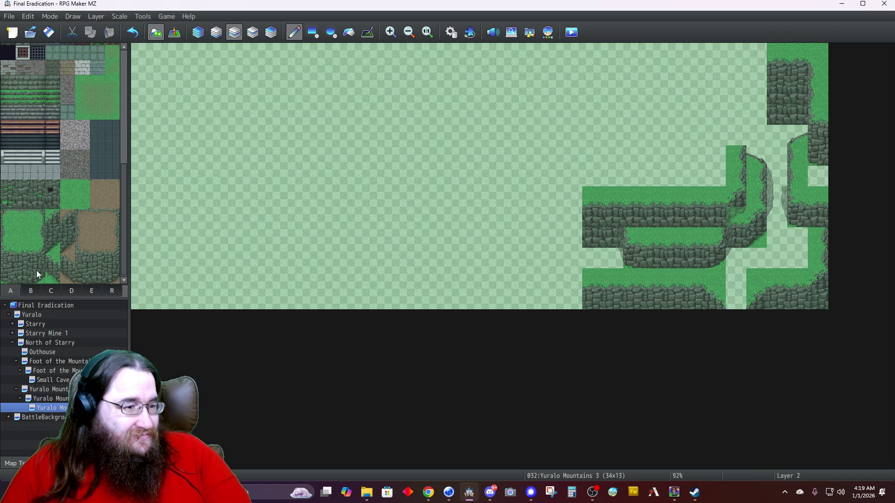
# Build a stone wall up column 30 from row 4 to row 1, capped with grass at 30,0.
pyautogui.moveTo(38, 270); pyautogui.dragTo(38, 259)
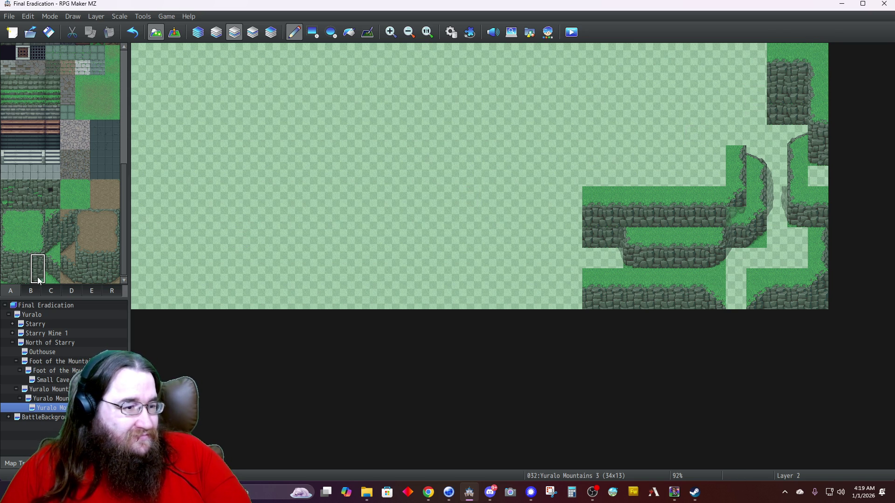
pyautogui.click(753, 114)
pyautogui.rightClick(756, 96)
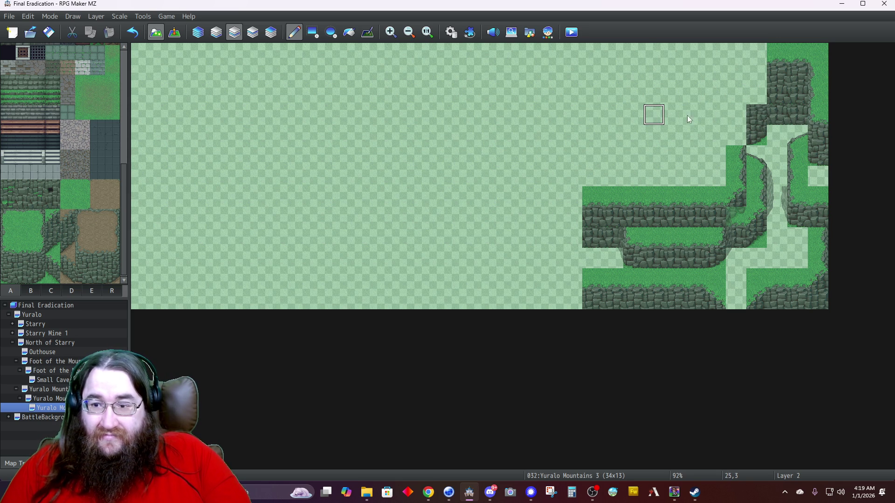
pyautogui.click(754, 93)
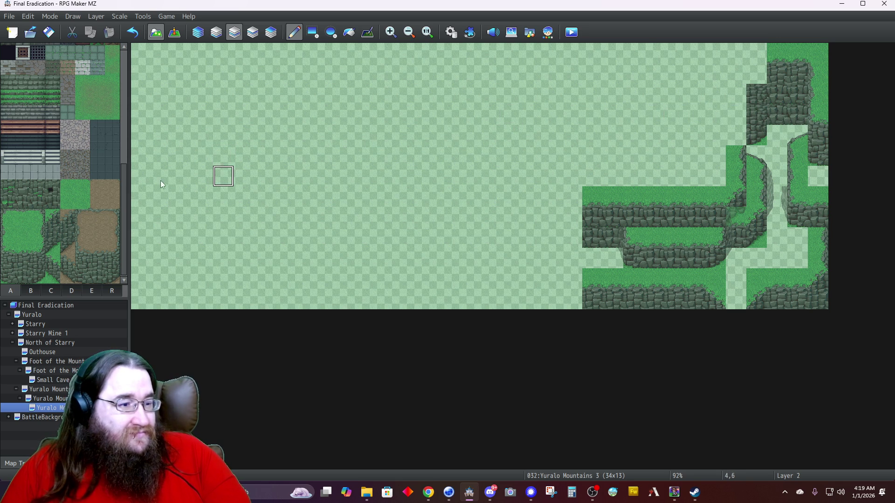
pyautogui.click(756, 73)
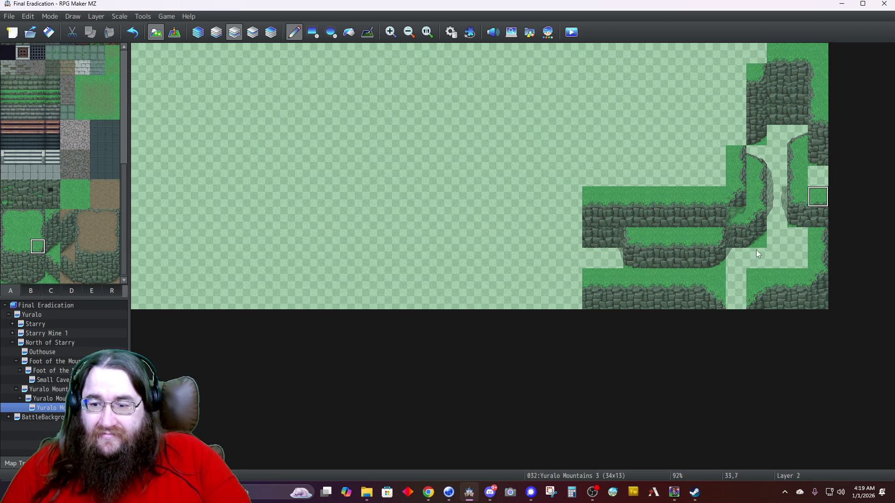
pyautogui.rightClick(755, 286)
pyautogui.click(757, 53)
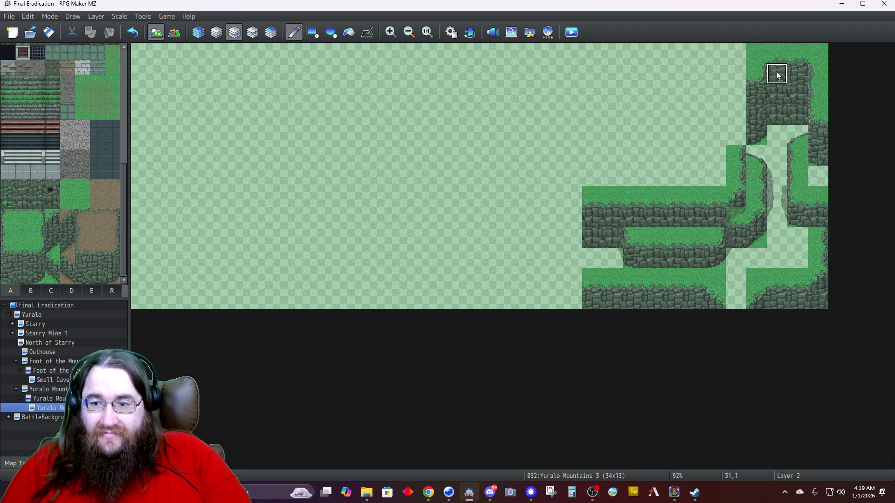
# Paint grass over rock wall across columns 27–29 in rows 1–2, then select a tall cliff-edge piece.
pyautogui.click(779, 77)
pyautogui.moveTo(734, 145); pyautogui.dragTo(734, 103)
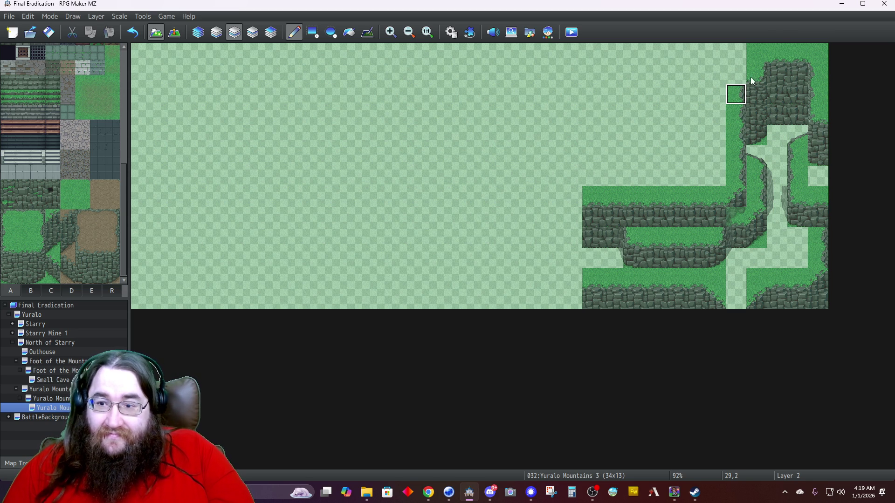
pyautogui.moveTo(736, 73); pyautogui.dragTo(719, 76)
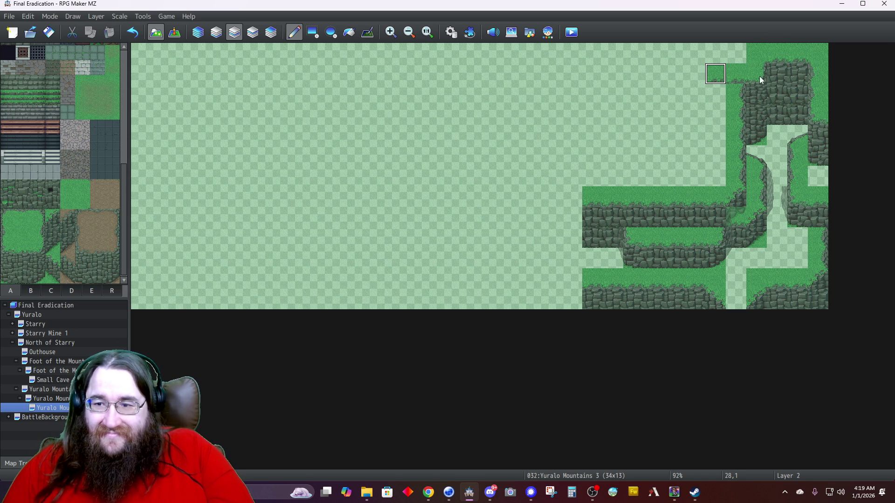
pyautogui.moveTo(730, 101); pyautogui.dragTo(703, 104)
pyautogui.click(687, 99)
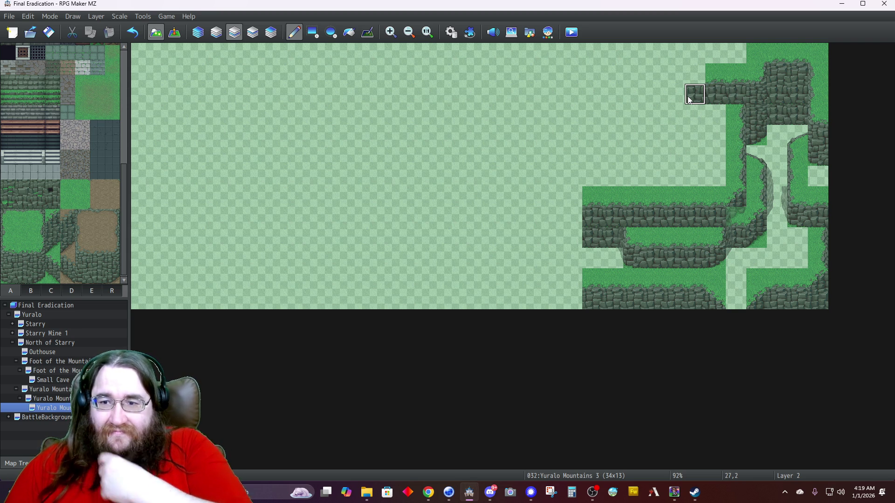
pyautogui.click(703, 79)
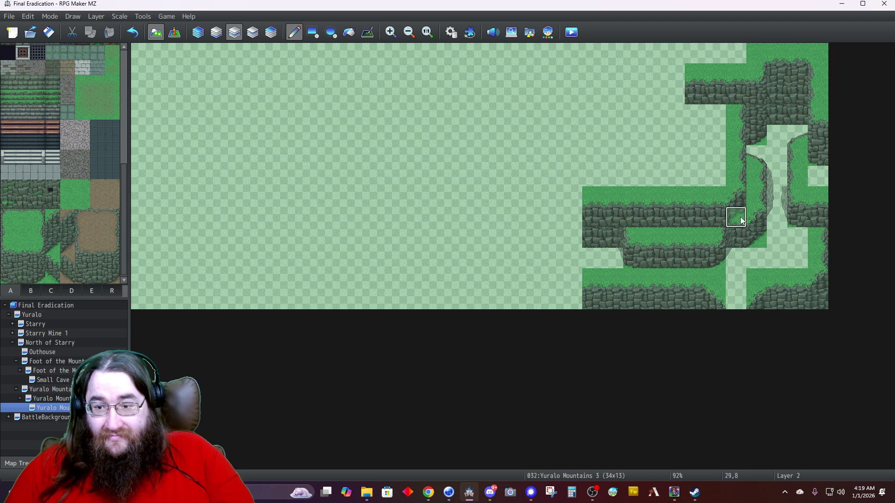
pyautogui.click(71, 290)
pyautogui.moveTo(53, 246); pyautogui.dragTo(59, 277)
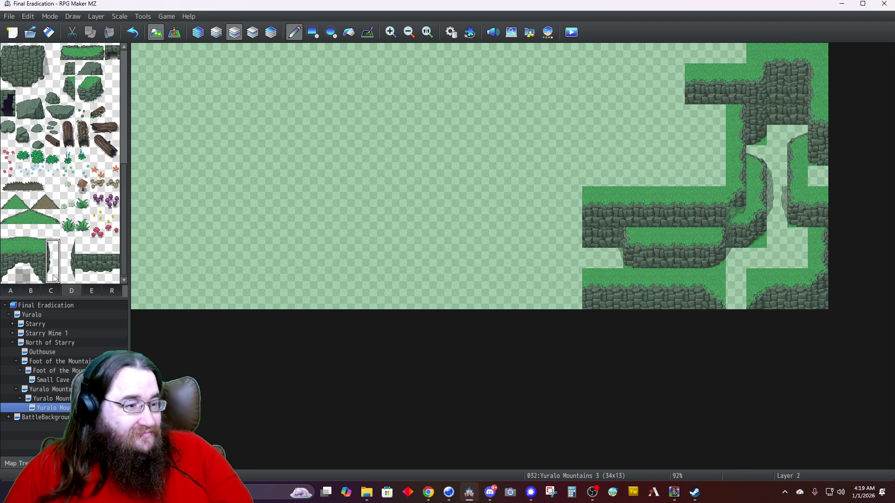
# On Layer 4, extend the dark cliff edge down column 31 and preview all layers.
pyautogui.click(270, 32)
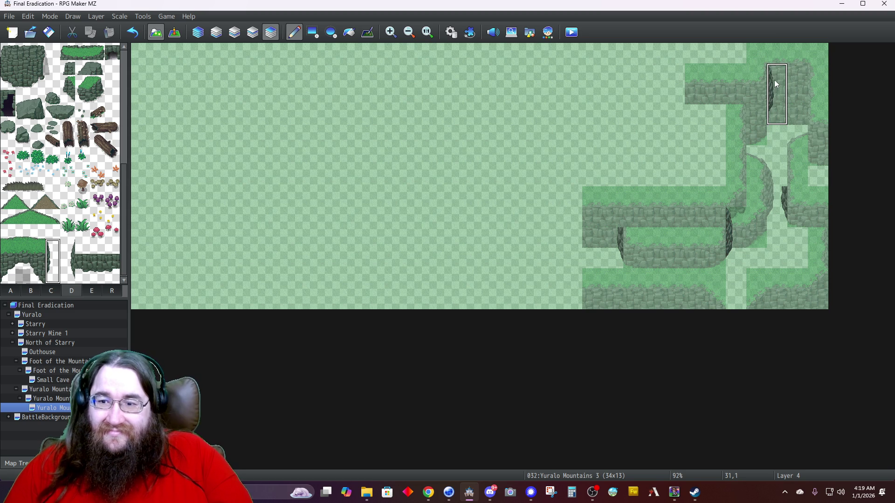
pyautogui.rightClick(776, 98)
pyautogui.moveTo(776, 114); pyautogui.dragTo(776, 135)
pyautogui.click(776, 181)
pyautogui.rightClick(776, 156)
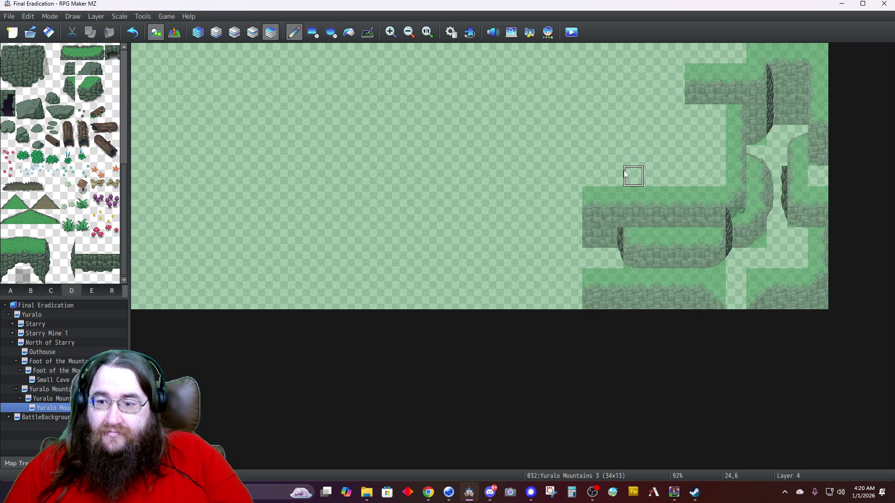
pyautogui.click(66, 251)
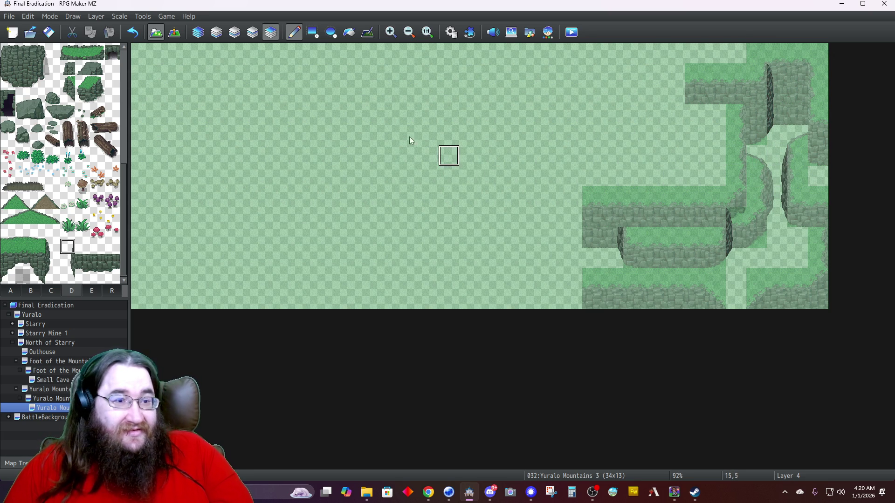
pyautogui.click(197, 33)
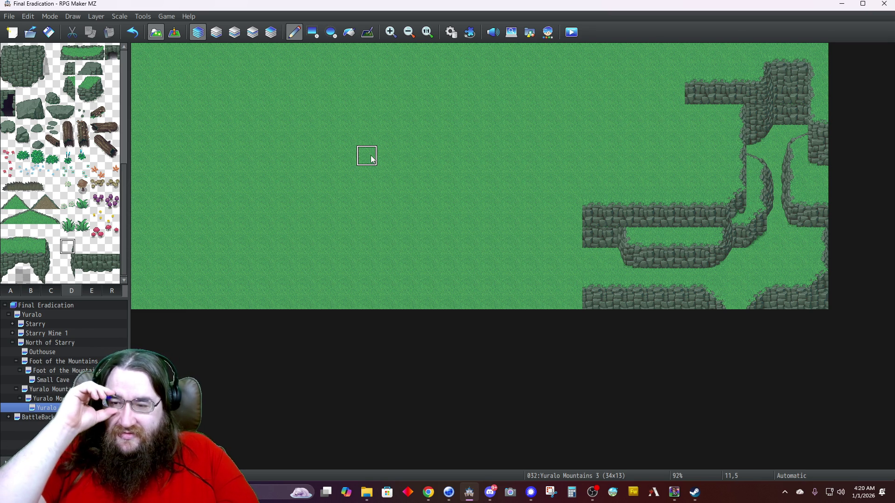
# Stamp the three-tile-tall cliff-edge piece from tab D along the right-hand cliff faces.
pyautogui.click(272, 33)
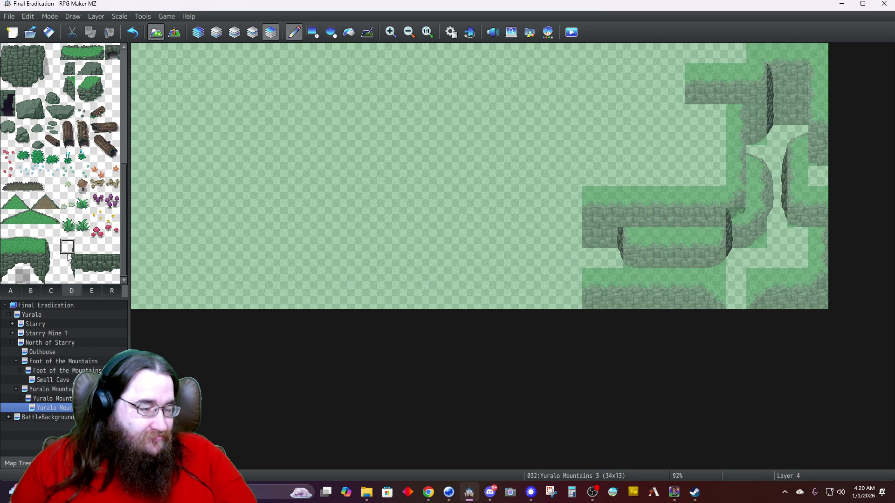
pyautogui.click(74, 259)
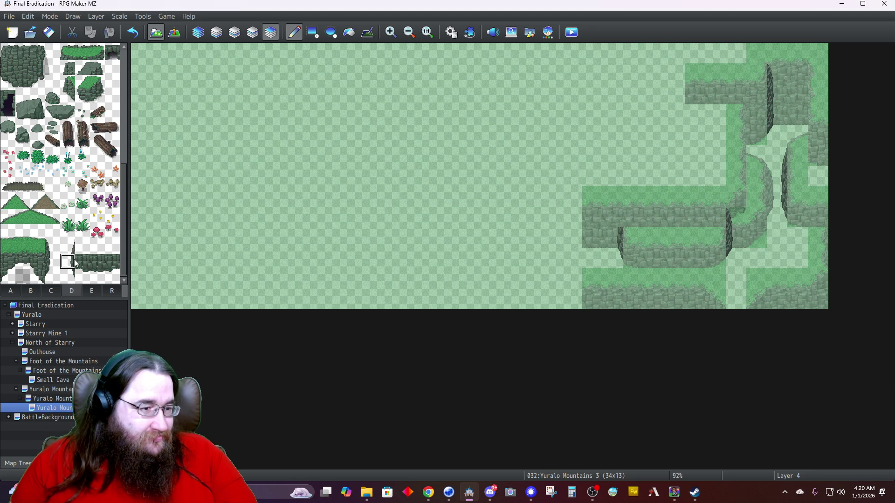
pyautogui.moveTo(71, 251); pyautogui.dragTo(68, 277)
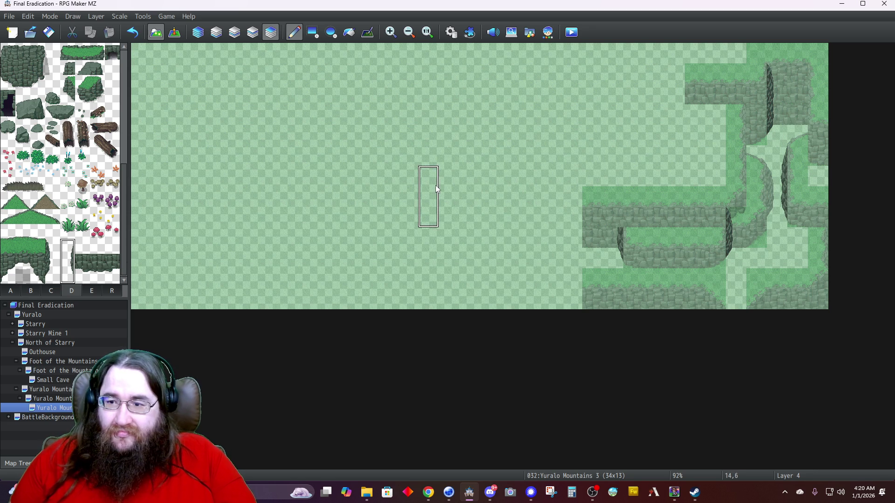
pyautogui.click(806, 110)
pyautogui.click(805, 110)
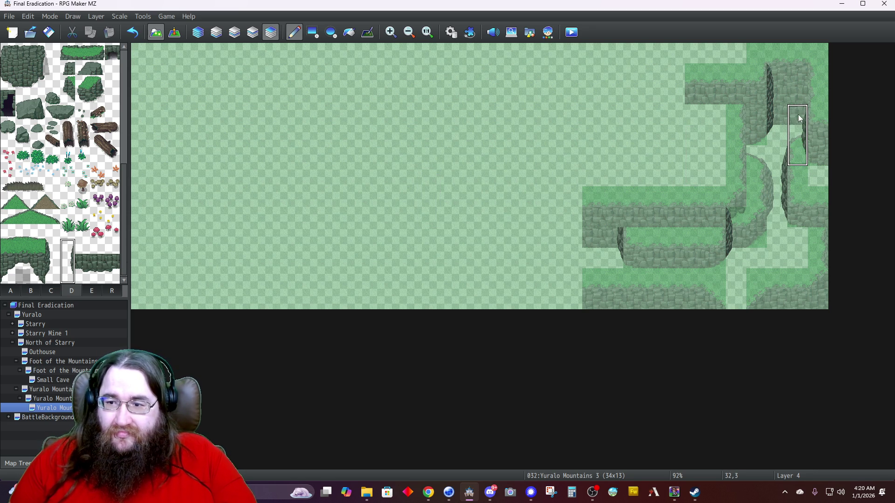
pyautogui.rightClick(800, 109)
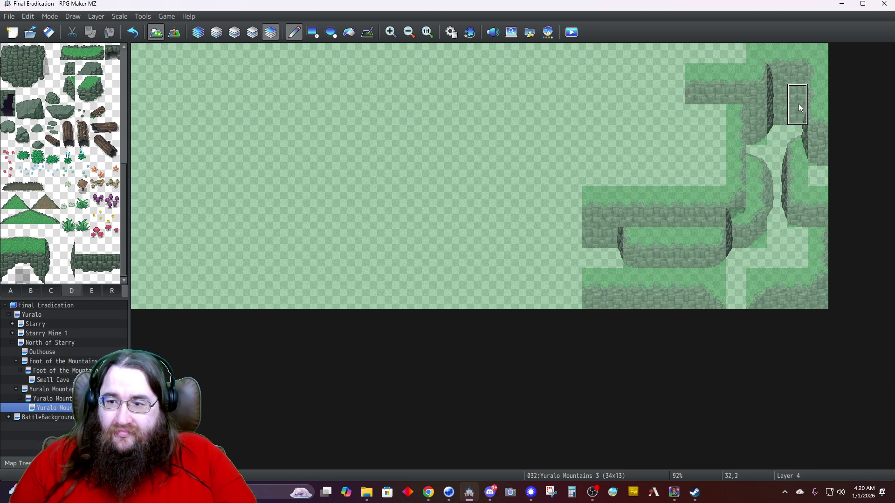
pyautogui.click(800, 93)
pyautogui.click(799, 80)
pyautogui.click(757, 107)
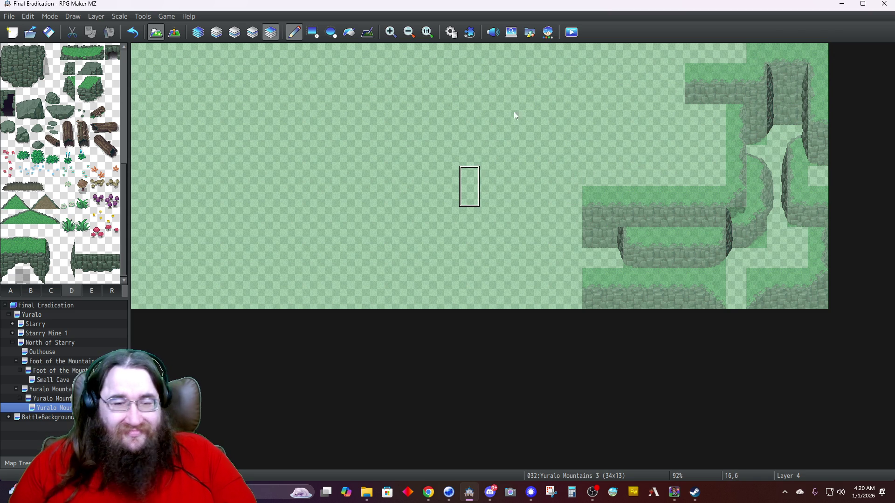
pyautogui.click(205, 34)
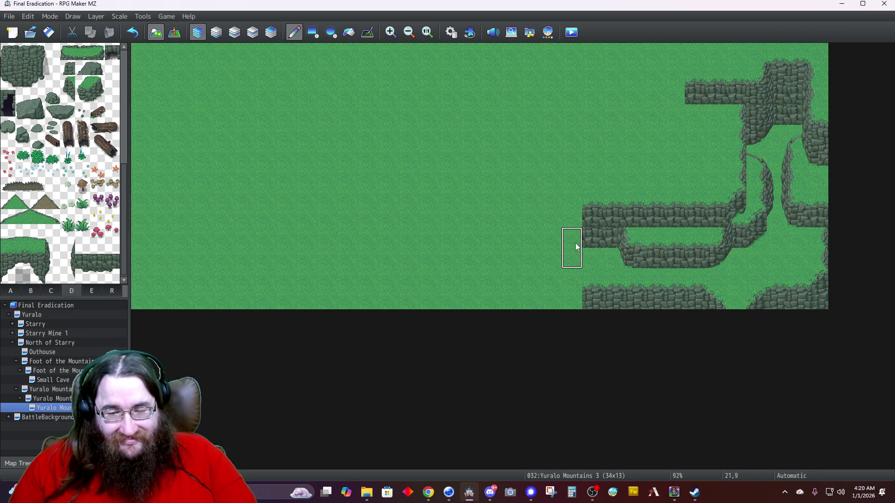
# Extend the bottom rock ledge left to column 20, grass the corner at 30,9, and fill 22,8.
pyautogui.moveTo(588, 300); pyautogui.dragTo(551, 300)
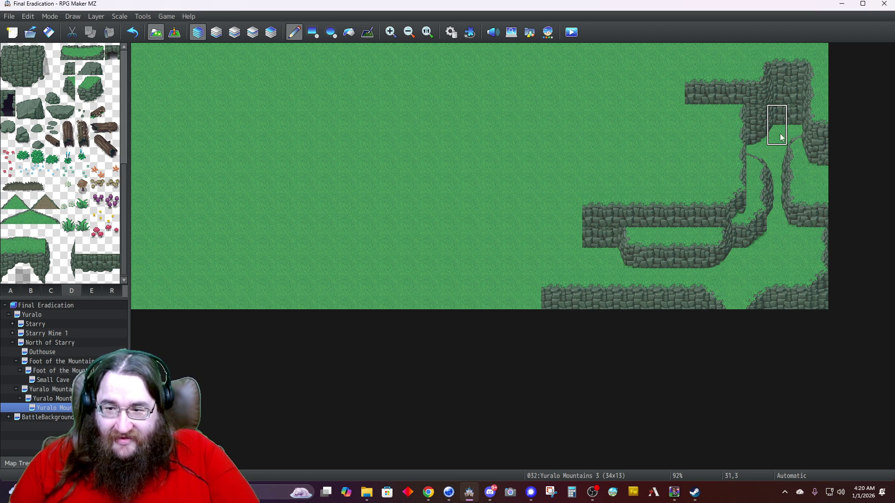
pyautogui.moveTo(748, 216); pyautogui.dragTo(751, 256)
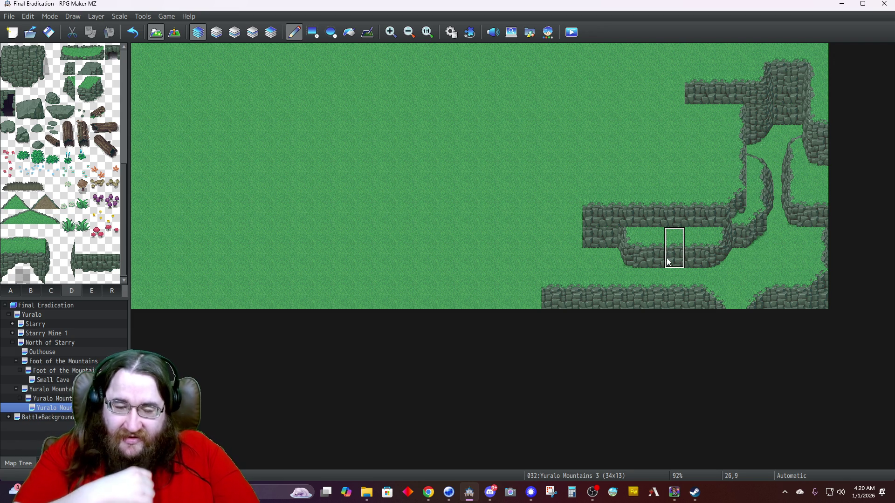
pyautogui.click(599, 229)
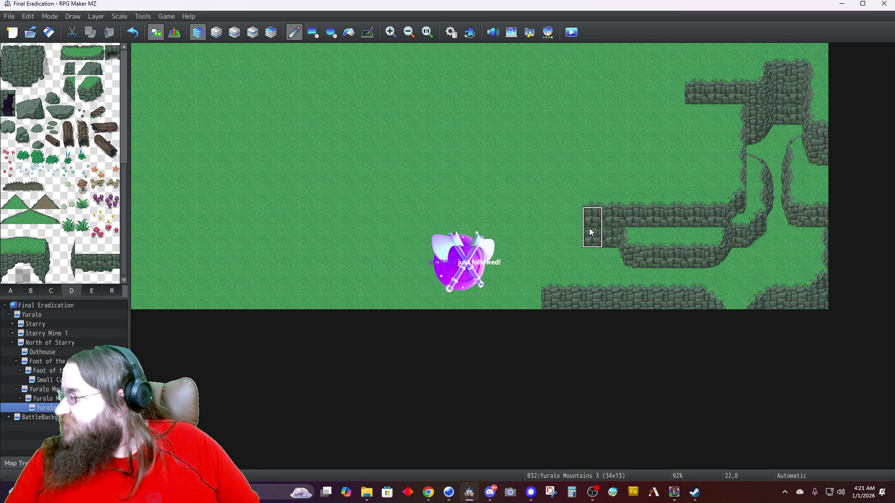
# On Layer 2, extend the middle ledge left with grass-topped cliff and cliff tiles at 21,6 and 22,6.
pyautogui.click(11, 294)
pyautogui.click(10, 280)
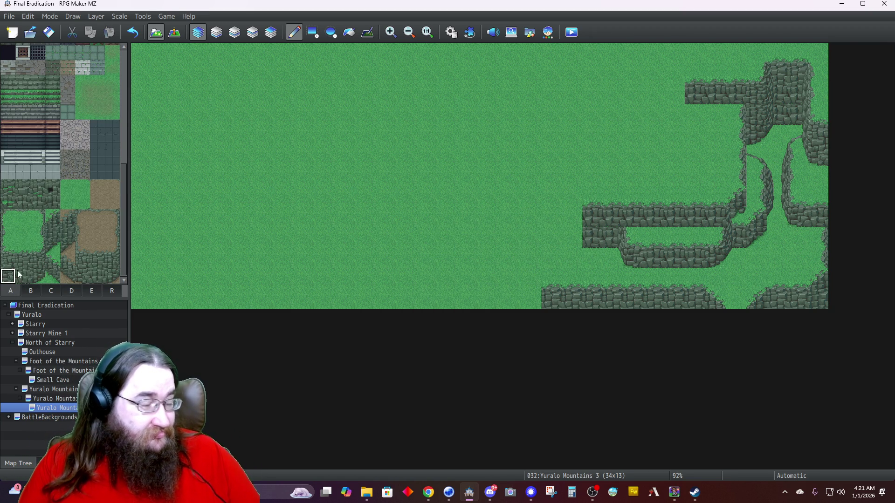
pyautogui.click(234, 31)
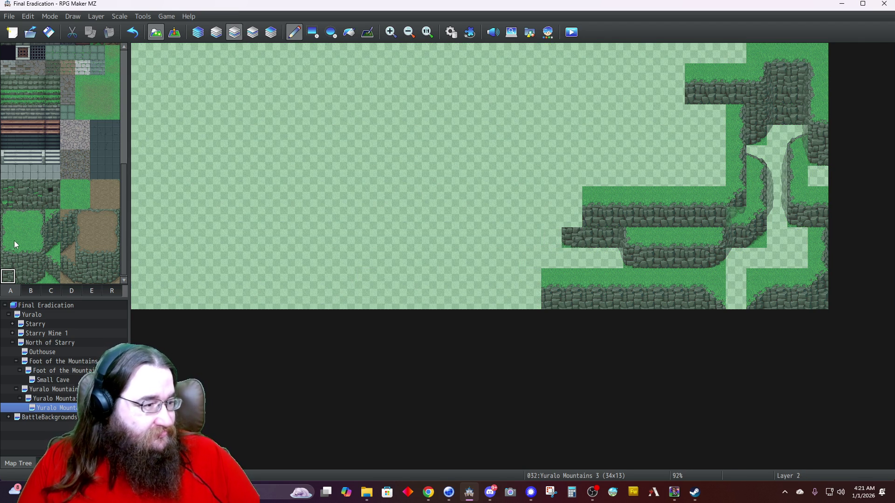
pyautogui.moveTo(9, 246); pyautogui.dragTo(8, 261)
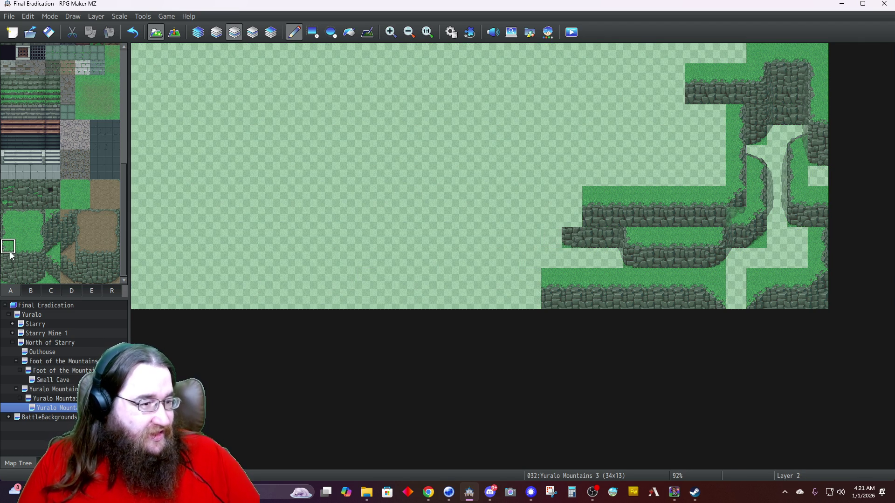
pyautogui.click(566, 197)
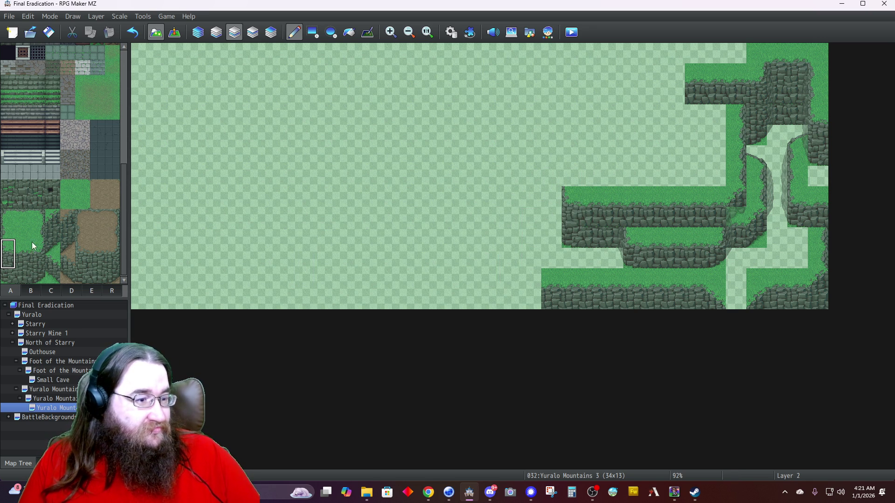
pyautogui.click(18, 280)
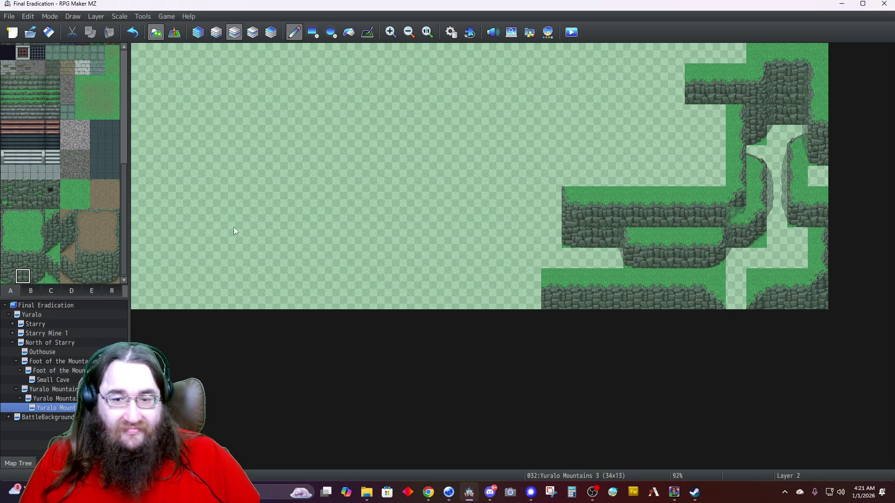
pyautogui.click(568, 183)
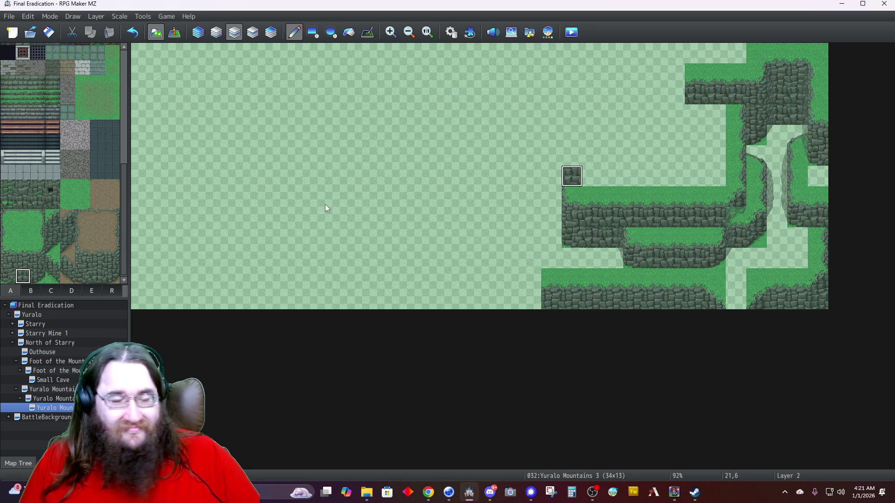
pyautogui.click(37, 277)
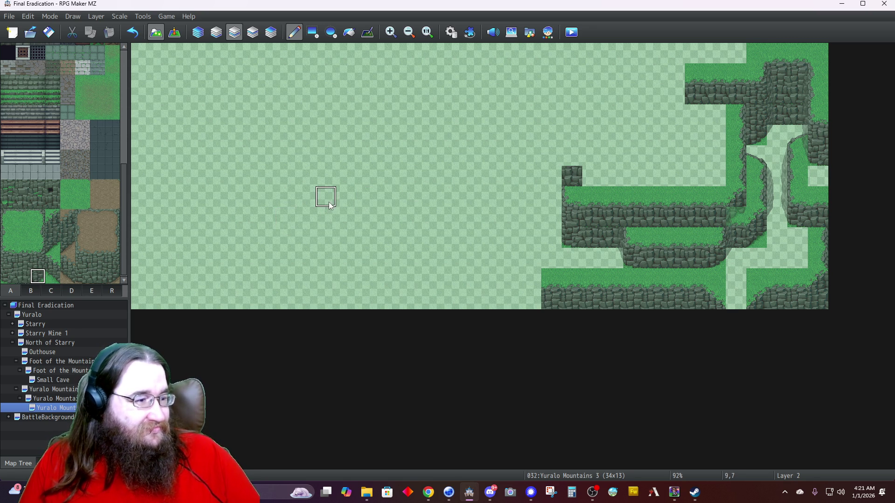
pyautogui.click(595, 175)
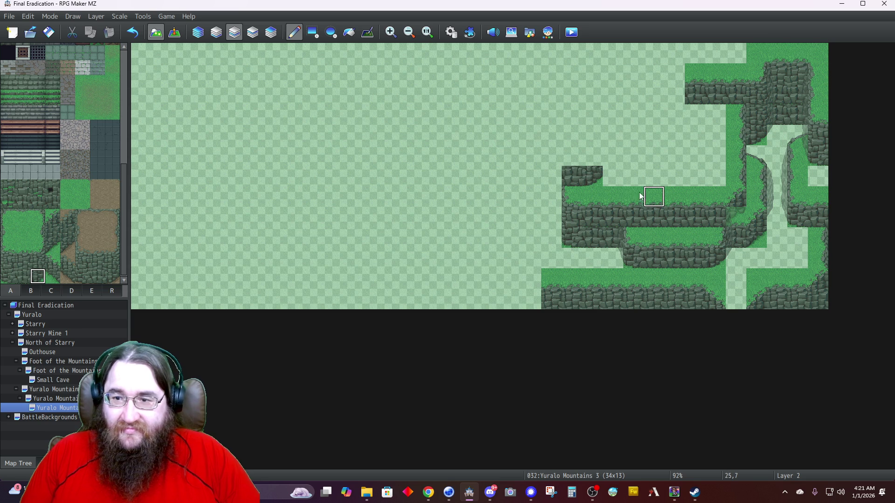
# Eyedrop the grass tile and paint grass at 22,5, 21,5 and 30,9.
pyautogui.rightClick(759, 80)
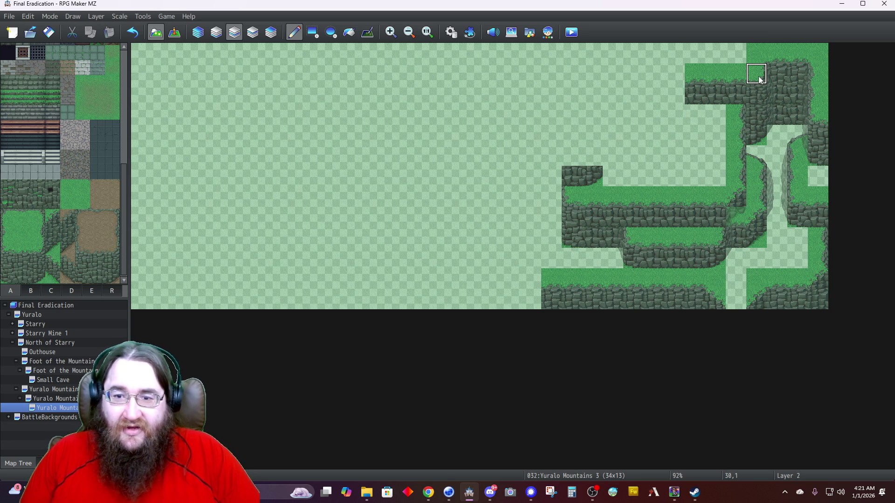
pyautogui.click(592, 156)
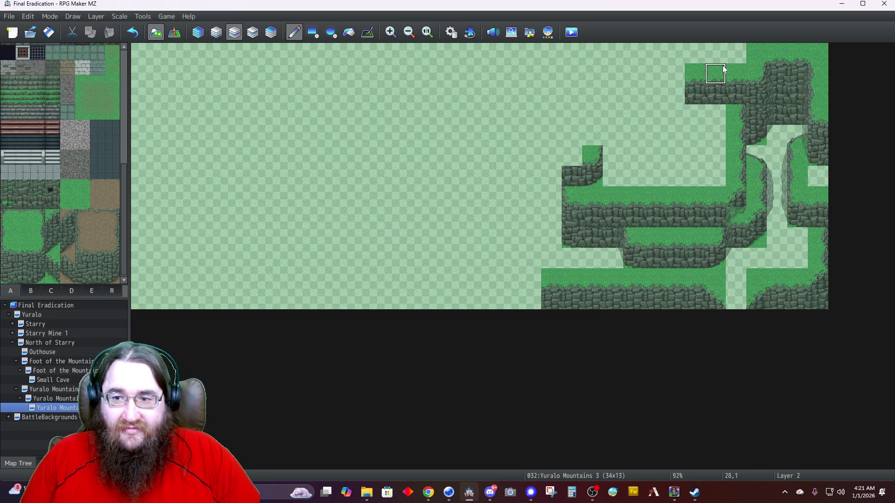
pyautogui.click(572, 156)
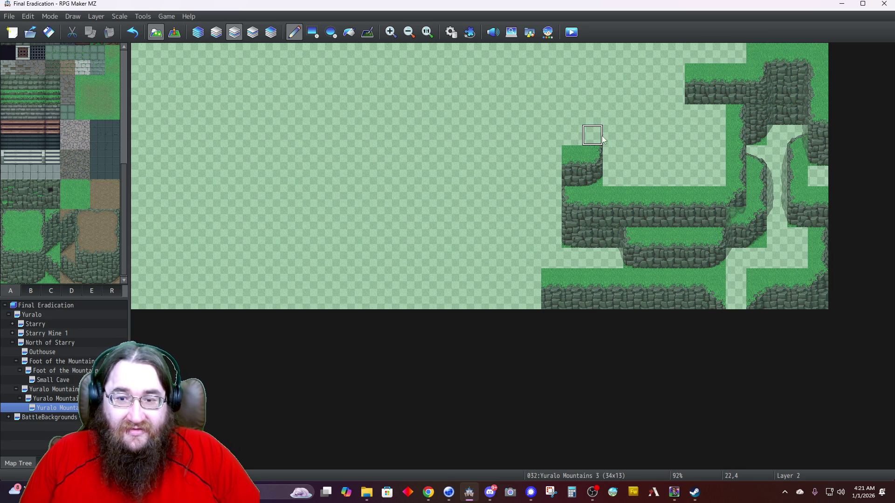
pyautogui.click(756, 238)
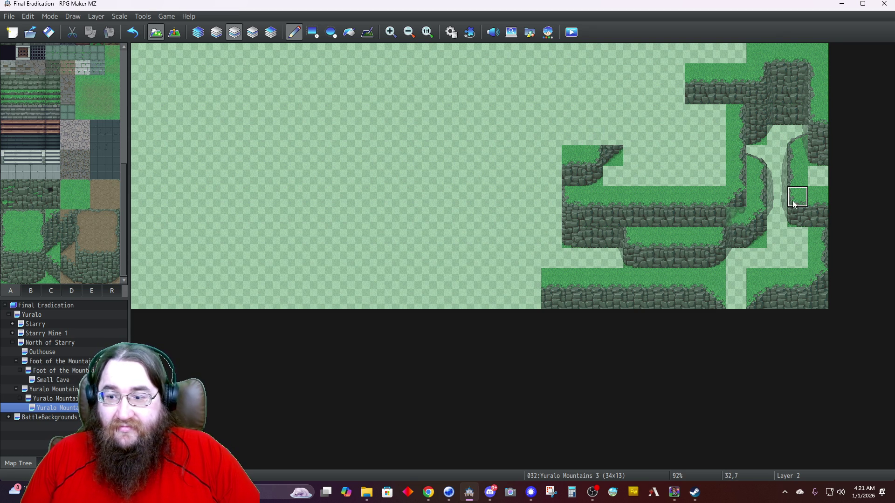
# Paint a grass-and-rock edge tile at 23,5 and grass at 22,4 to raise the step.
pyautogui.click(52, 217)
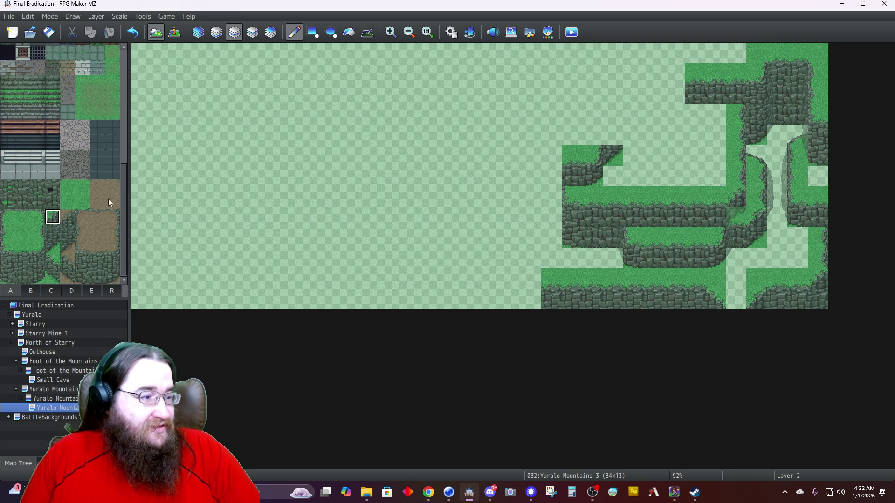
pyautogui.click(613, 136)
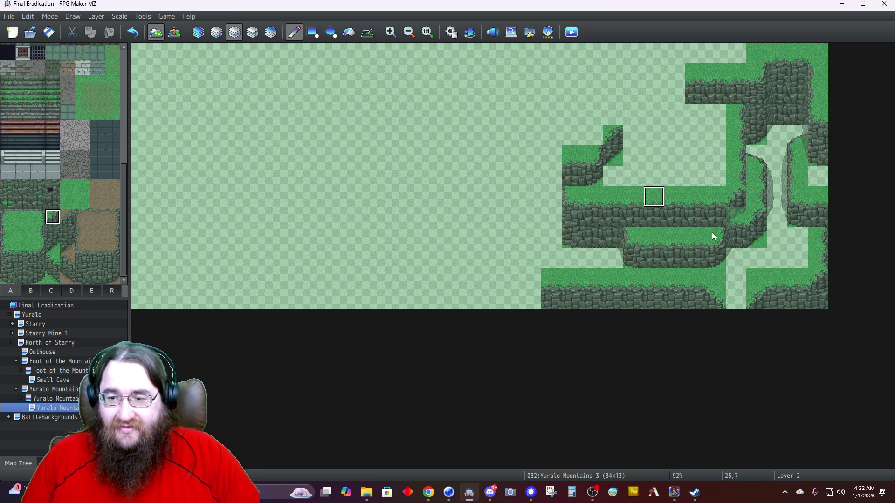
pyautogui.click(593, 140)
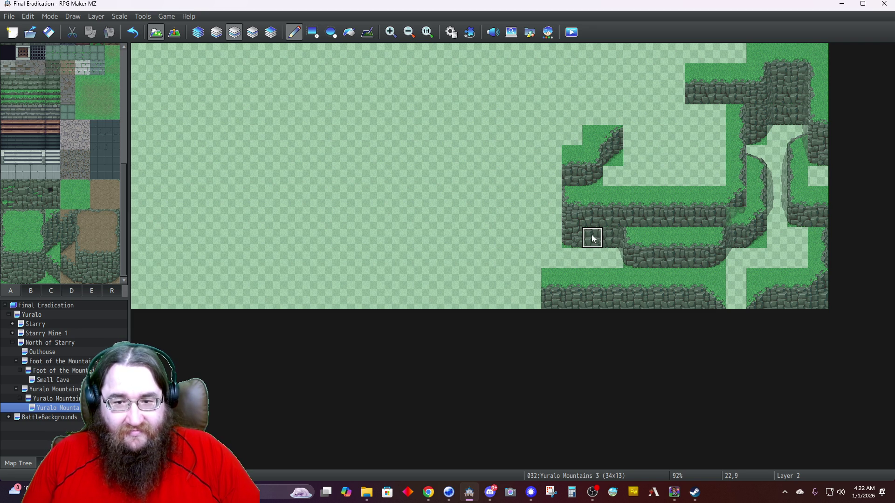
# Paint cliff rock up column 20 from row 8, topped with grass at 20,5.
pyautogui.click(551, 221)
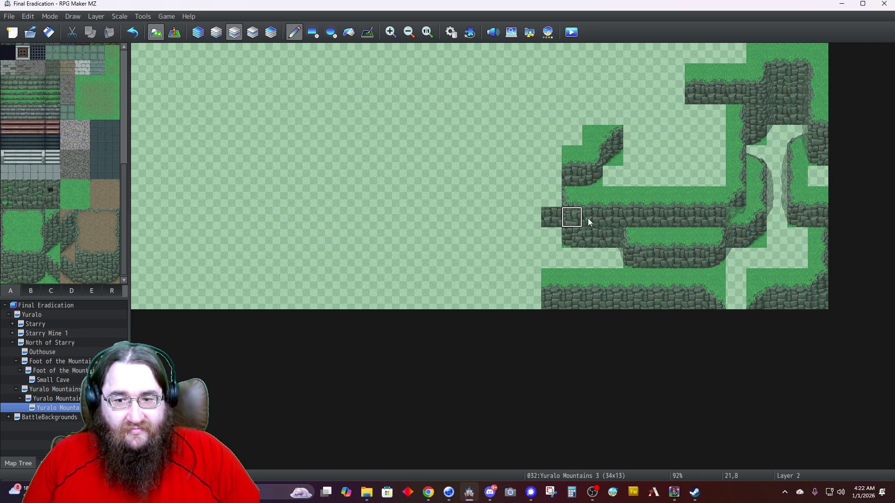
pyautogui.click(551, 196)
pyautogui.click(551, 176)
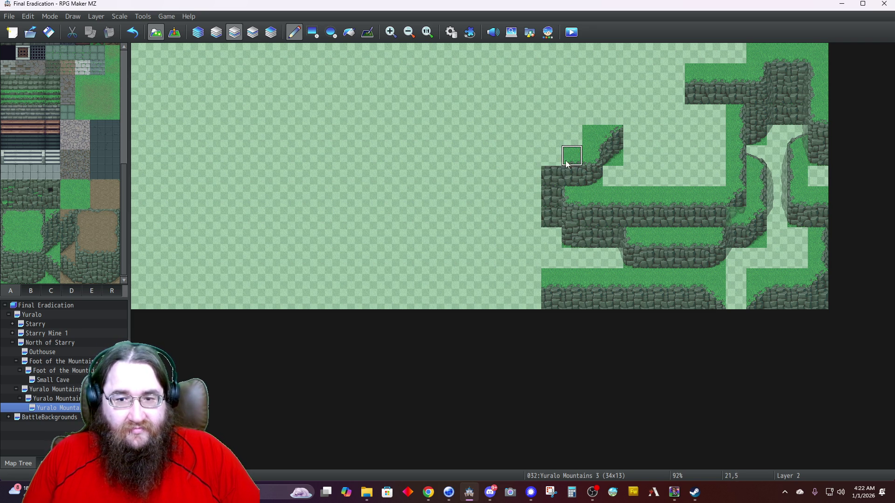
pyautogui.click(554, 164)
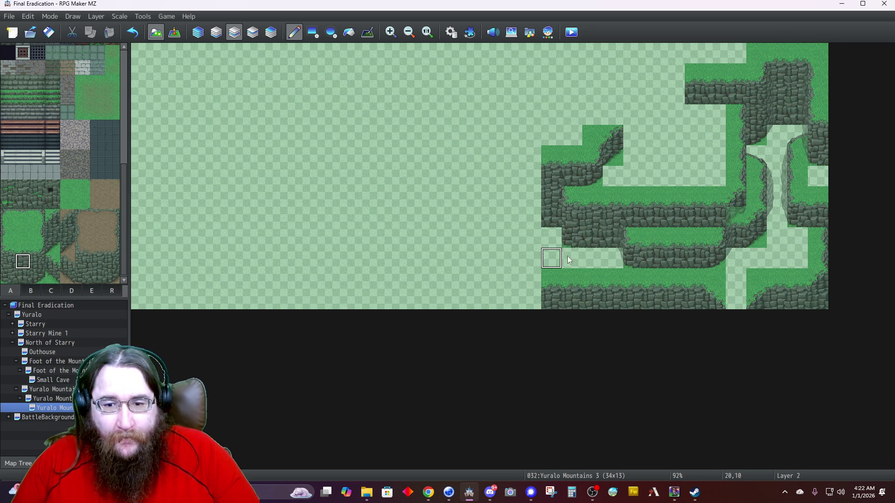
# Fill cliff rock at 19,8 and across 19,6–20,7, with grass on top.
pyautogui.click(534, 222)
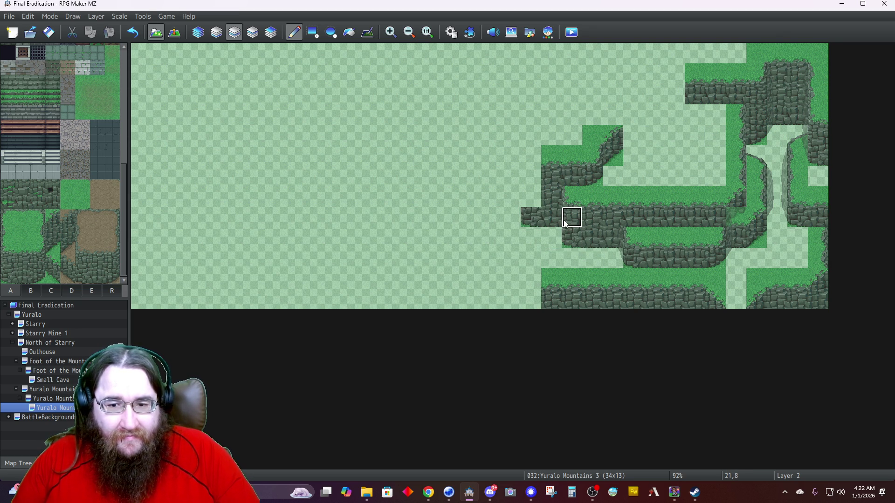
pyautogui.moveTo(539, 208)
pyautogui.mouseDown()
pyautogui.moveTo(529, 175)
pyautogui.moveTo(565, 202)
pyautogui.mouseUp()
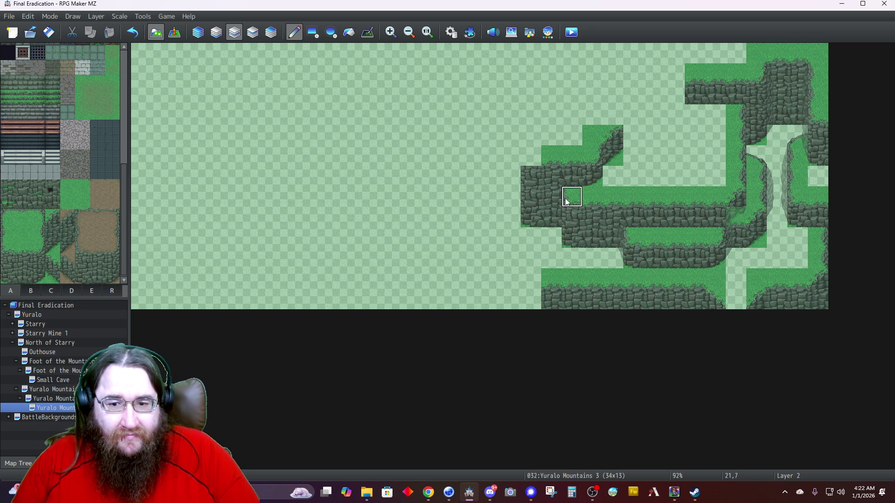
pyautogui.click(531, 156)
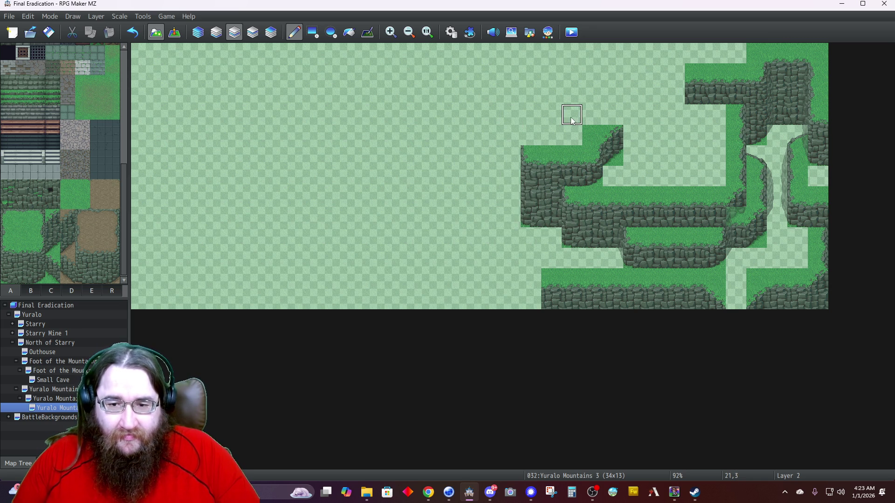
# Stamp copied grass-and-cliff pairs diagonally up to the upper cliff, adding grass at 26,1.
pyautogui.rightClick(577, 163)
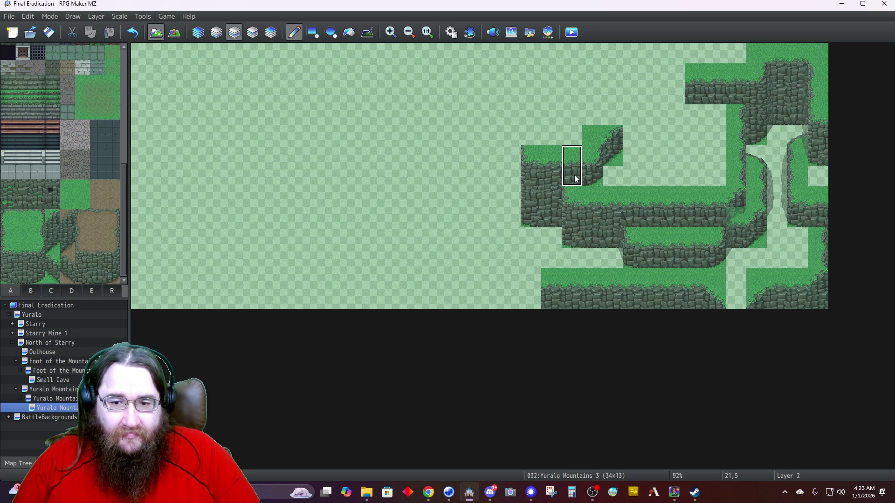
pyautogui.click(645, 134)
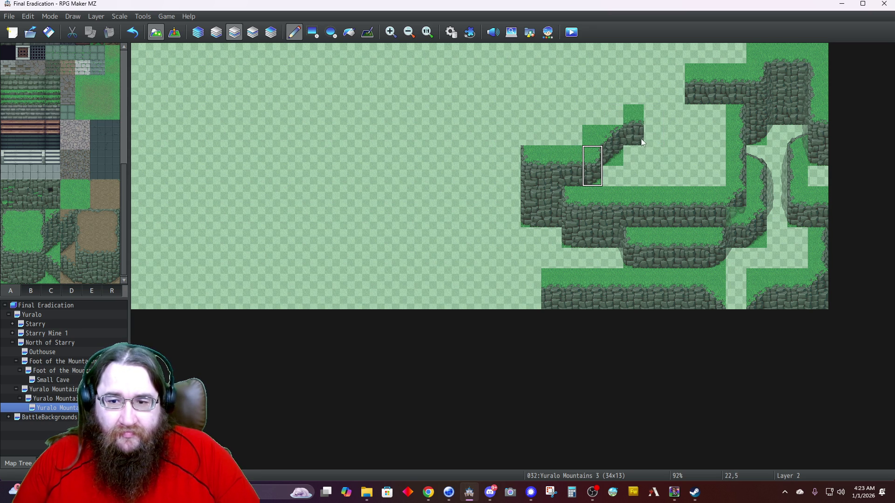
pyautogui.rightClick(617, 136)
pyautogui.click(659, 112)
pyautogui.click(669, 111)
pyautogui.click(632, 111)
pyautogui.rightClick(764, 283)
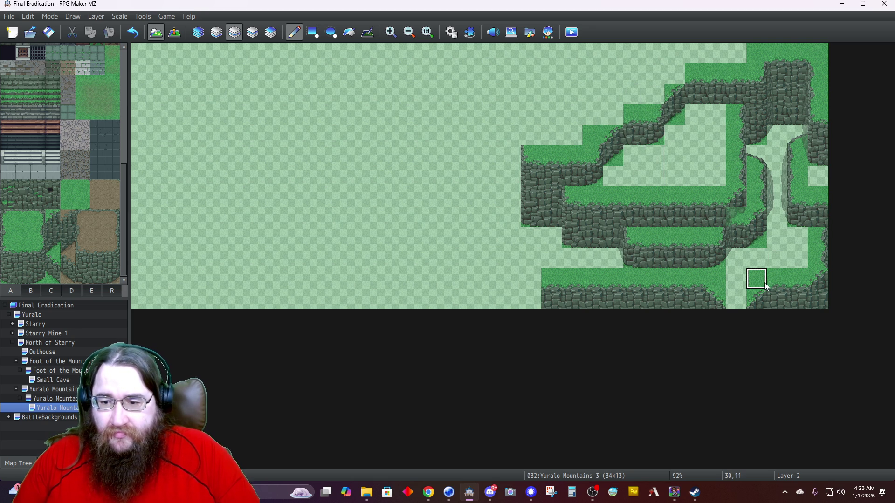
pyautogui.click(681, 80)
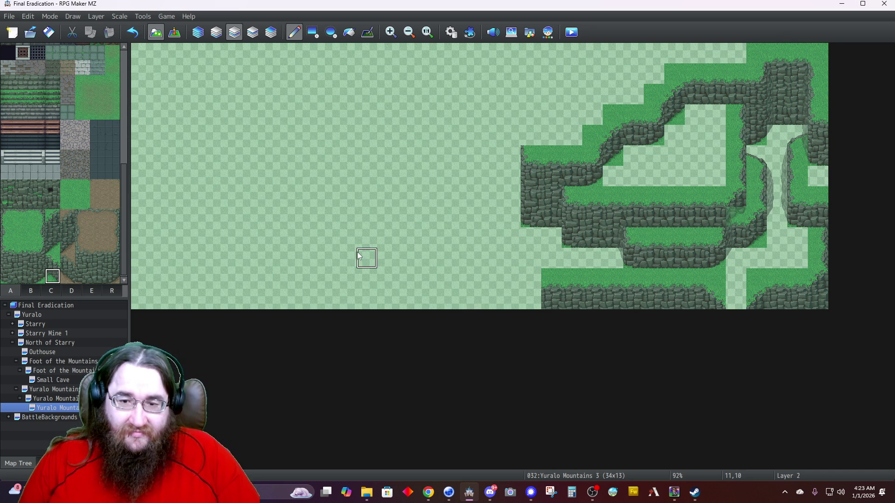
# Undo a stray rock tile at 18,8 and paint grass at cells 19,4 and 19,3.
pyautogui.click(508, 214)
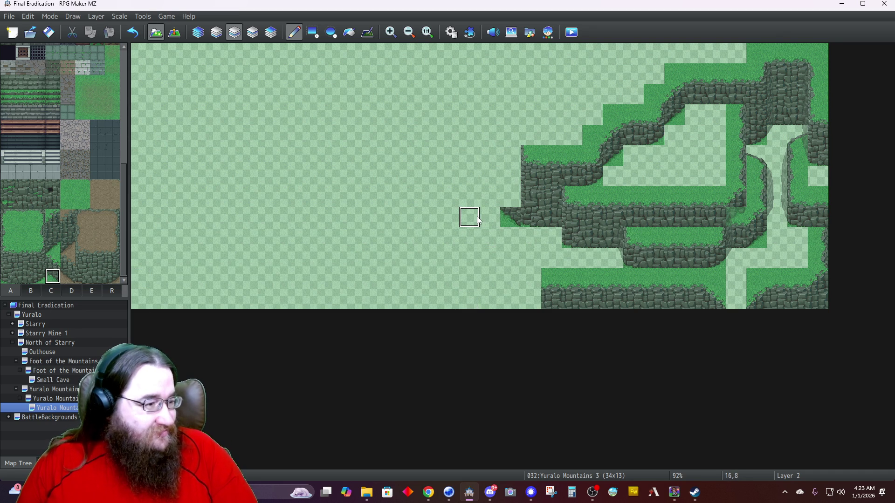
pyautogui.hotkey('ctrl', 'z')
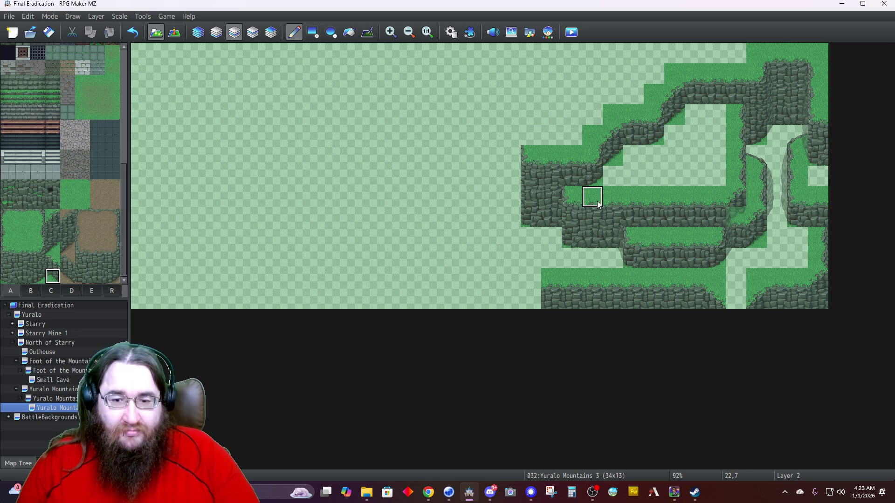
pyautogui.click(8, 231)
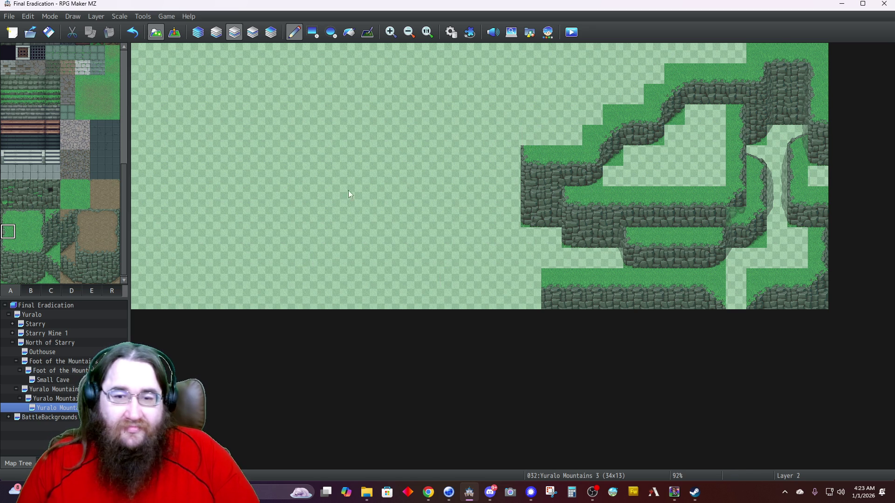
pyautogui.moveTo(530, 136); pyautogui.dragTo(532, 122)
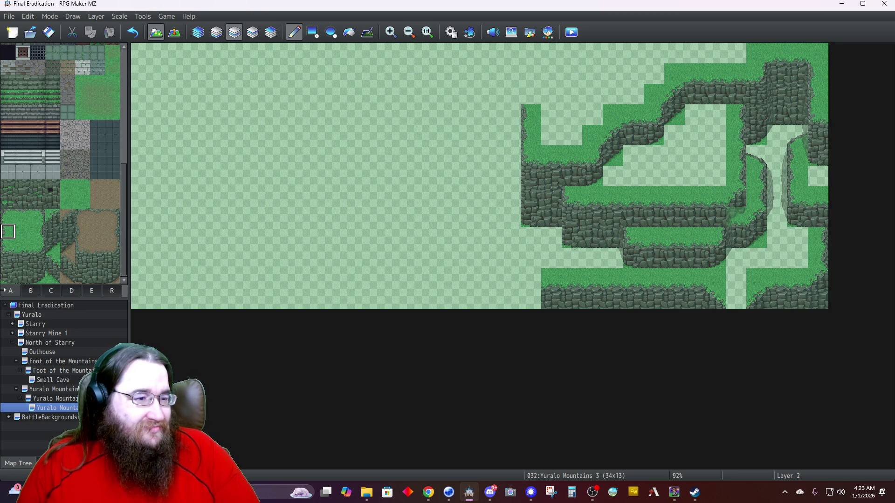
pyautogui.click(72, 292)
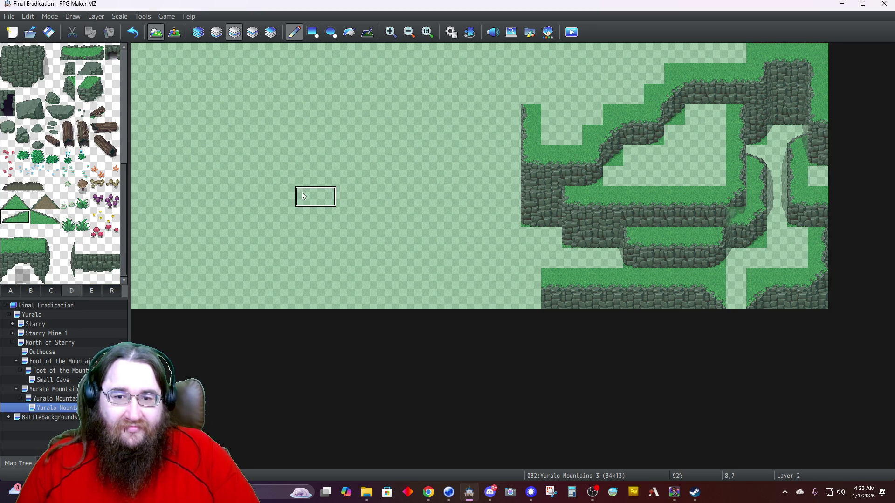
# Place the two-tile grass slope at the cliff's top-left corner, repeat it along row 0, and grass 22,1.
pyautogui.click(550, 96)
pyautogui.click(536, 97)
pyautogui.rightClick(571, 120)
pyautogui.click(570, 93)
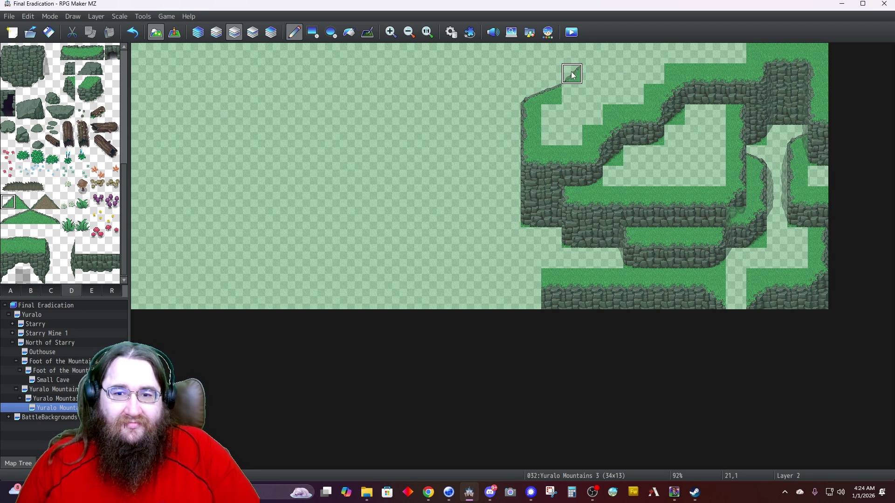
pyautogui.rightClick(536, 101)
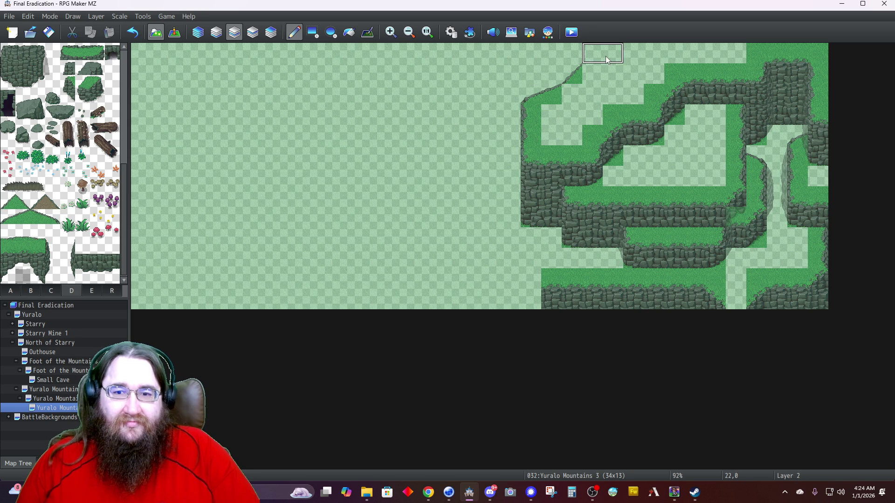
pyautogui.click(602, 56)
pyautogui.click(16, 292)
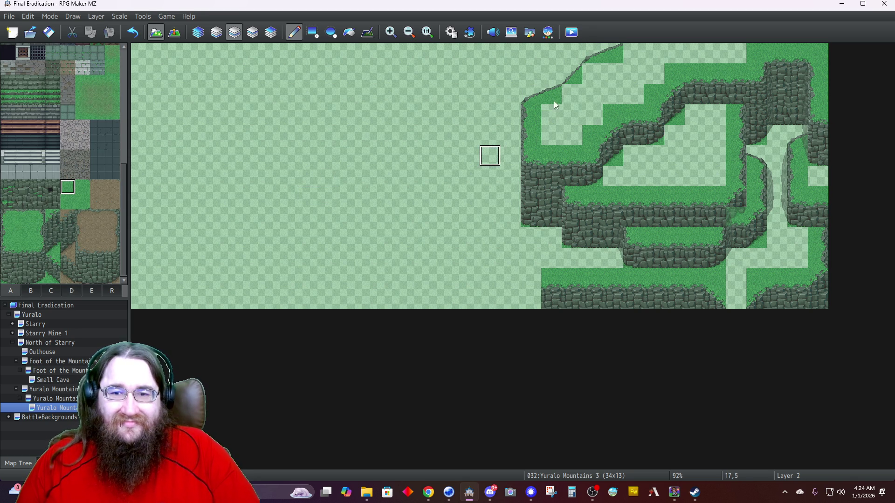
pyautogui.click(601, 76)
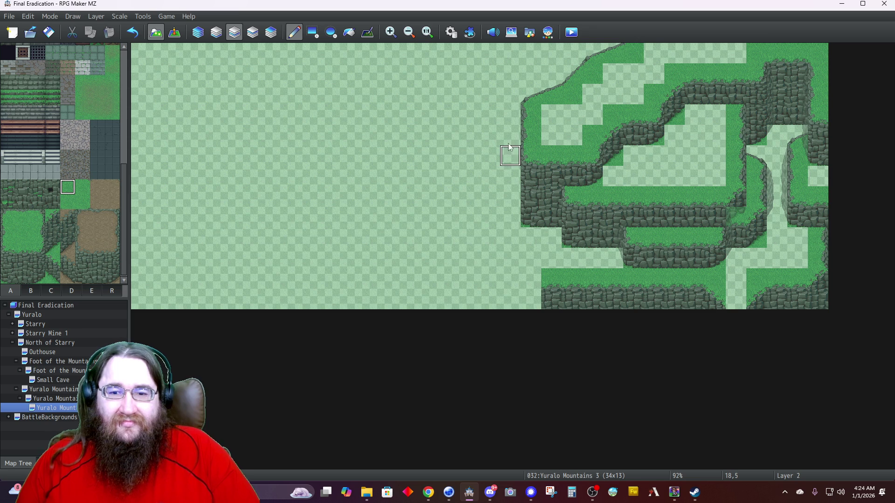
# On Layer 1, extend the bottom cliff ledge from column 19 across to the left map edge.
pyautogui.click(198, 32)
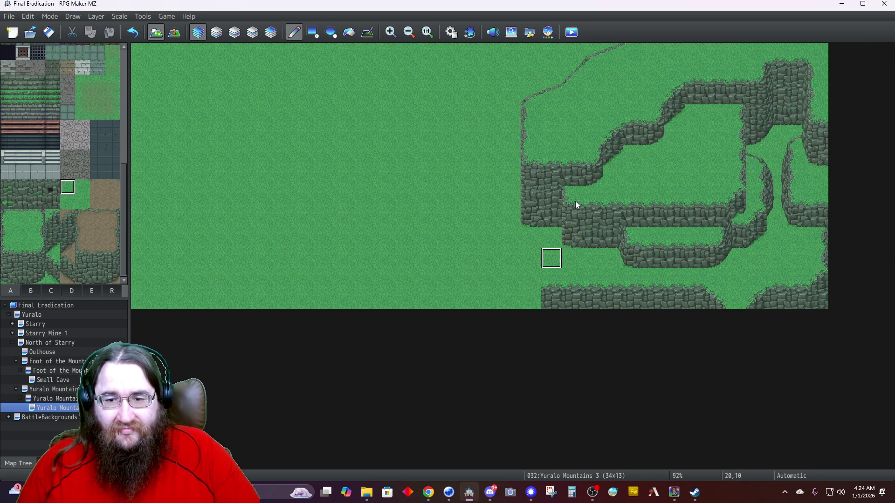
pyautogui.rightClick(553, 288)
pyautogui.moveTo(551, 304); pyautogui.dragTo(413, 304)
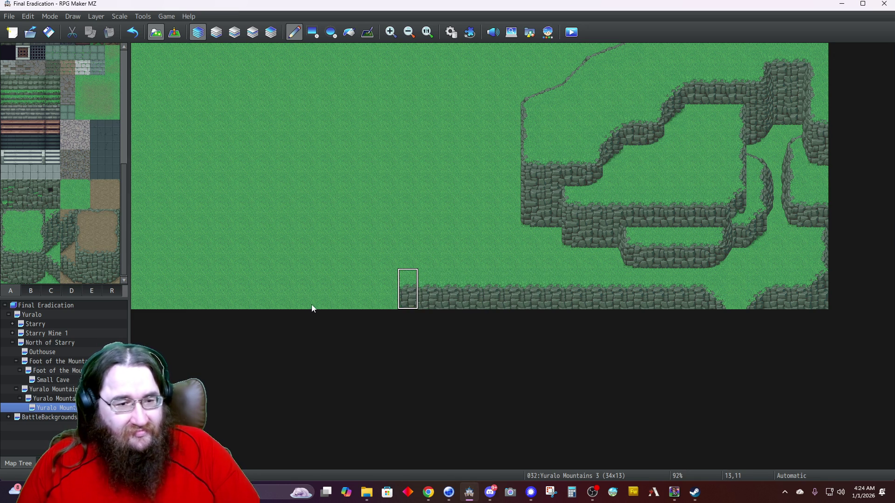
pyautogui.click(148, 303)
pyautogui.moveTo(209, 302)
pyautogui.mouseDown()
pyautogui.moveTo(384, 300)
pyautogui.moveTo(335, 302)
pyautogui.mouseUp()
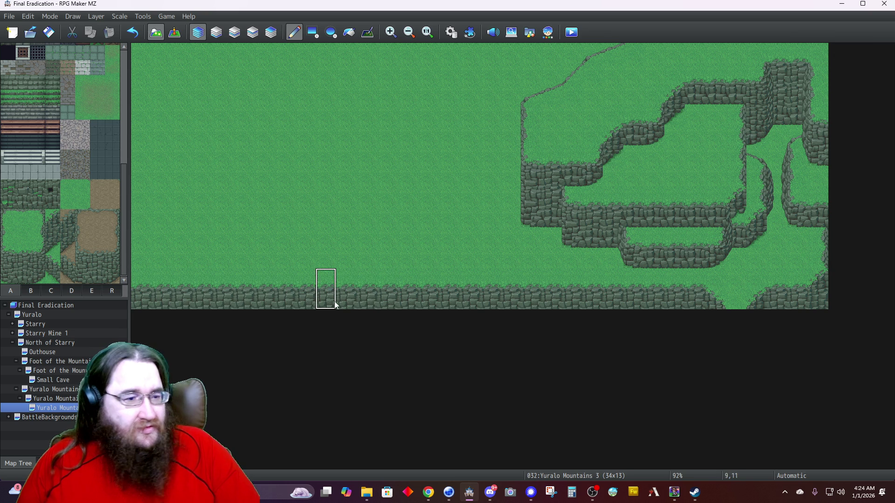
pyautogui.click(238, 36)
pyautogui.click(219, 37)
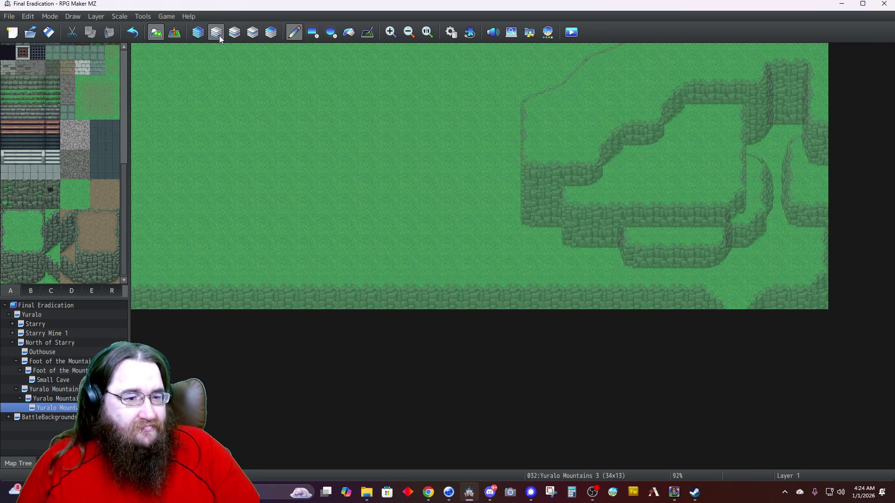
# On Layer 2, clear the two leftmost cells of the bottom ledge.
pyautogui.click(235, 32)
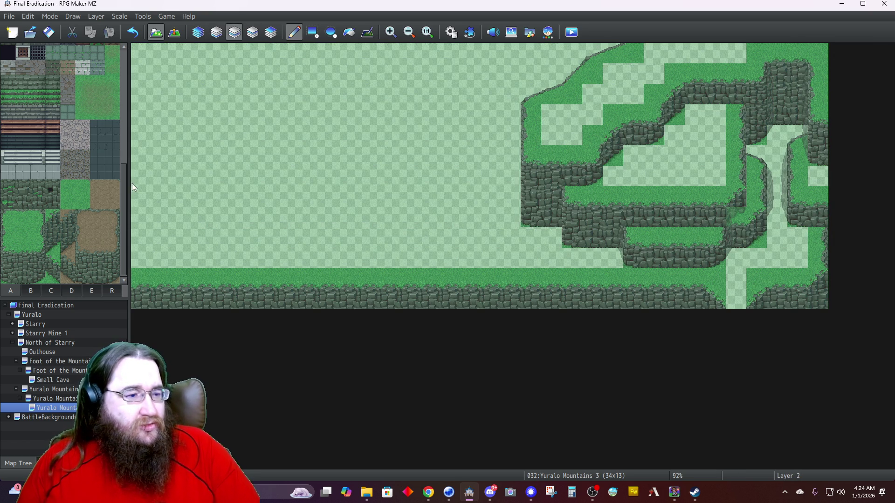
pyautogui.click(7, 246)
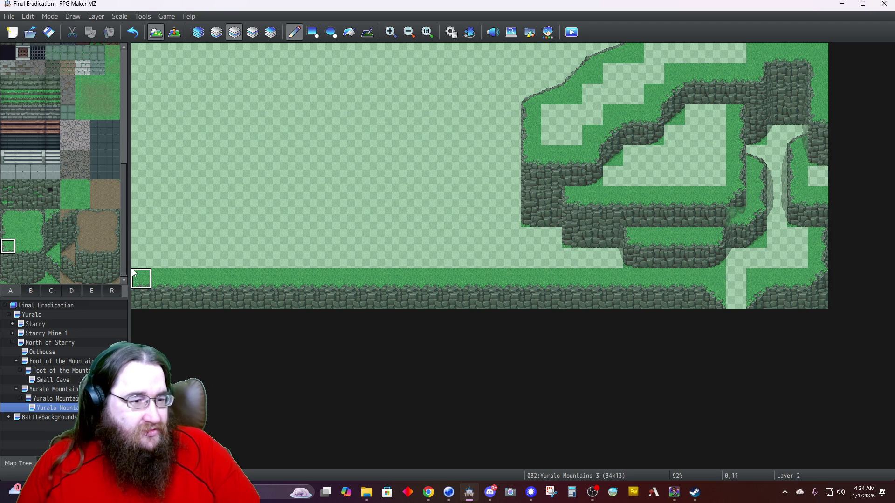
pyautogui.click(161, 285)
pyautogui.click(8, 261)
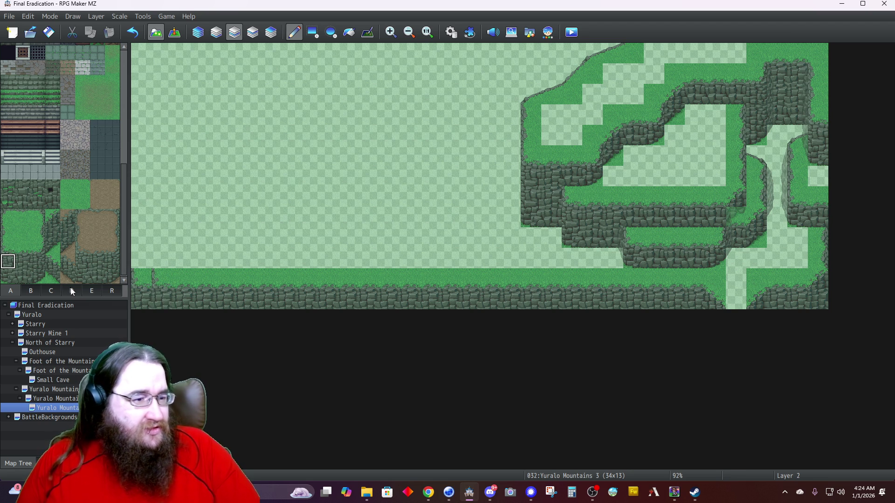
pyautogui.rightClick(142, 280)
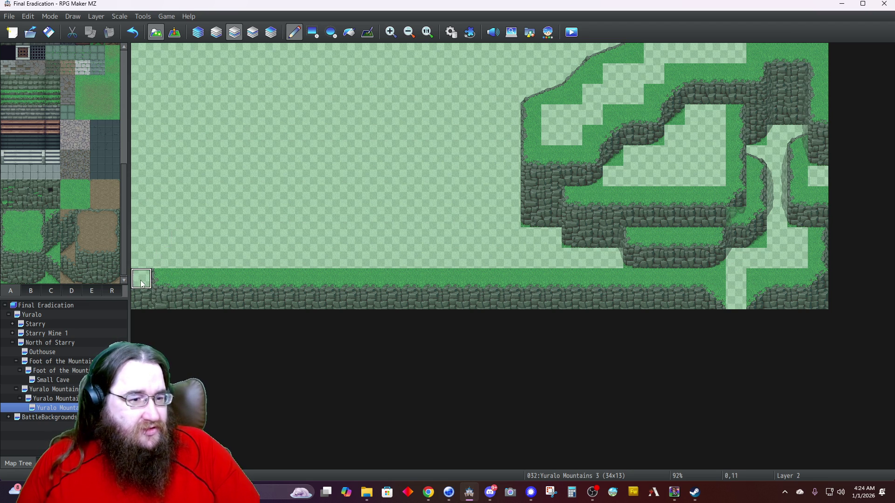
pyautogui.moveTo(141, 280); pyautogui.dragTo(140, 301)
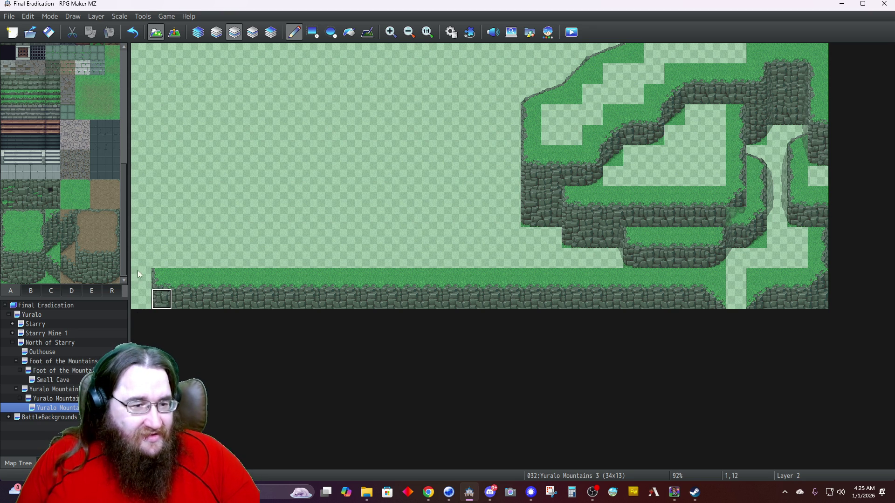
# Paint grass up the left column from the bottom ledge to row 7.
pyautogui.click(11, 233)
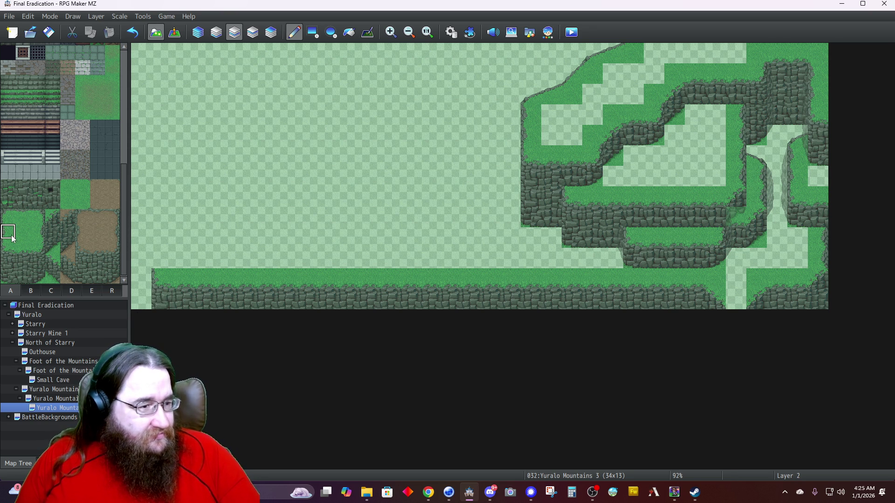
pyautogui.click(161, 257)
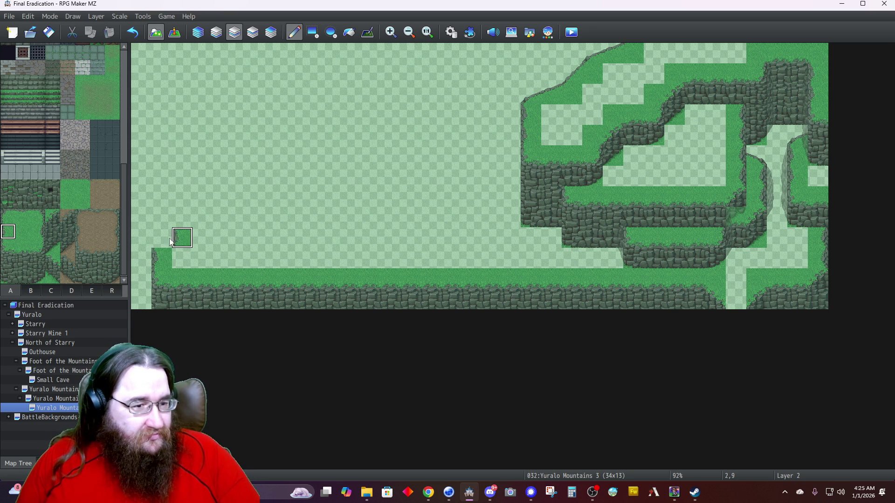
pyautogui.click(168, 238)
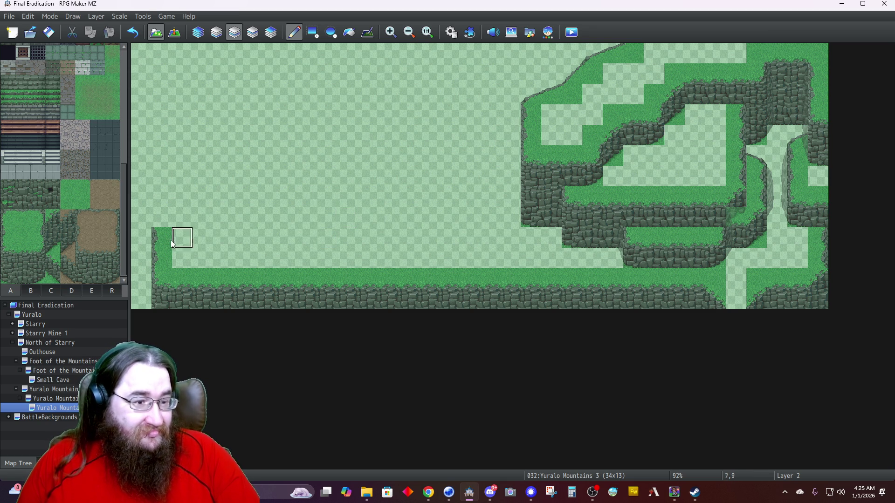
pyautogui.moveTo(164, 241)
pyautogui.mouseDown()
pyautogui.moveTo(162, 209)
pyautogui.moveTo(124, 203)
pyautogui.mouseUp()
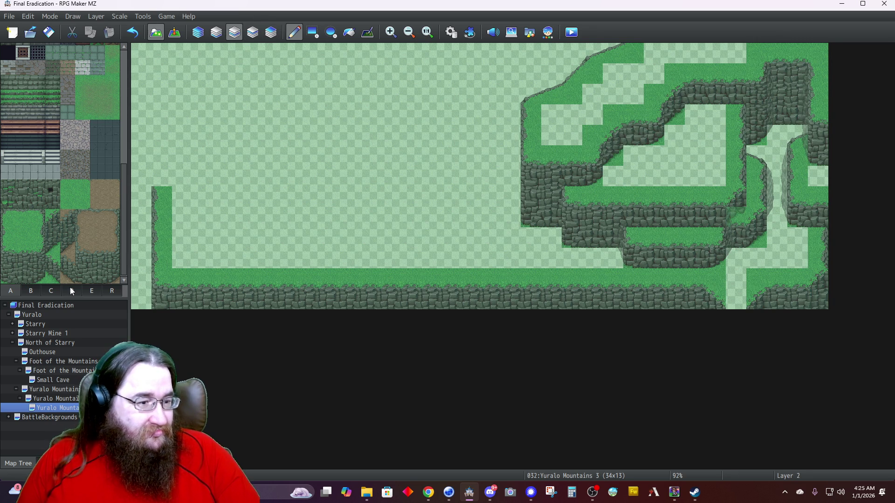
# Step two-tile grass slope pieces diagonally up-right, filling grass beneath at 4,5 and along the slope.
pyautogui.click(71, 289)
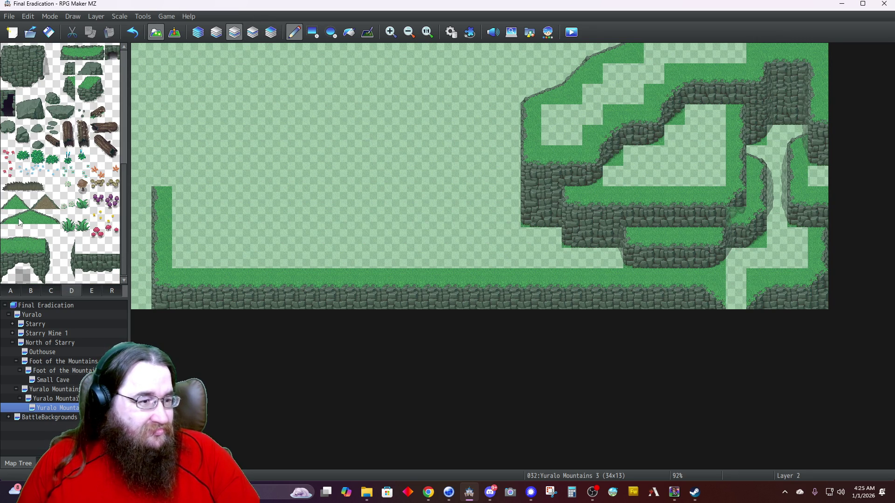
pyautogui.moveTo(11, 220); pyautogui.dragTo(21, 220)
pyautogui.click(170, 182)
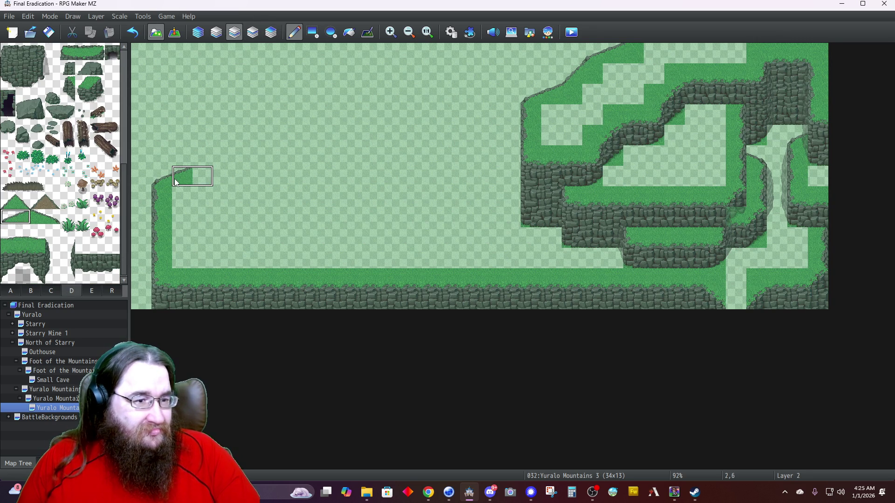
pyautogui.click(8, 202)
pyautogui.click(203, 155)
pyautogui.moveTo(14, 223); pyautogui.dragTo(25, 223)
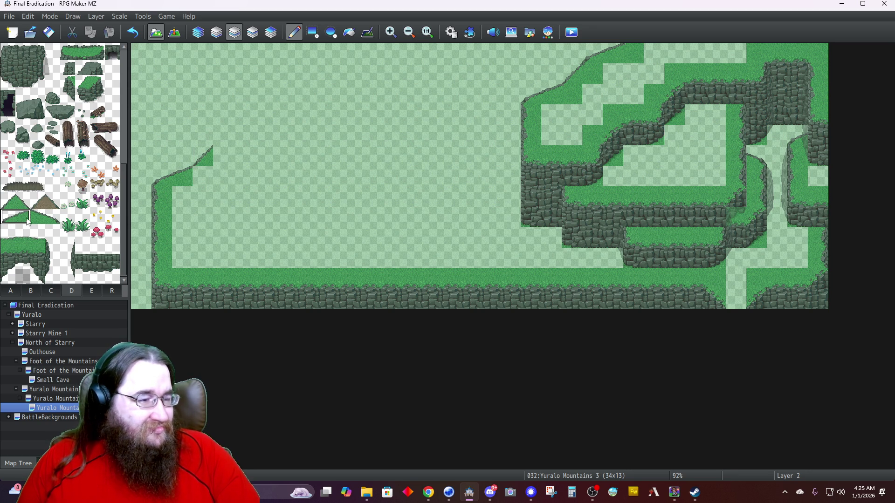
pyautogui.click(232, 148)
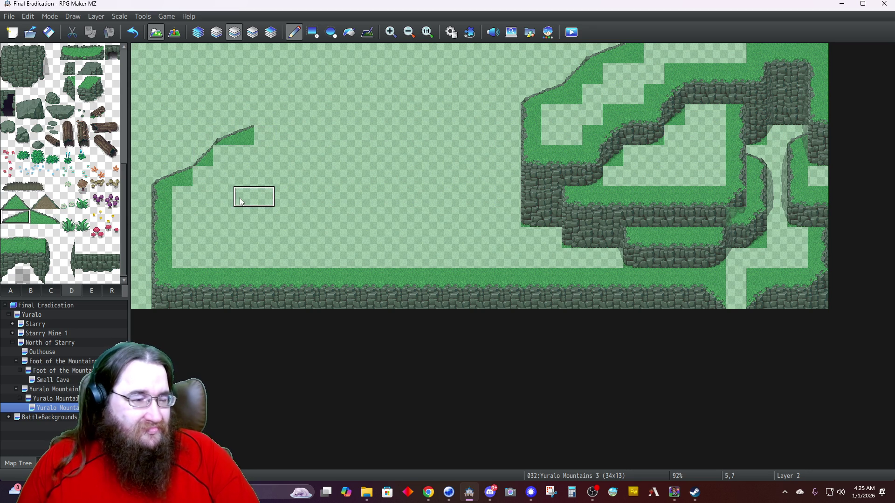
pyautogui.click(9, 291)
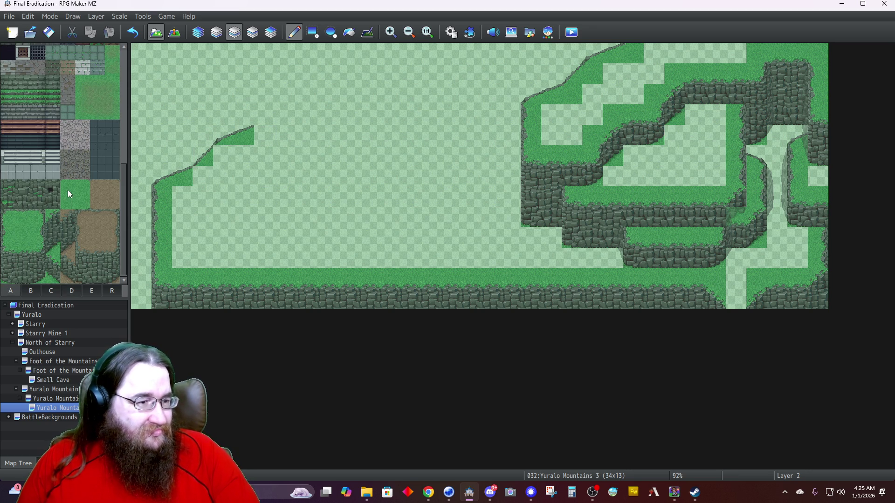
pyautogui.click(223, 158)
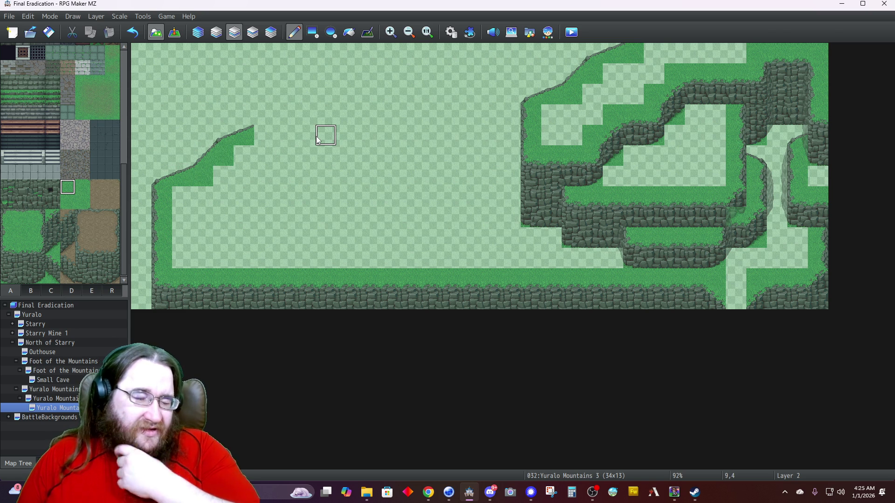
pyautogui.click(266, 135)
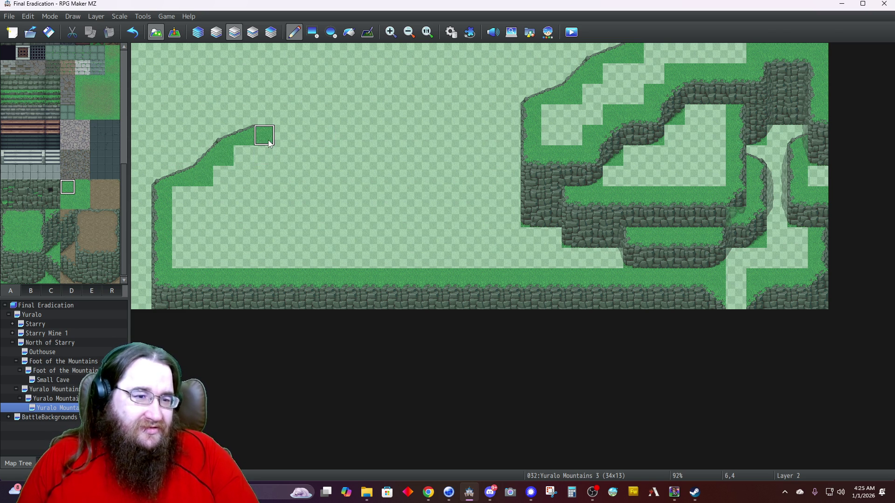
pyautogui.click(198, 33)
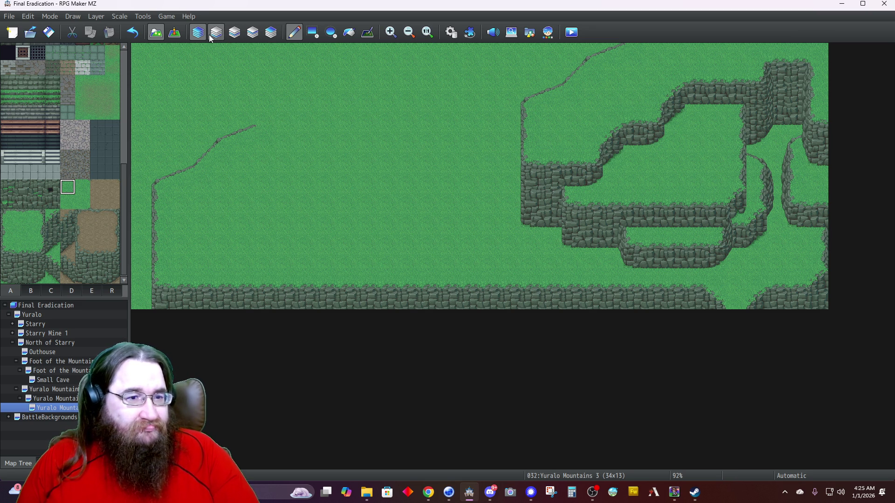
pyautogui.click(233, 37)
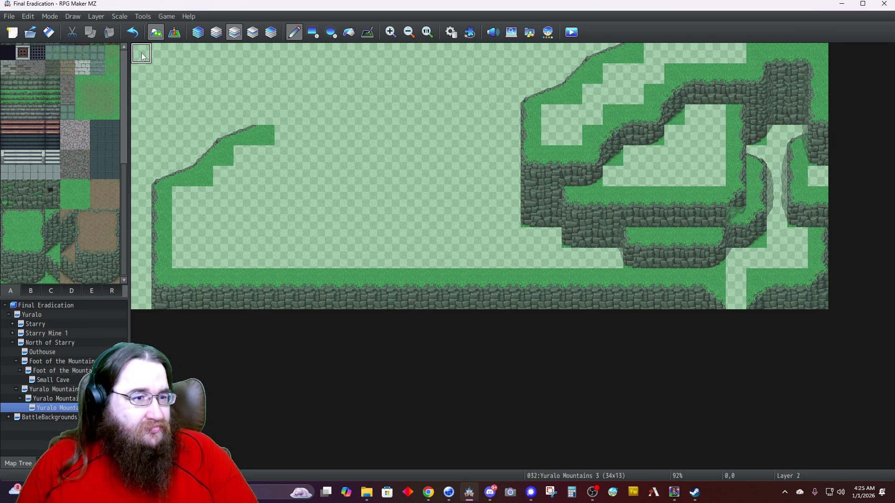
# Paint rock cliff down the leftmost column and up columns 1, 4 and 5.
pyautogui.moveTo(139, 54); pyautogui.dragTo(138, 156)
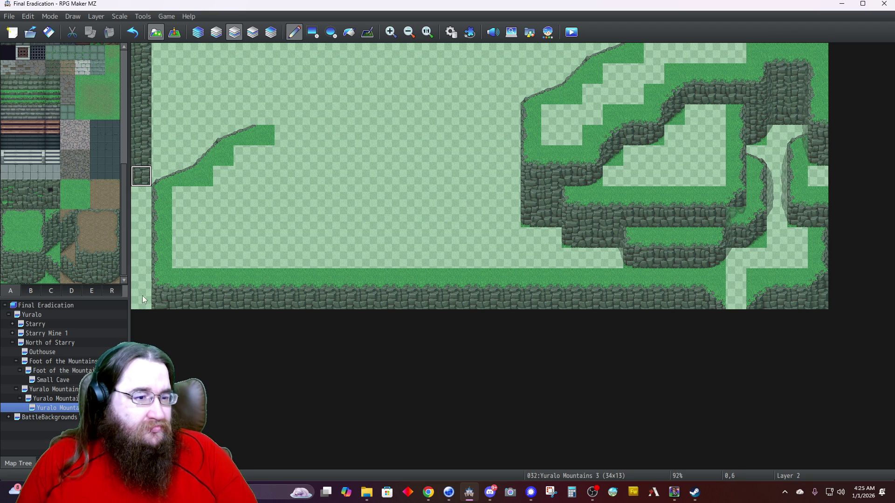
pyautogui.moveTo(142, 293); pyautogui.dragTo(142, 301)
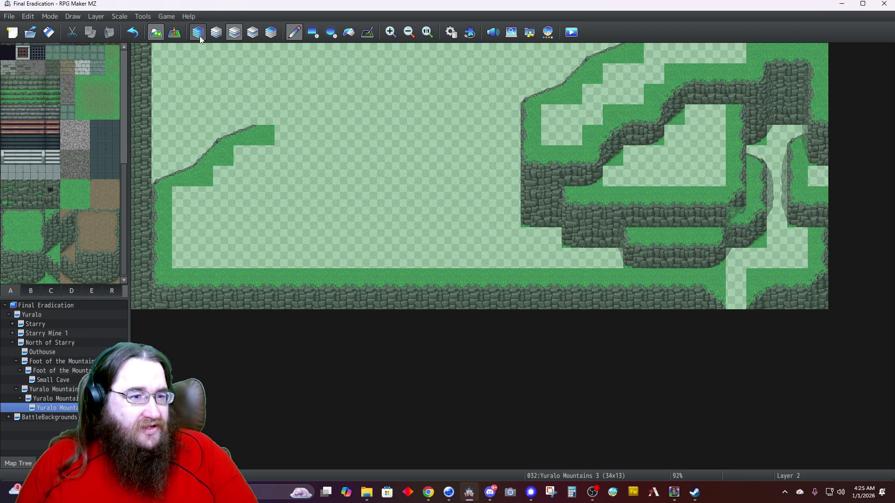
pyautogui.click(200, 36)
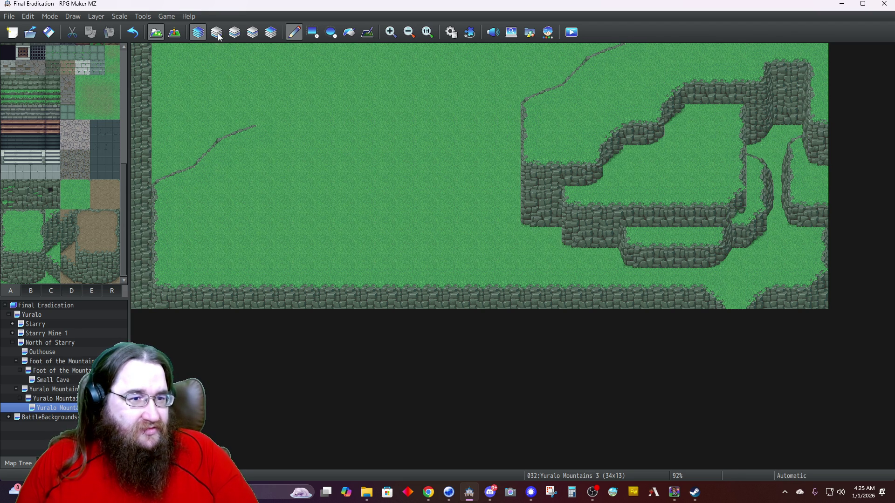
pyautogui.click(216, 32)
pyautogui.moveTo(169, 161); pyautogui.dragTo(183, 159)
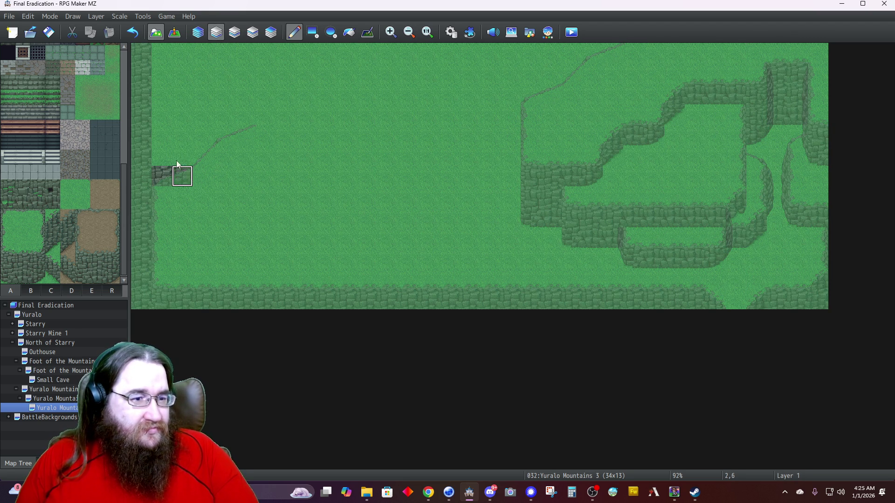
pyautogui.moveTo(166, 121)
pyautogui.mouseDown()
pyautogui.moveTo(169, 71)
pyautogui.moveTo(186, 76)
pyautogui.moveTo(191, 141)
pyautogui.moveTo(205, 61)
pyautogui.mouseUp()
pyautogui.moveTo(227, 124)
pyautogui.mouseDown()
pyautogui.moveTo(224, 134)
pyautogui.moveTo(220, 51)
pyautogui.mouseUp()
pyautogui.moveTo(242, 134); pyautogui.dragTo(243, 74)
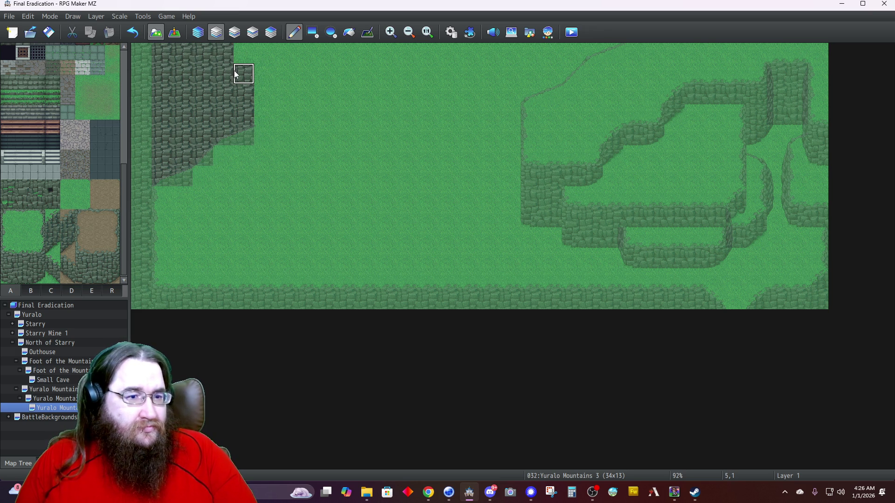
pyautogui.click(250, 53)
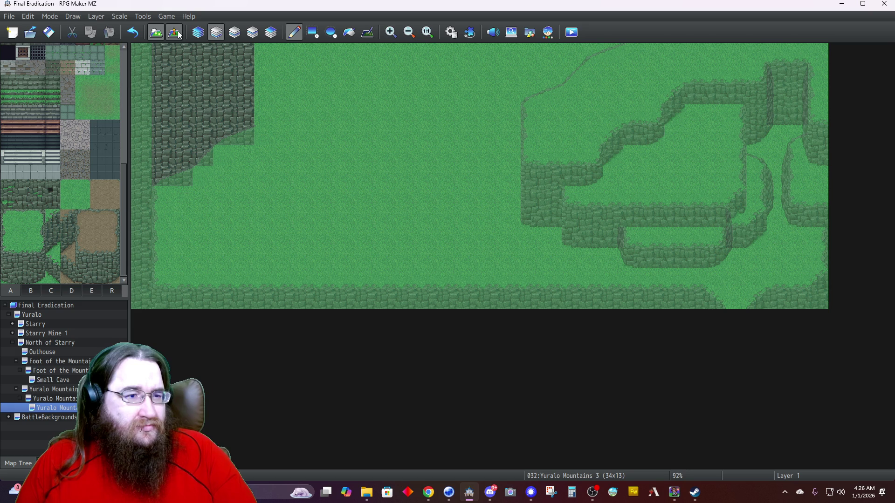
pyautogui.click(198, 32)
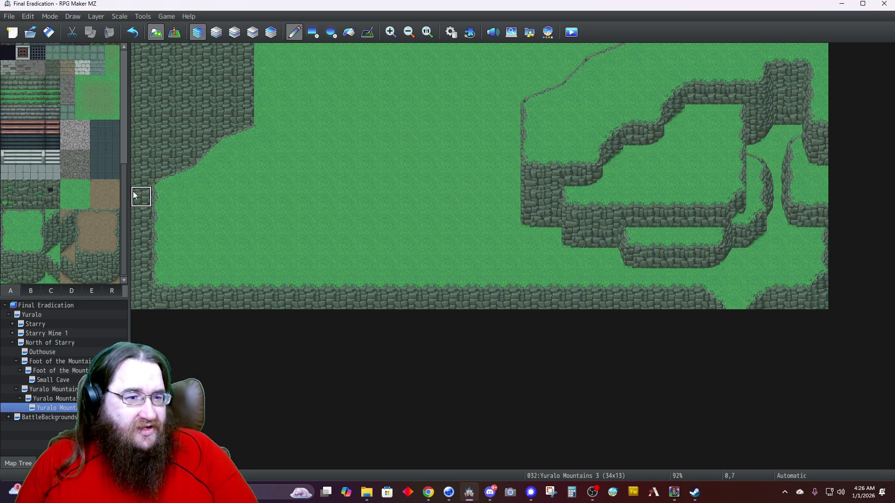
# Paint a grass strip along the rock wall's right edge, capped with a grass slope corner.
pyautogui.click(235, 32)
pyautogui.moveTo(264, 135); pyautogui.dragTo(261, 76)
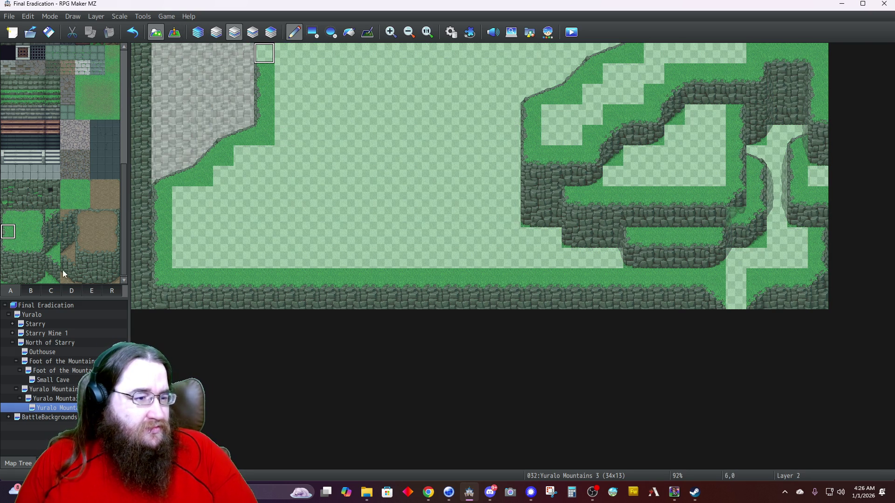
pyautogui.click(71, 291)
pyautogui.click(8, 207)
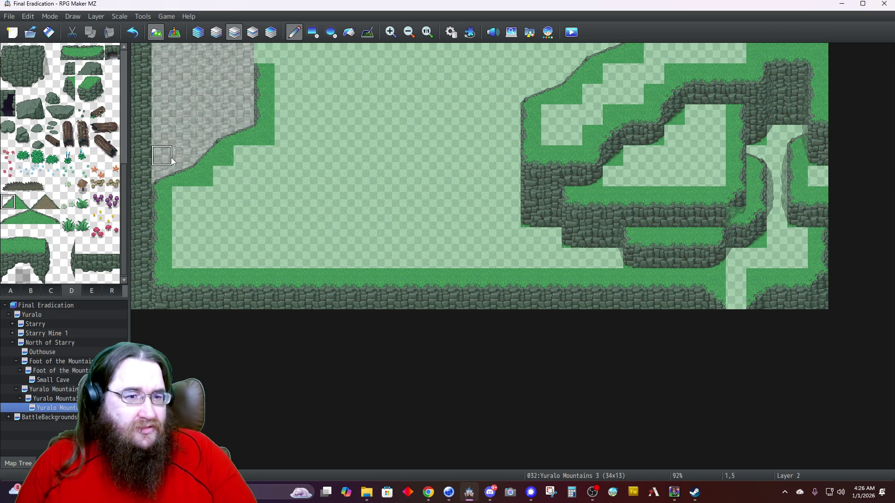
pyautogui.click(264, 54)
pyautogui.click(215, 36)
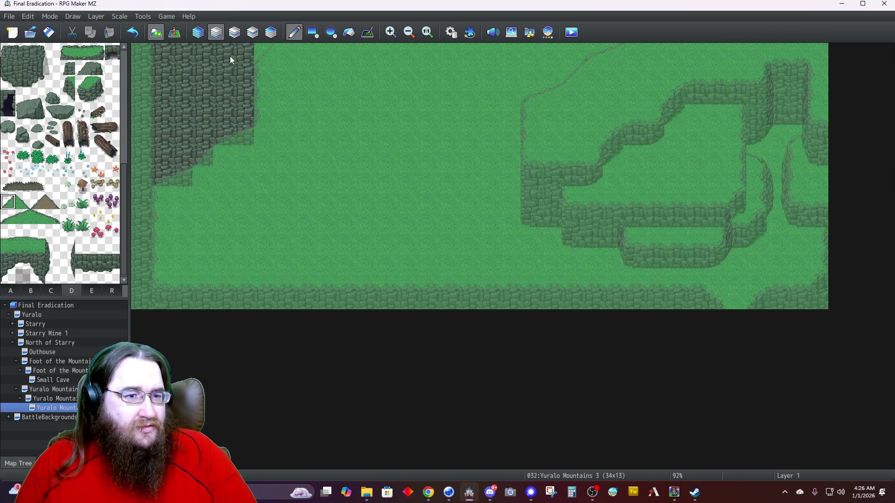
pyautogui.click(203, 37)
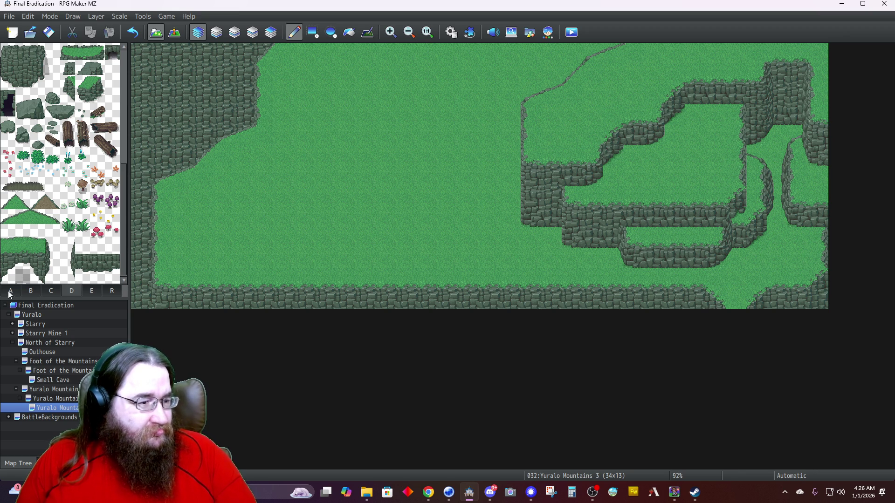
# Pick a different cliff tile on Layer 2, preview all layers, then select Layer 4.
pyautogui.click(9, 292)
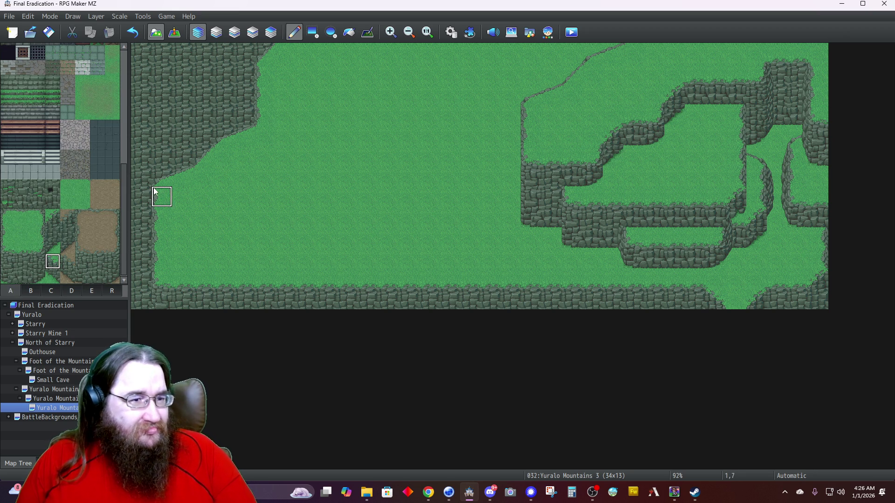
pyautogui.click(234, 32)
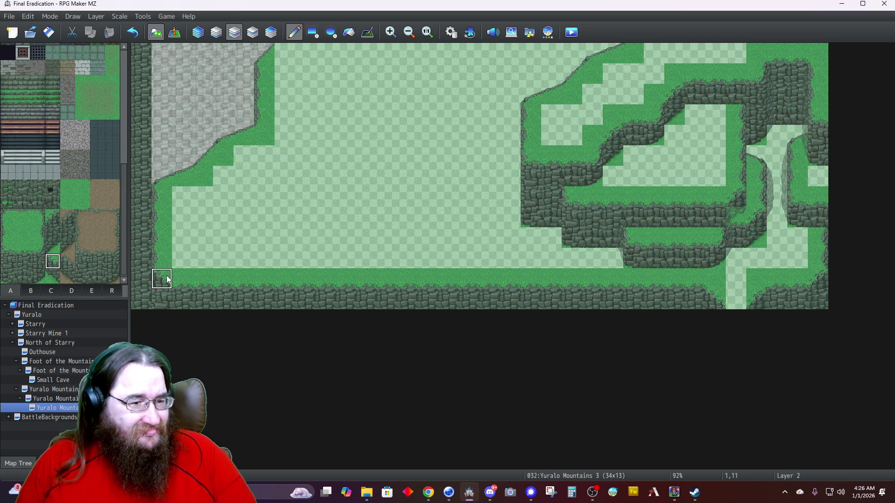
pyautogui.click(53, 232)
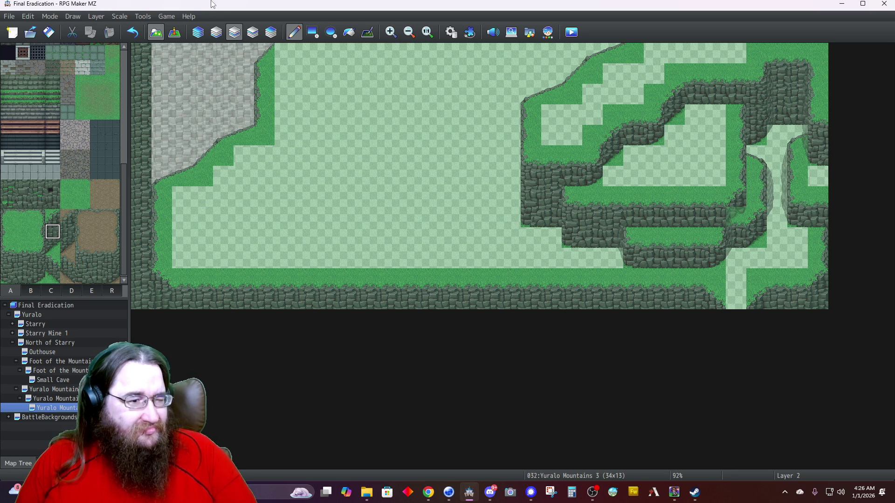
pyautogui.click(197, 32)
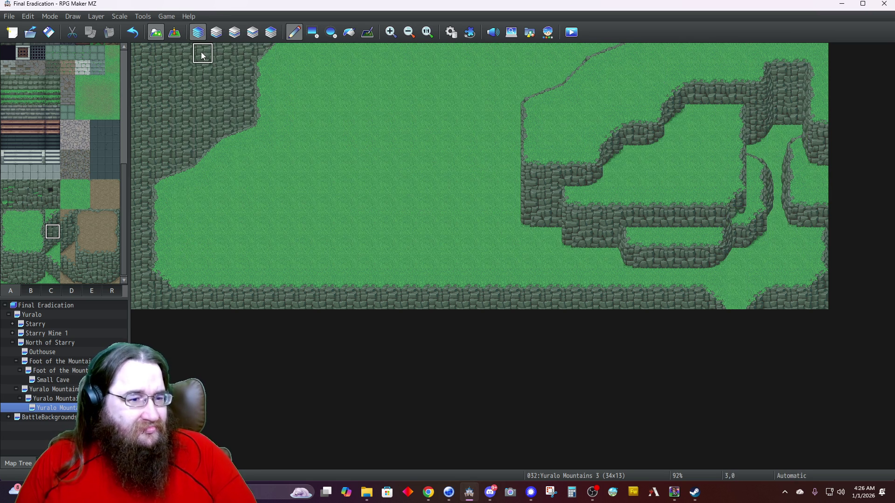
pyautogui.click(271, 32)
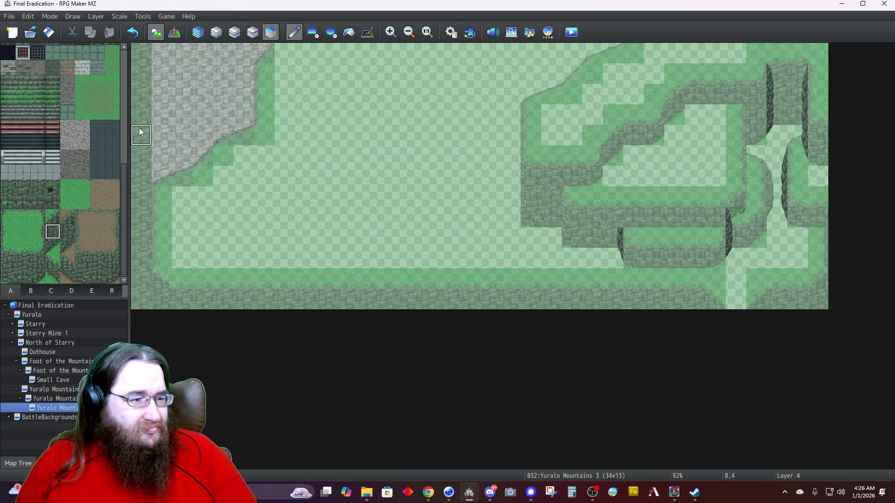
# Stamp a tab D cliff-edge piece twice down the map's left edge and check all layers.
pyautogui.click(67, 291)
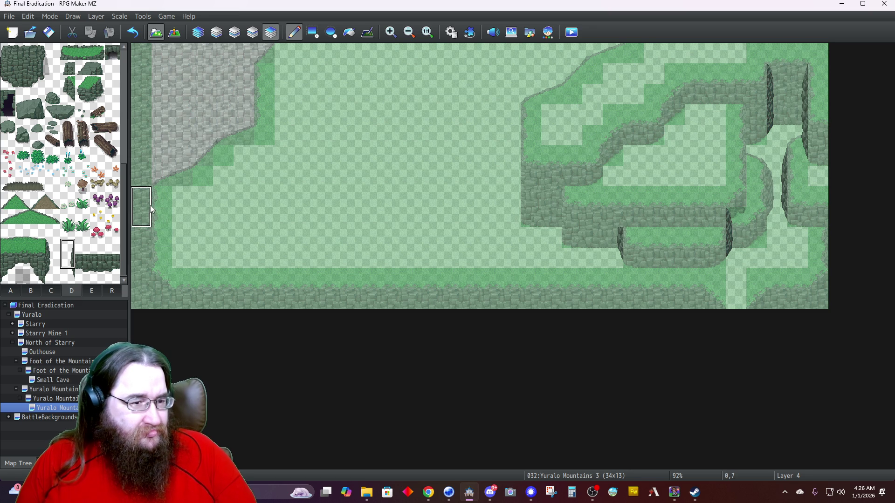
pyautogui.click(146, 225)
pyautogui.click(143, 236)
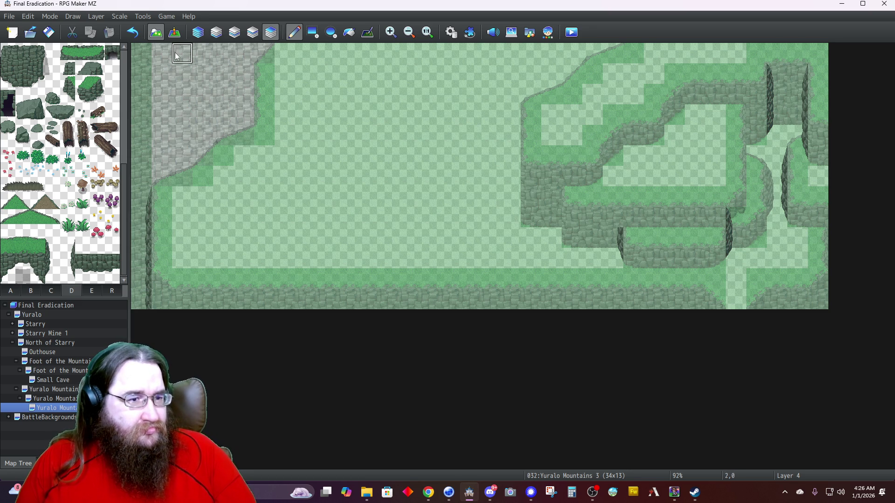
pyautogui.click(197, 35)
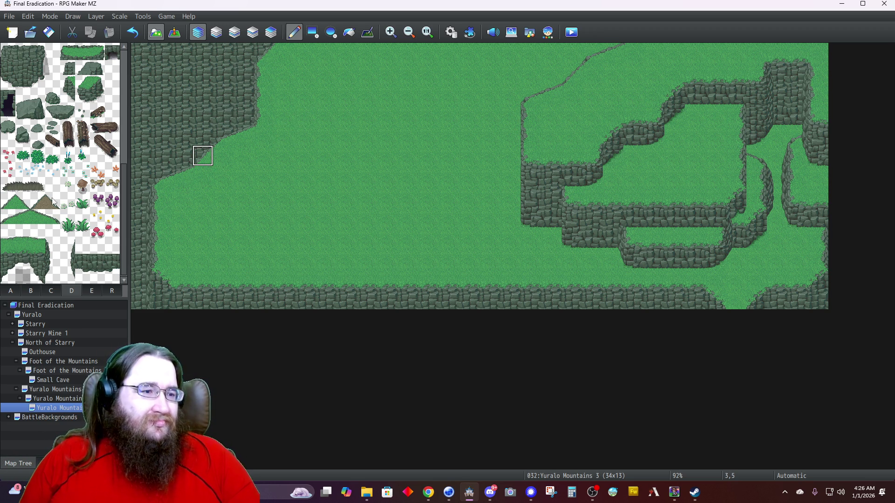
pyautogui.click(233, 36)
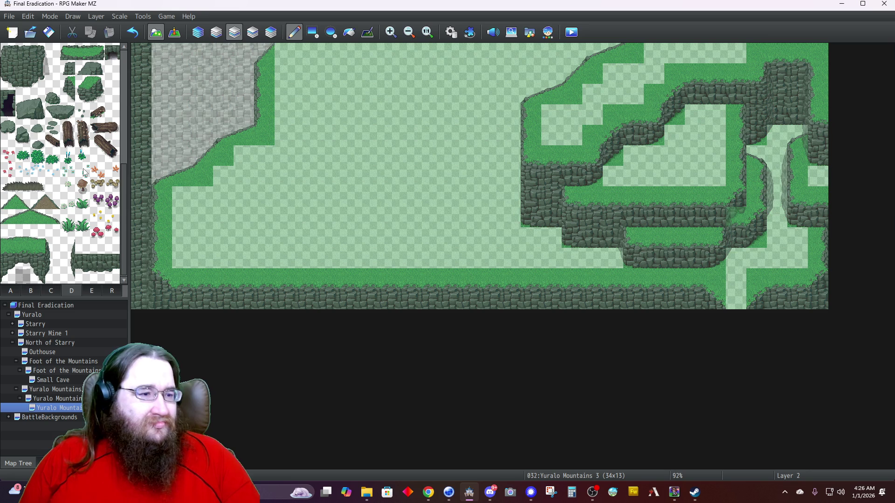
# Paint rock cliff tiles from tab A along the map's top row, extending it rightward.
pyautogui.click(10, 292)
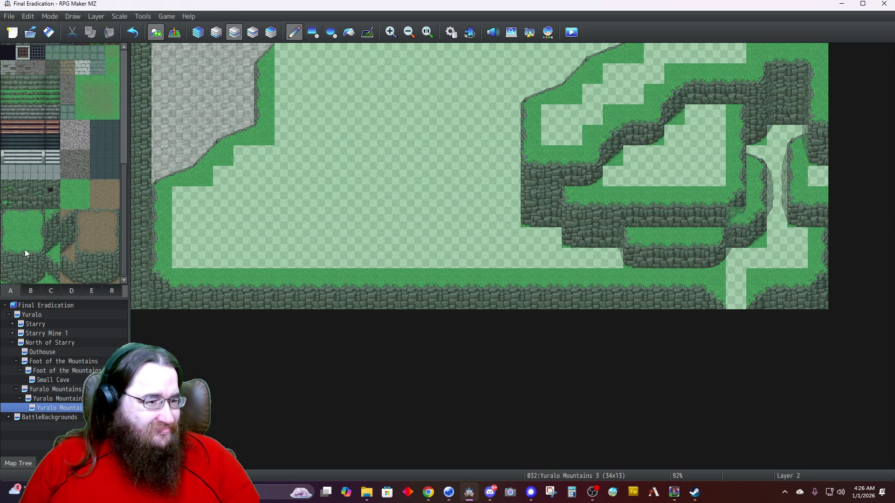
pyautogui.moveTo(262, 54); pyautogui.dragTo(328, 55)
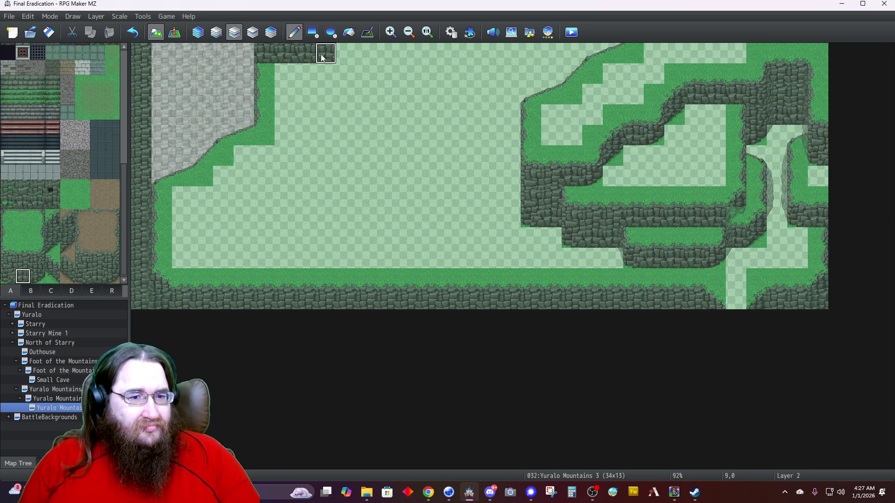
pyautogui.click(39, 278)
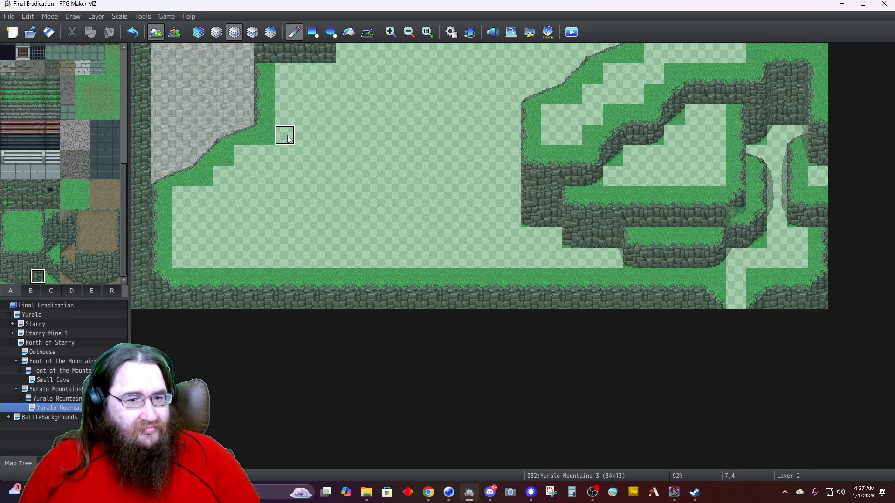
pyautogui.click(346, 53)
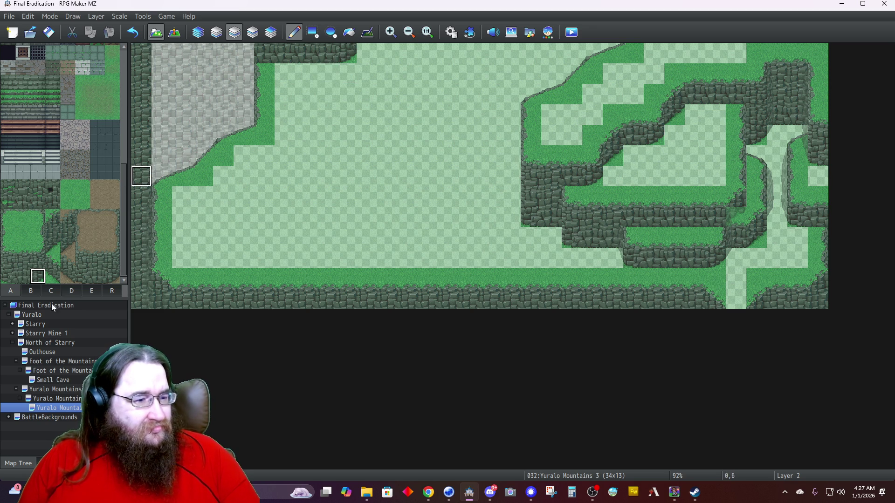
# Place the green grassy slope tile from tab D at the cliff's corner on Layer 2.
pyautogui.click(71, 290)
pyautogui.click(52, 277)
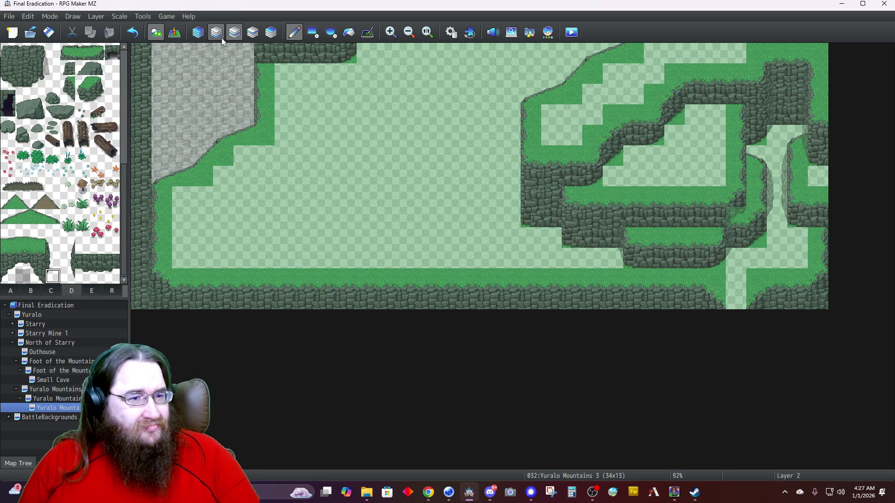
pyautogui.click(270, 34)
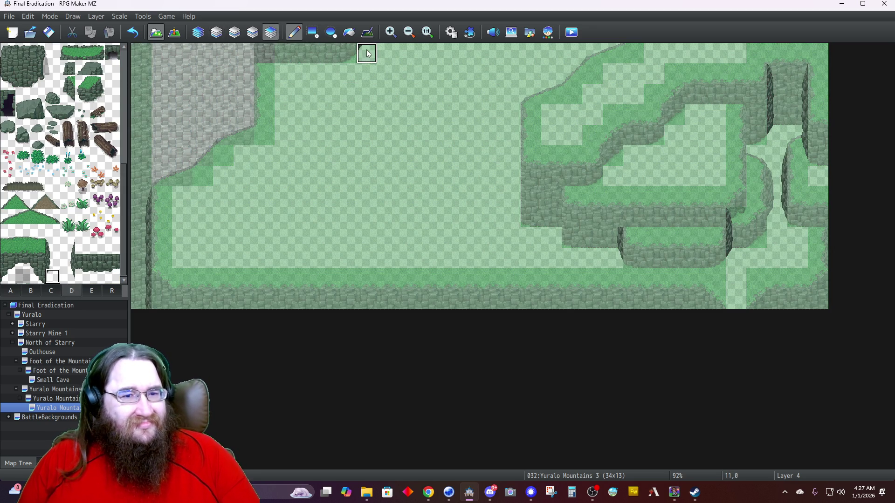
pyautogui.click(200, 32)
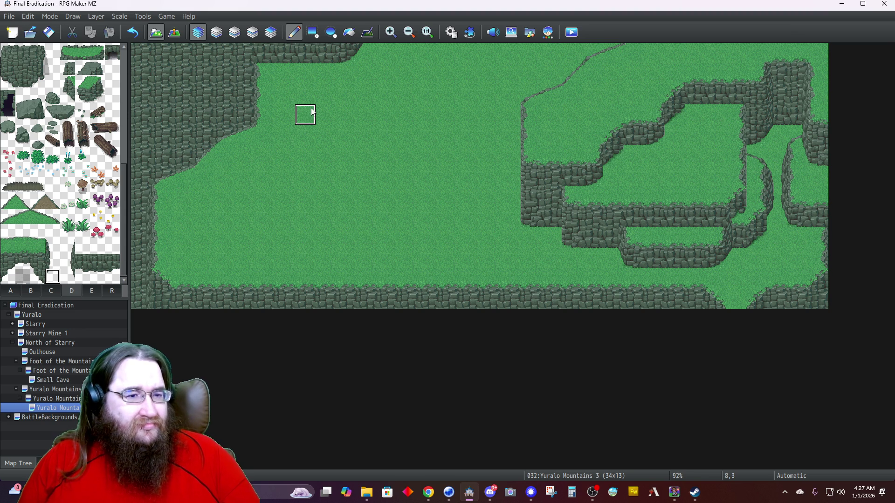
pyautogui.click(235, 33)
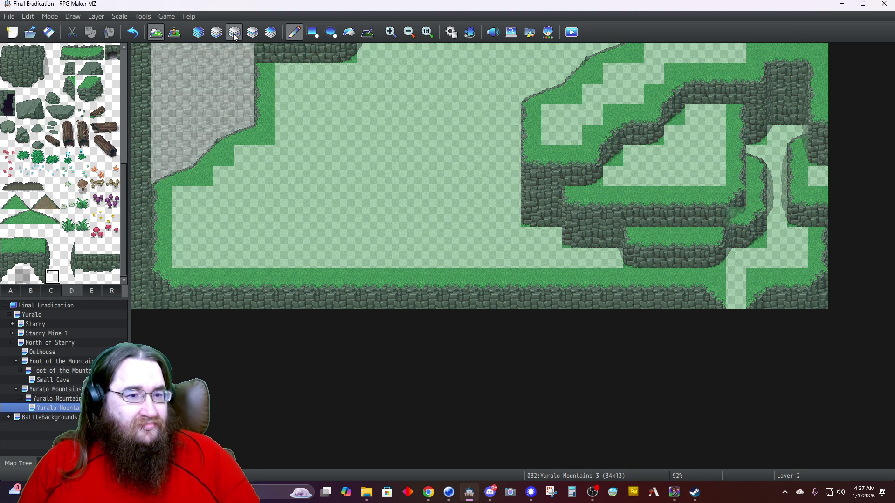
pyautogui.click(8, 203)
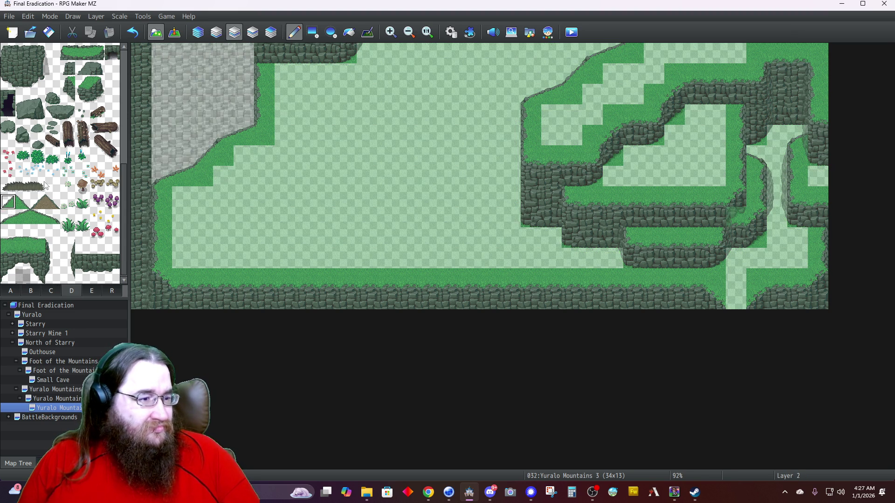
pyautogui.click(263, 80)
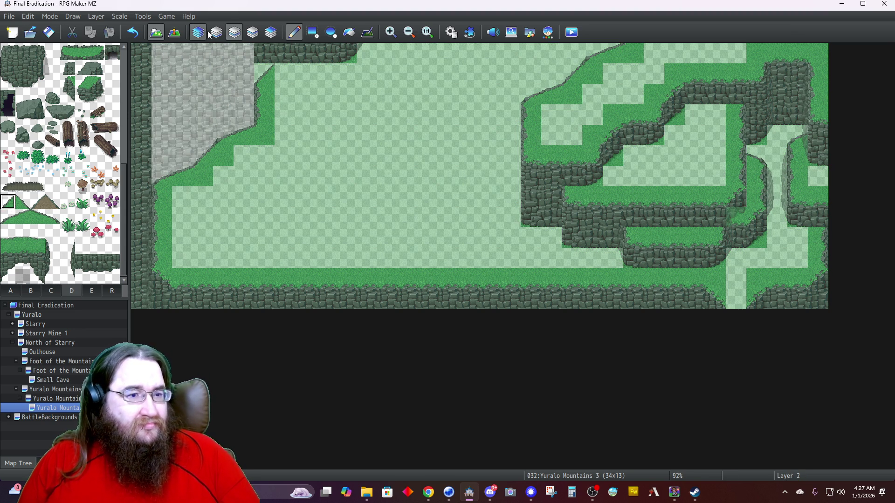
# Check the top-row tiles on the other layers and preview the finished map with all layers.
pyautogui.click(223, 34)
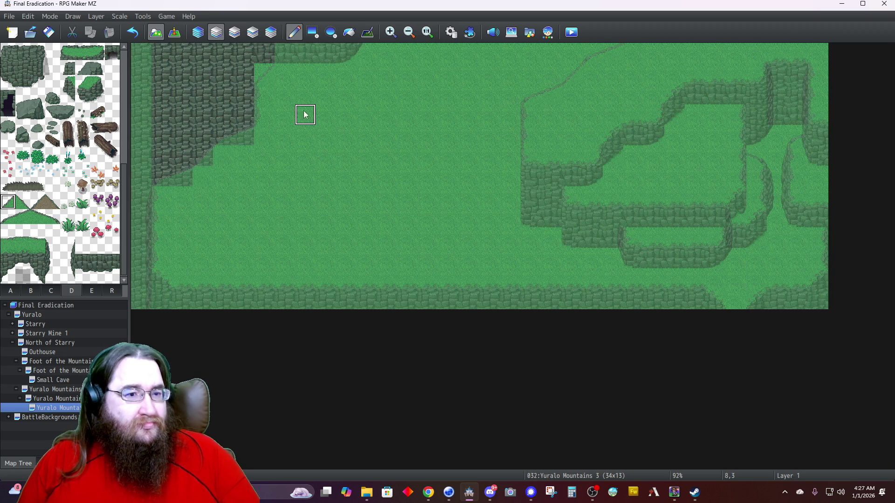
pyautogui.click(239, 34)
pyautogui.rightClick(291, 89)
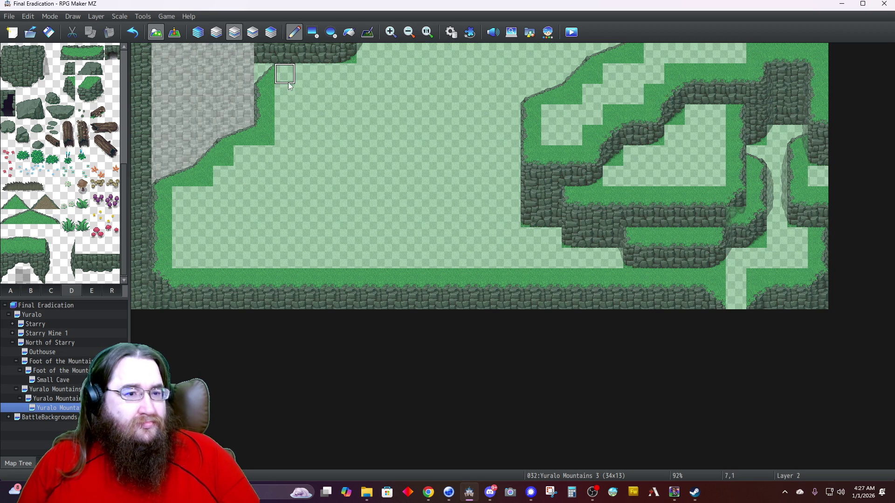
pyautogui.click(215, 32)
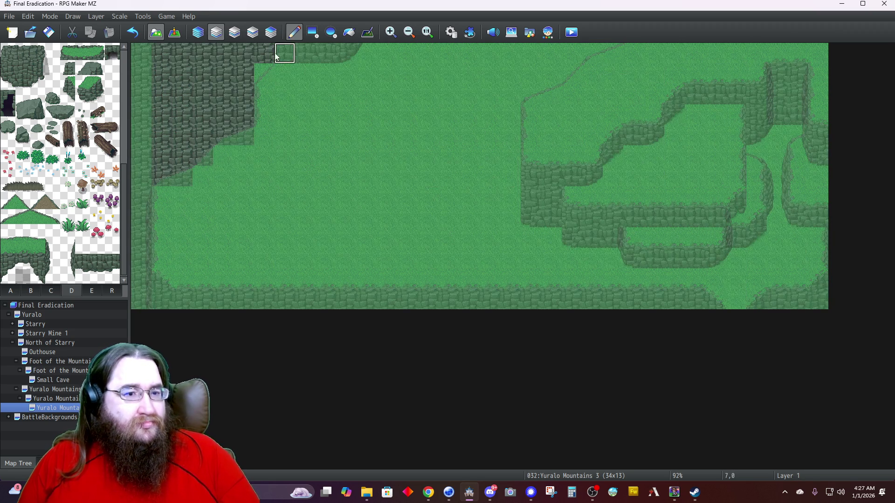
pyautogui.click(197, 32)
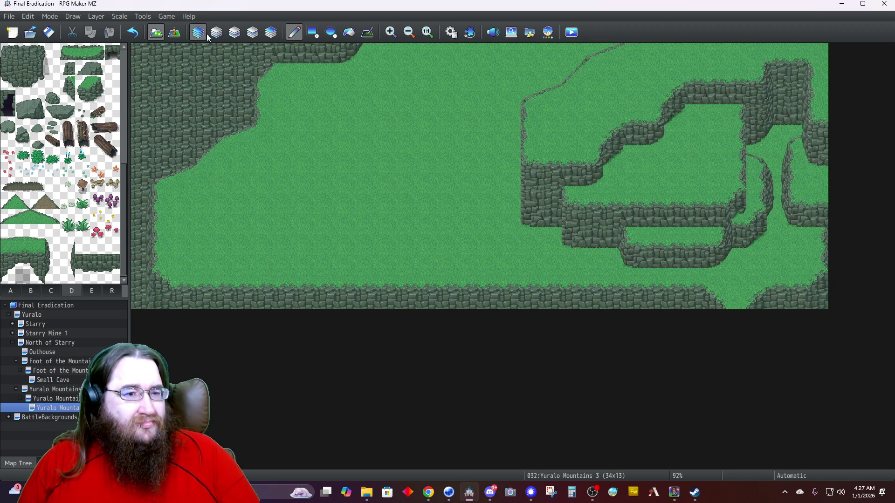
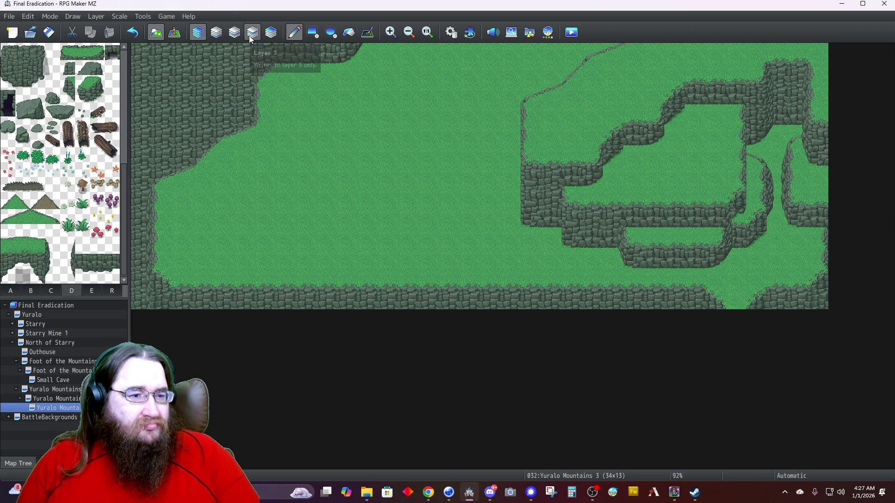
# On Layer 2, paint a cliff-wall tile and a two-tile wall block on the upper-left cliff top.
pyautogui.click(10, 293)
pyautogui.click(7, 202)
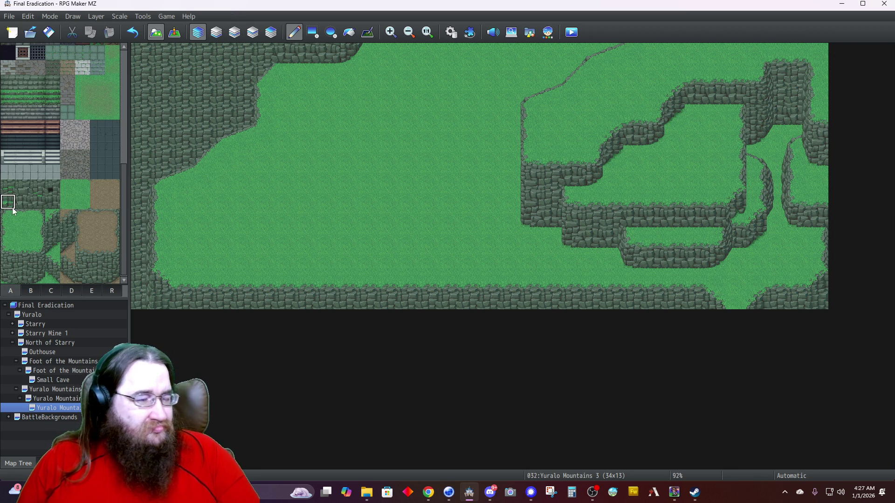
pyautogui.click(235, 33)
pyautogui.click(168, 117)
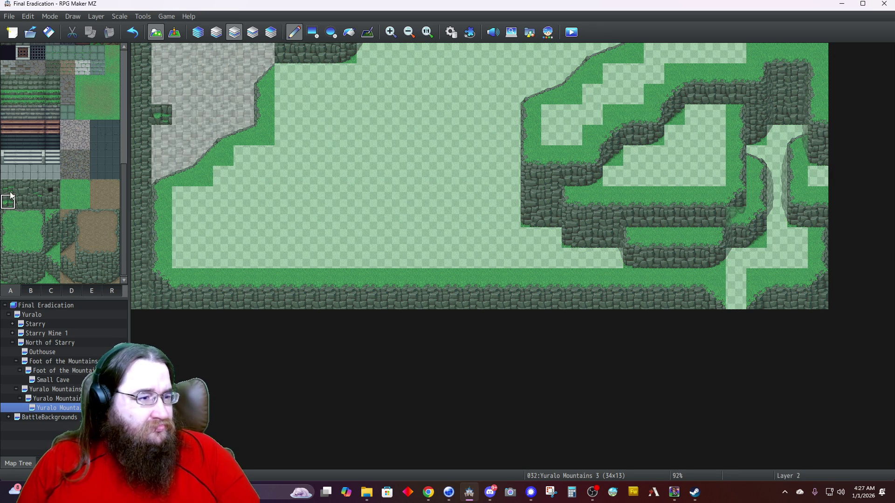
pyautogui.moveTo(8, 202); pyautogui.dragTo(8, 187)
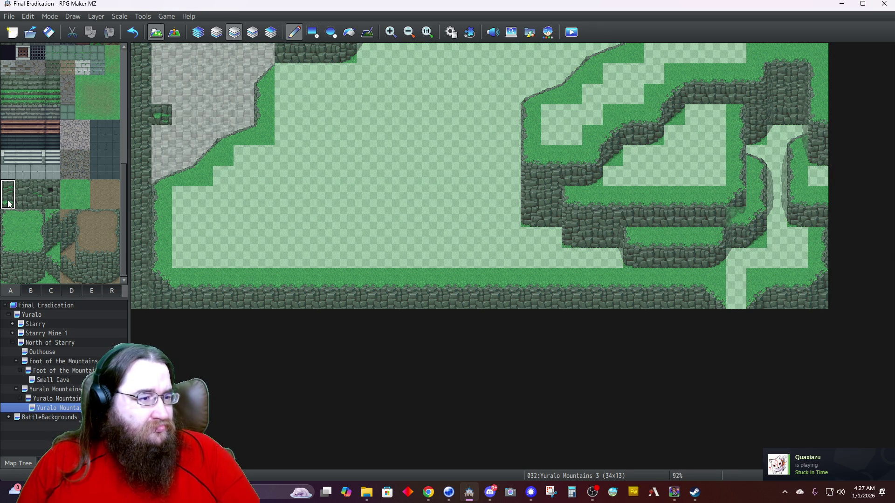
pyautogui.click(168, 107)
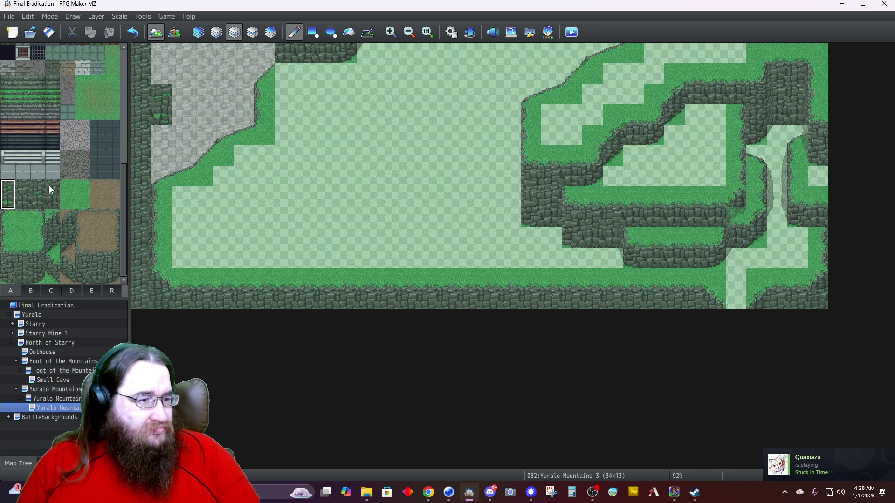
# Add two more wall blocks on the upper-left cliff top, then undo the dark one.
pyautogui.moveTo(38, 188); pyautogui.dragTo(37, 206)
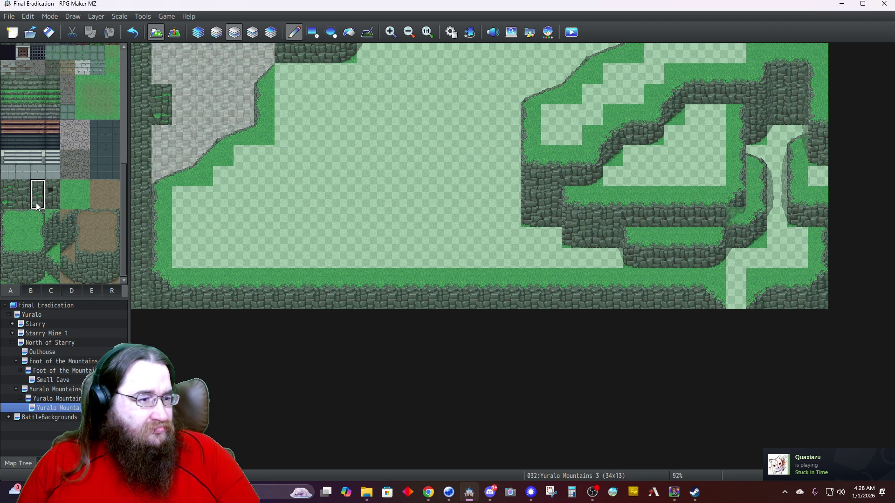
pyautogui.click(208, 78)
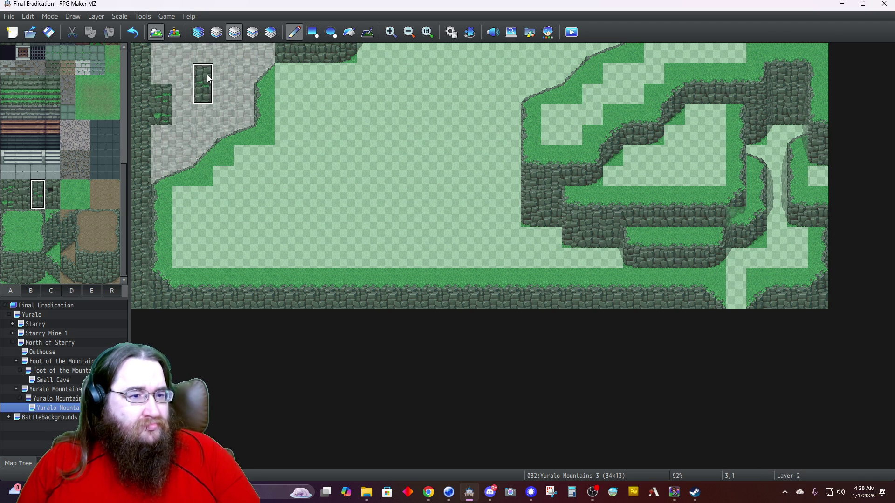
pyautogui.moveTo(24, 189); pyautogui.dragTo(23, 204)
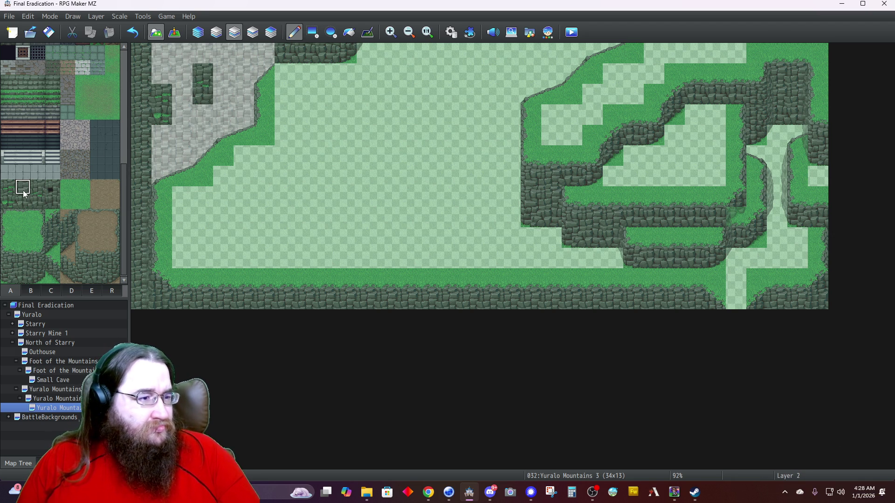
pyautogui.click(182, 120)
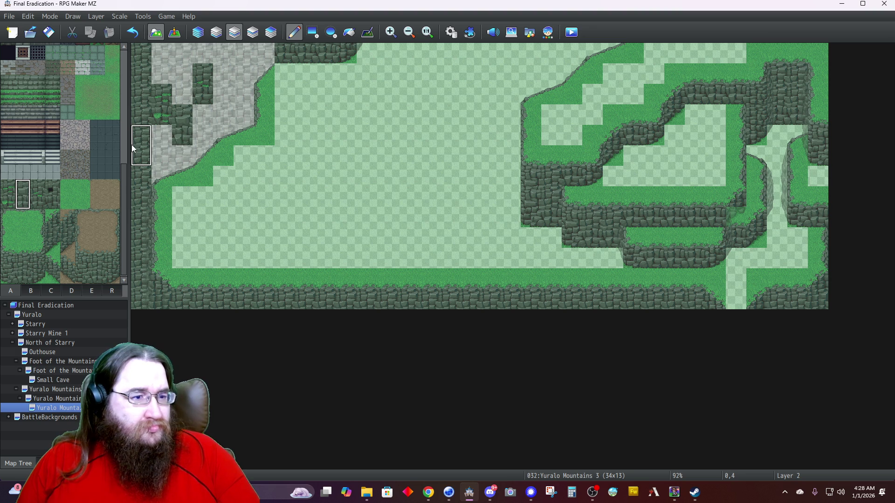
pyautogui.hotkey('ctrl', 'z')
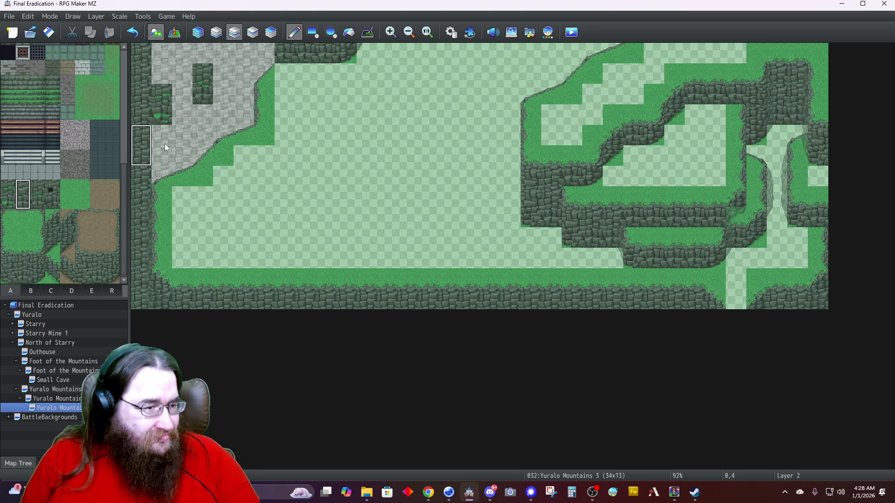
# Paint a grassy wall block at the map's left edge and a dark stone tile beside the pillar.
pyautogui.moveTo(8, 188); pyautogui.dragTo(8, 205)
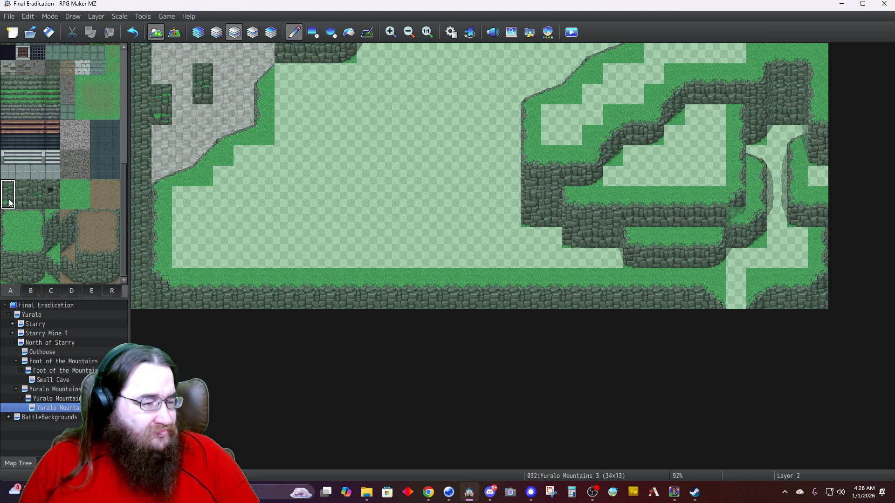
pyautogui.click(135, 228)
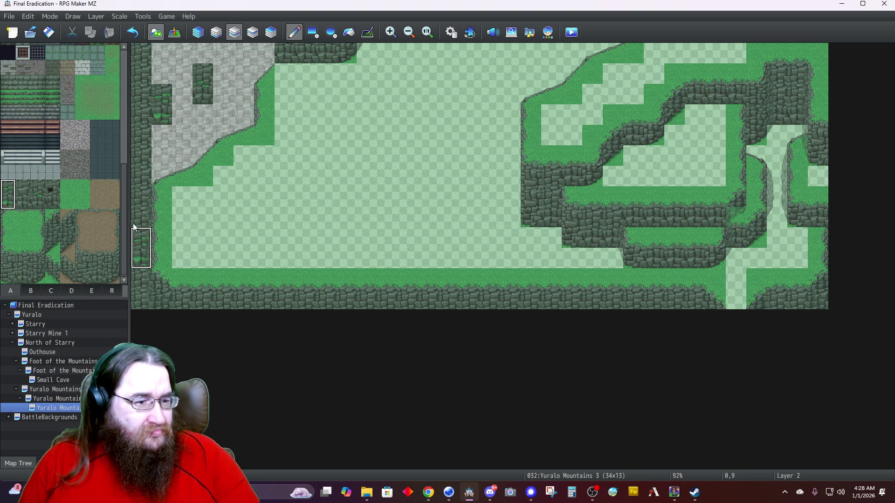
pyautogui.click(50, 188)
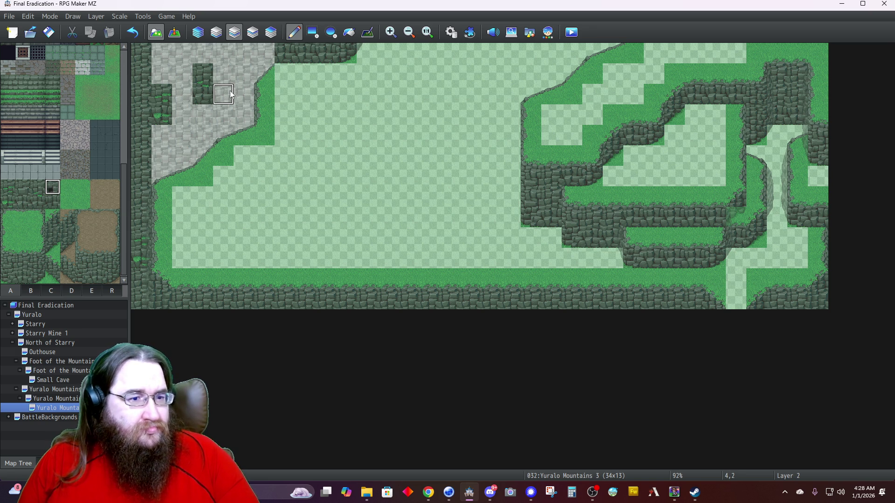
pyautogui.click(241, 75)
# Preview all layers in Automatic view, then return to Layer 2 with a tall stone-wall block selected.
pyautogui.click(197, 32)
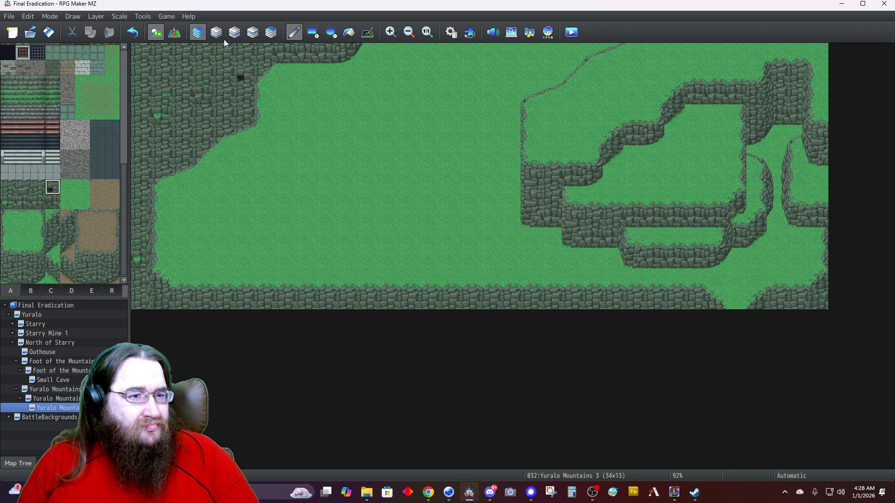
pyautogui.rightClick(185, 118)
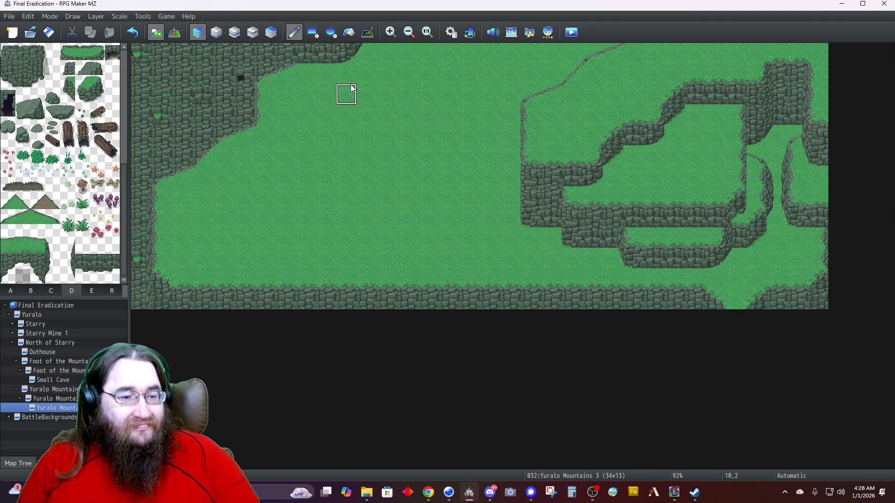
pyautogui.click(234, 32)
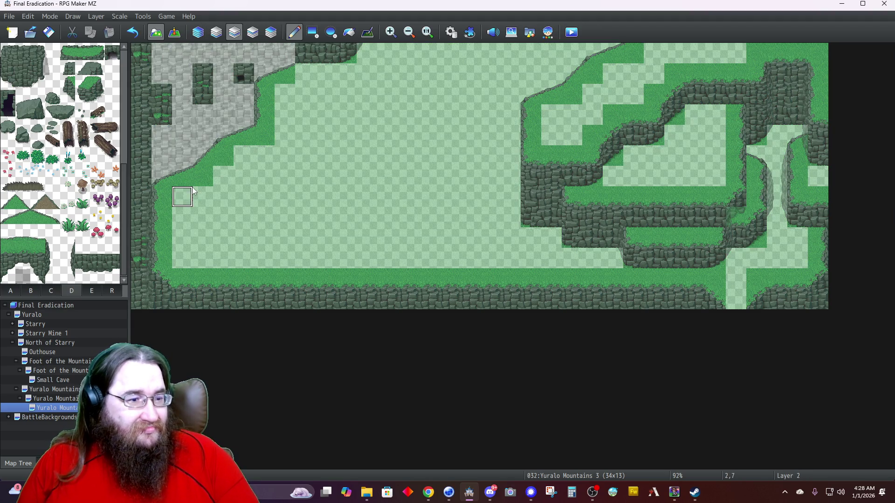
pyautogui.click(11, 292)
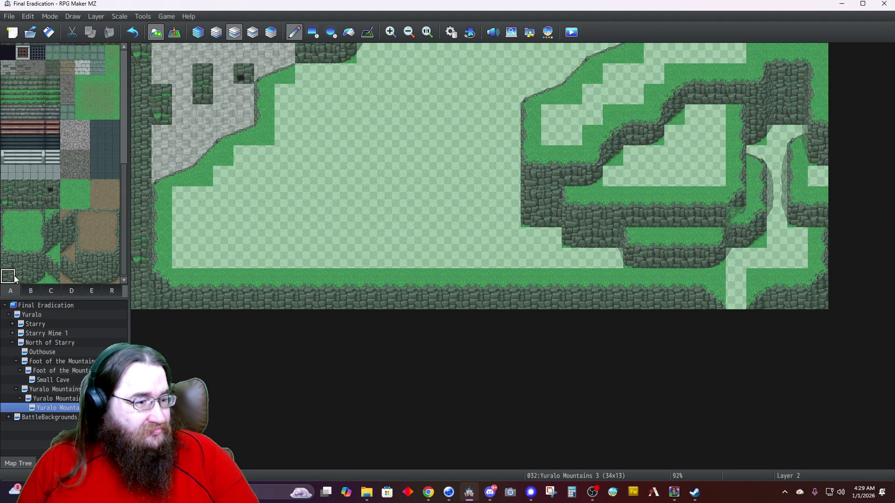
pyautogui.moveTo(21, 276); pyautogui.dragTo(20, 254)
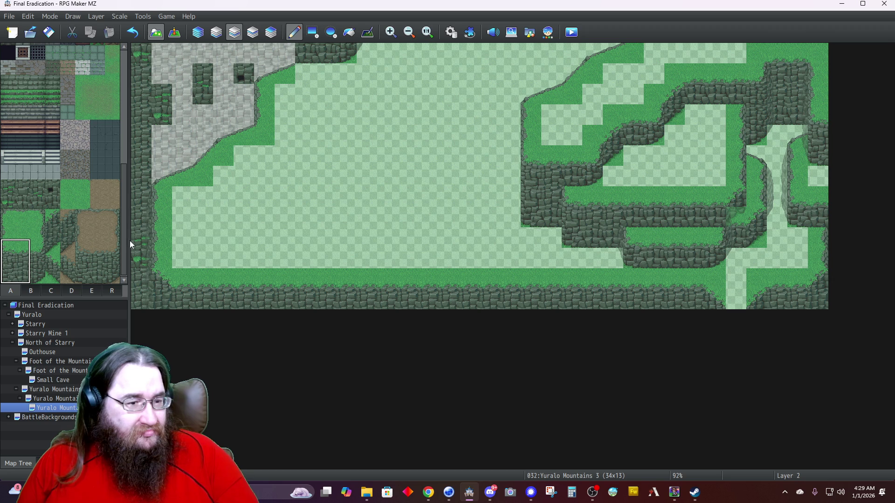
# Paint a grass-capped stone-wall block in the lower-left field.
pyautogui.click(203, 221)
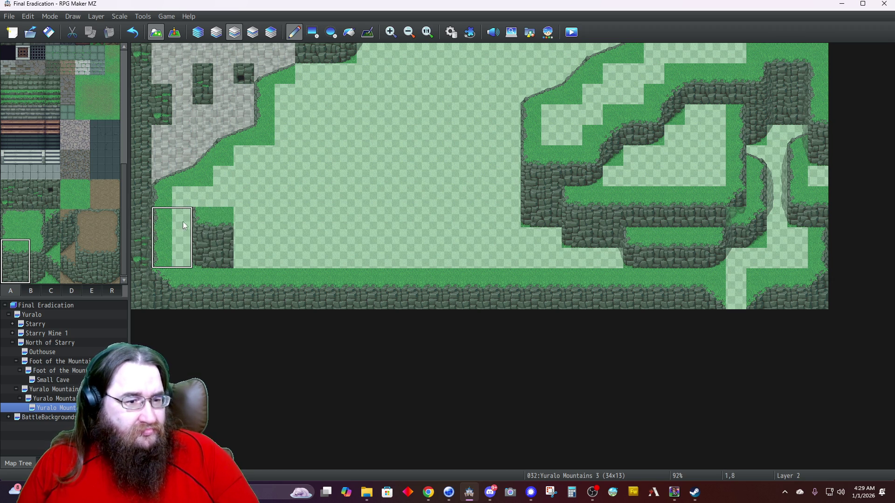
pyautogui.click(200, 208)
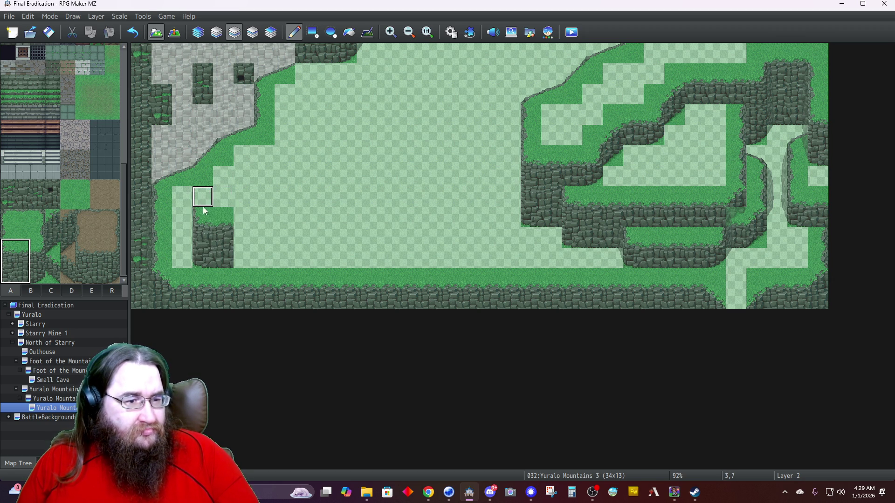
pyautogui.click(226, 235)
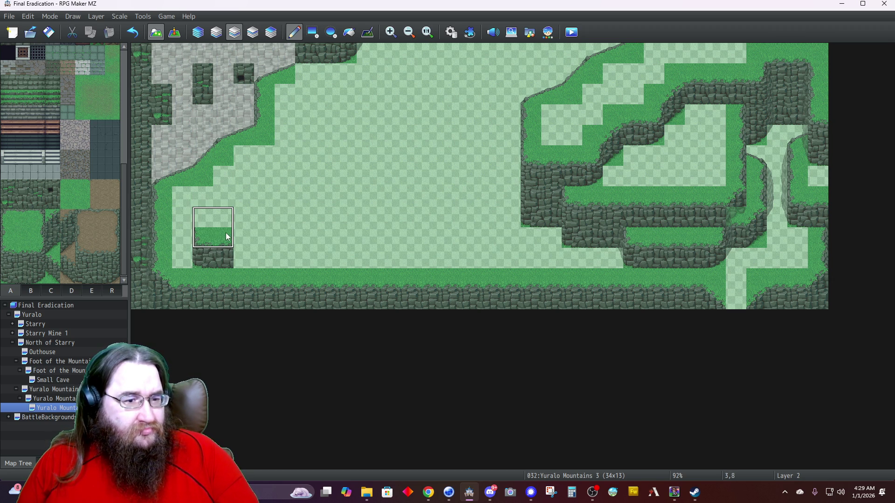
pyautogui.click(10, 222)
pyautogui.click(203, 217)
# Place the two-tile tab D grass slope above the ledge.
pyautogui.click(72, 291)
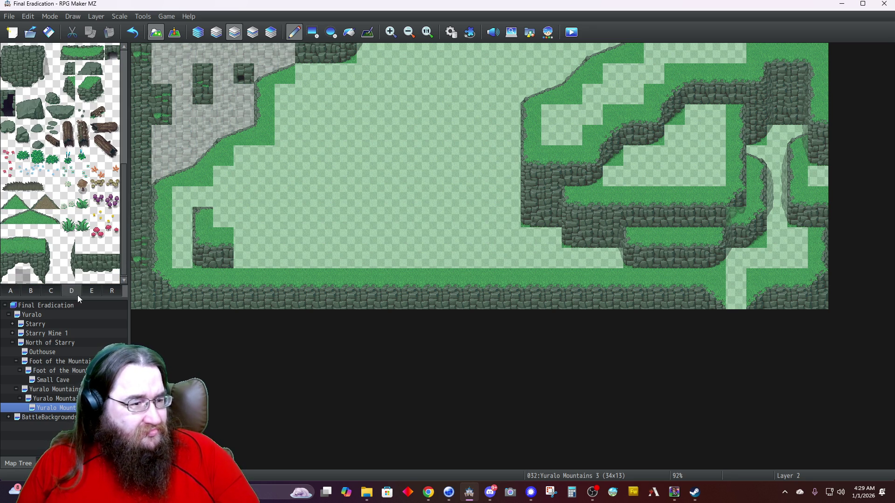
pyautogui.moveTo(8, 217); pyautogui.dragTo(22, 217)
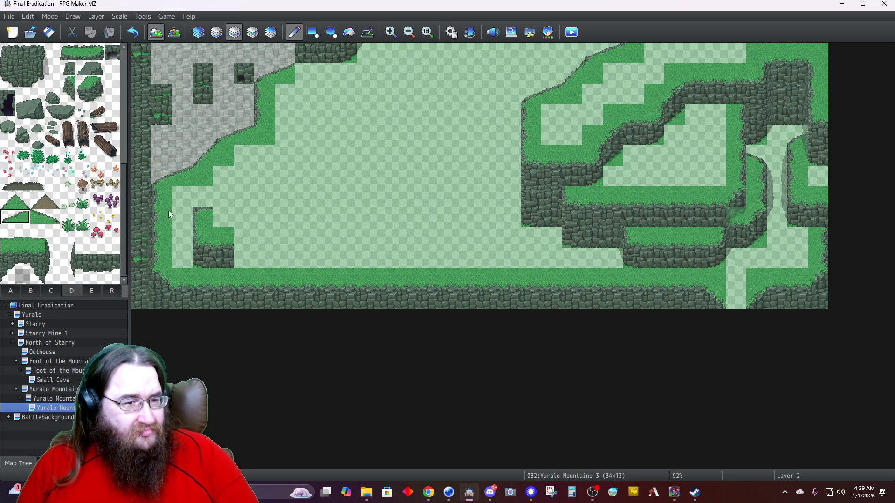
pyautogui.click(216, 204)
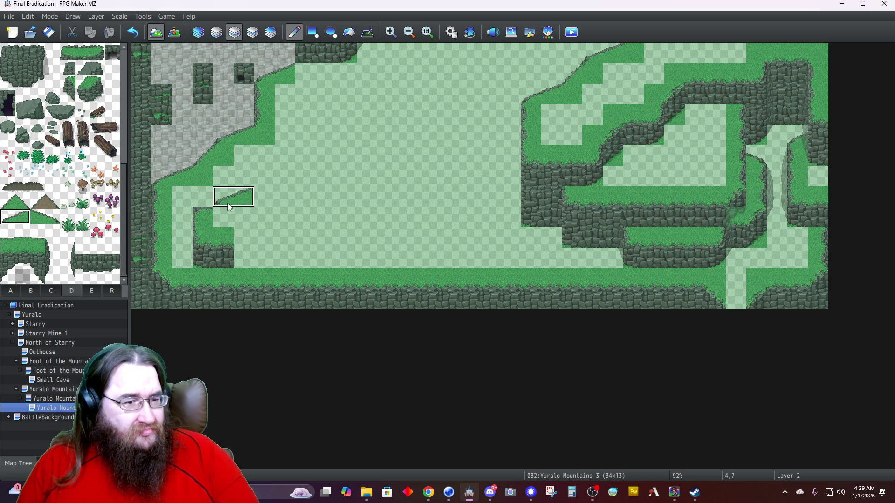
pyautogui.click(9, 202)
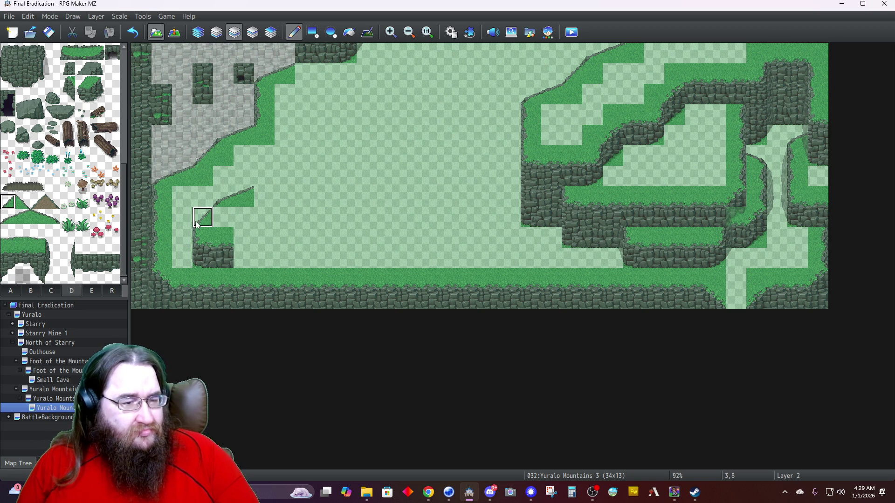
# Paint a cliff-top tile on the ledge, undoing a misplaced dark cliff-grass tile.
pyautogui.click(10, 291)
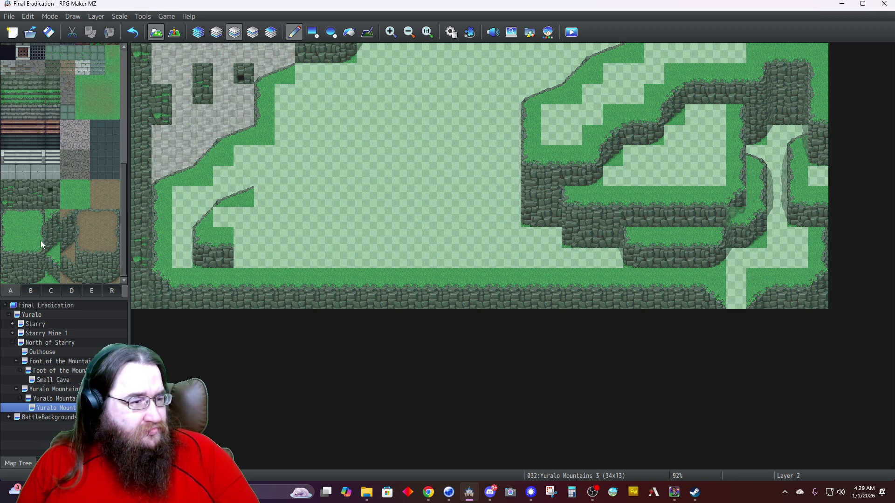
pyautogui.click(73, 193)
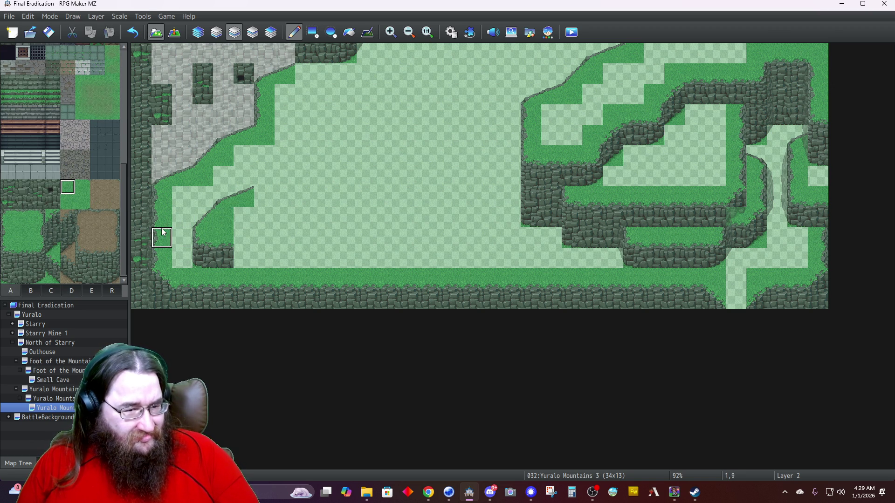
pyautogui.click(55, 251)
pyautogui.click(243, 258)
pyautogui.hotkey('ctrl', 'z')
pyautogui.click(53, 216)
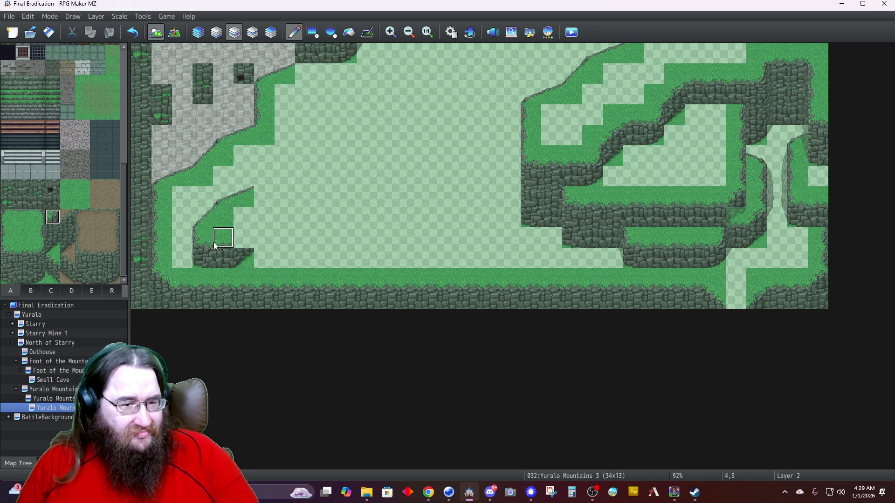
pyautogui.click(242, 240)
# Extend the ledge's cliff face and grass top further to the right.
pyautogui.click(38, 276)
pyautogui.click(262, 237)
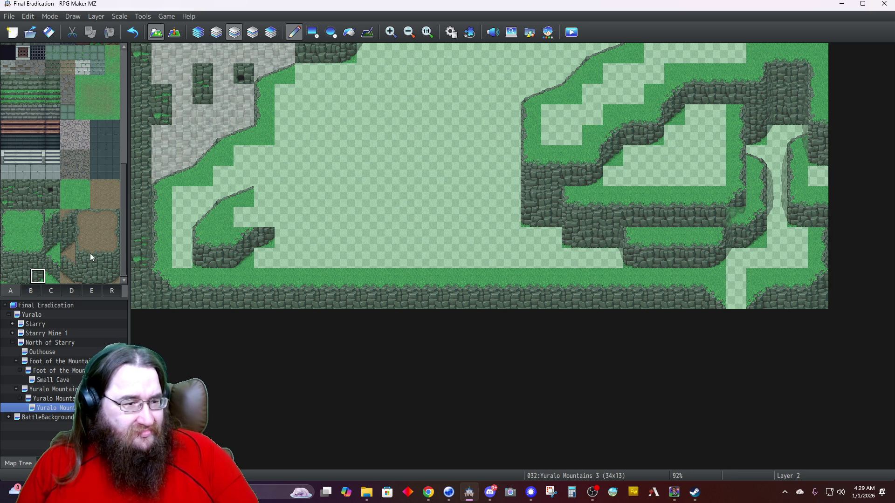
pyautogui.click(38, 247)
pyautogui.click(264, 217)
pyautogui.rightClick(237, 259)
pyautogui.click(283, 226)
pyautogui.click(260, 254)
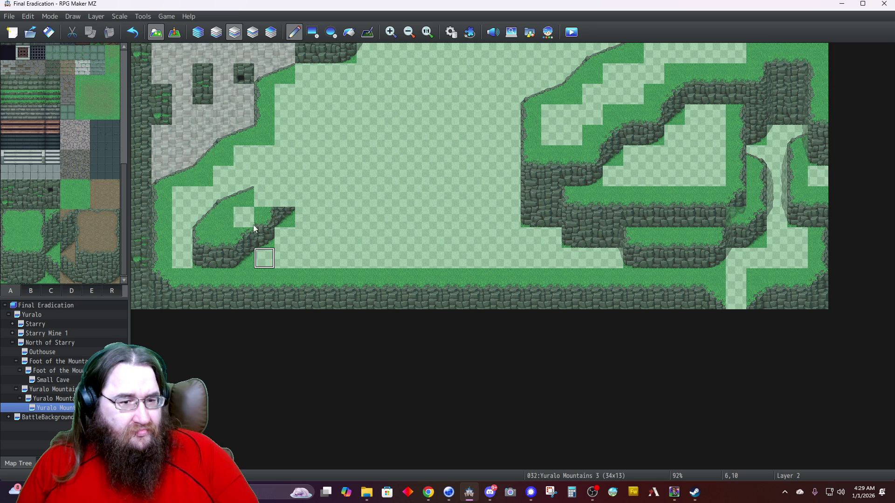
# Add a cliff tile and a grassy hill slope beside the ledge, fixing misplaced slope pieces.
pyautogui.click(284, 196)
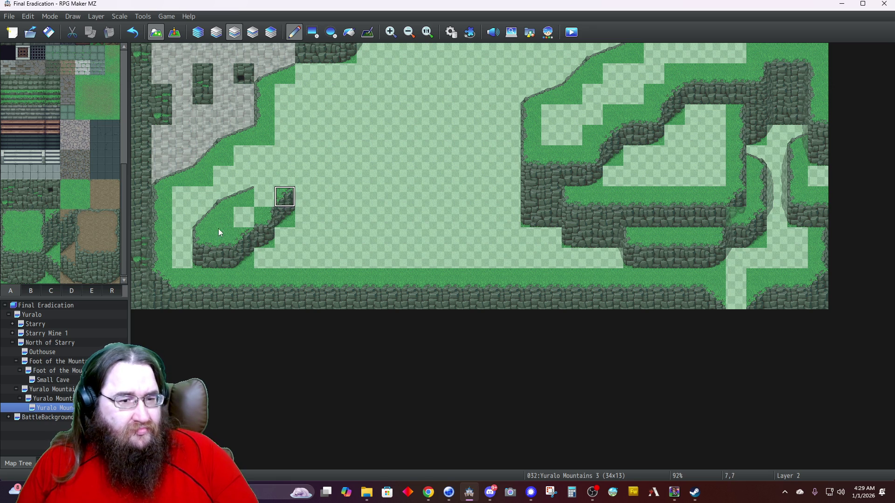
pyautogui.click(71, 291)
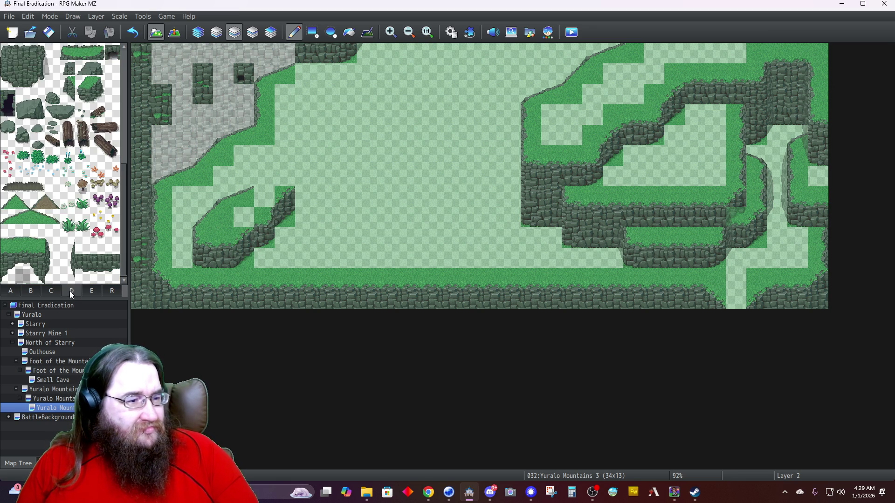
pyautogui.click(16, 201)
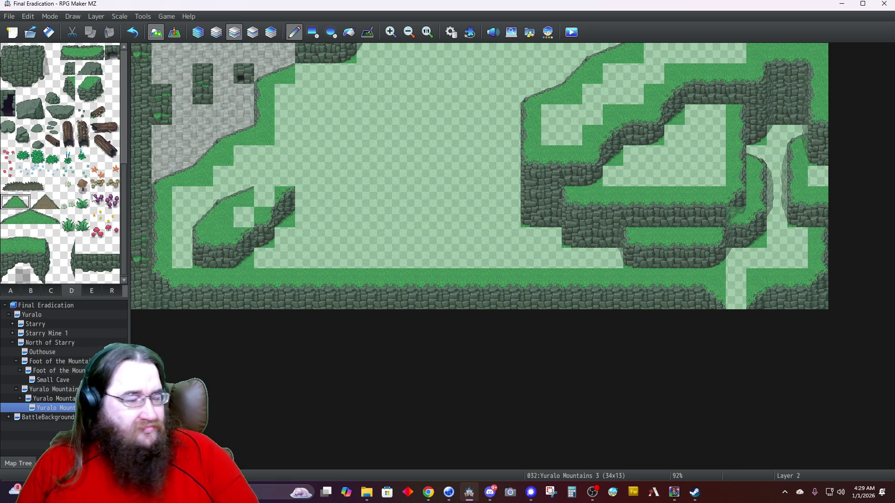
pyautogui.click(266, 178)
pyautogui.click(226, 197)
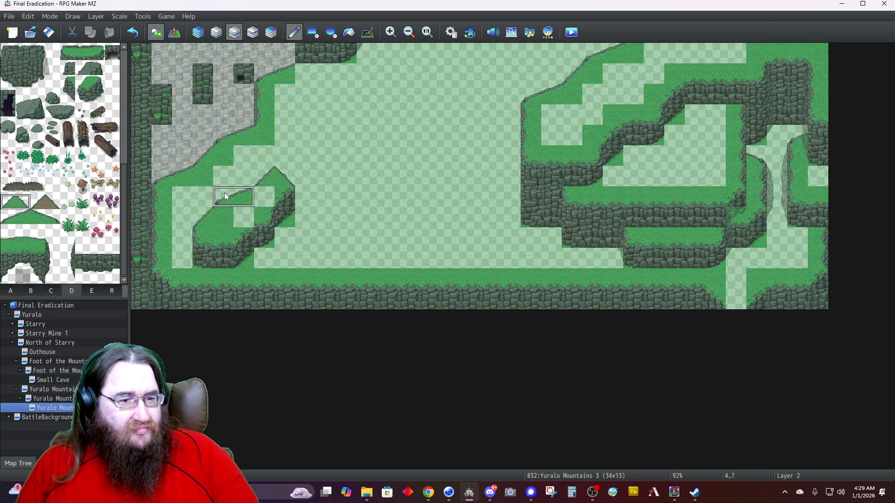
pyautogui.hotkey('ctrl', 'z')
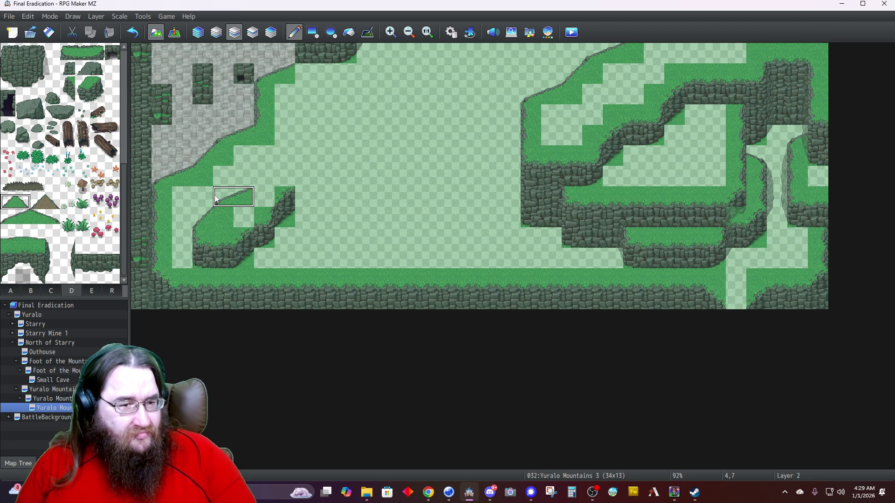
pyautogui.hotkey('ctrl', 'z')
pyautogui.rightClick(233, 198)
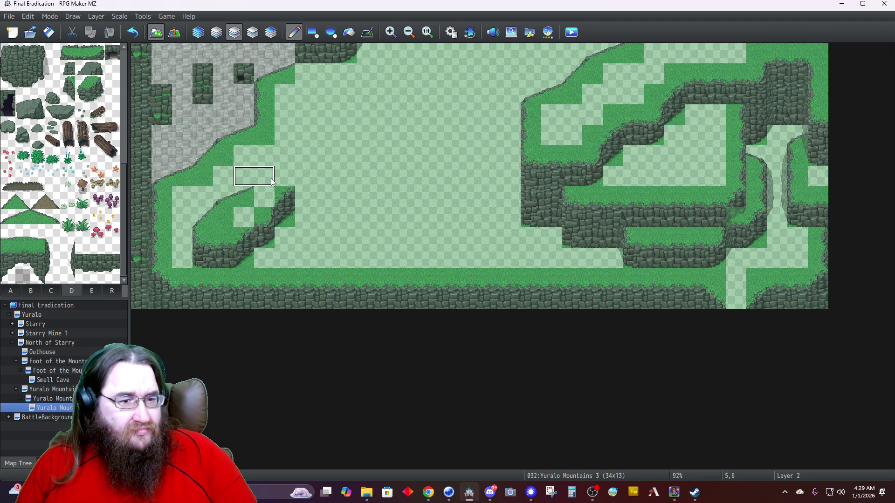
pyautogui.click(259, 180)
pyautogui.click(263, 197)
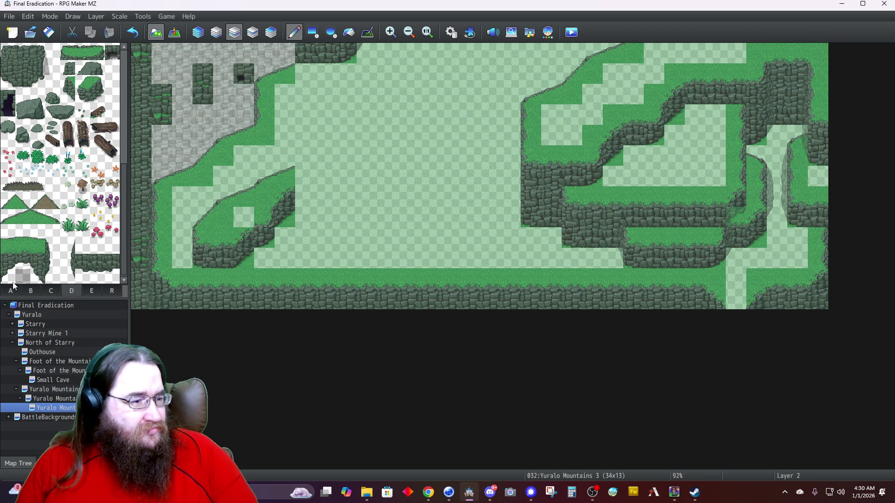
# Fill the hole in the grassy hill and paint two rock-wall tiles to its right.
pyautogui.click(11, 292)
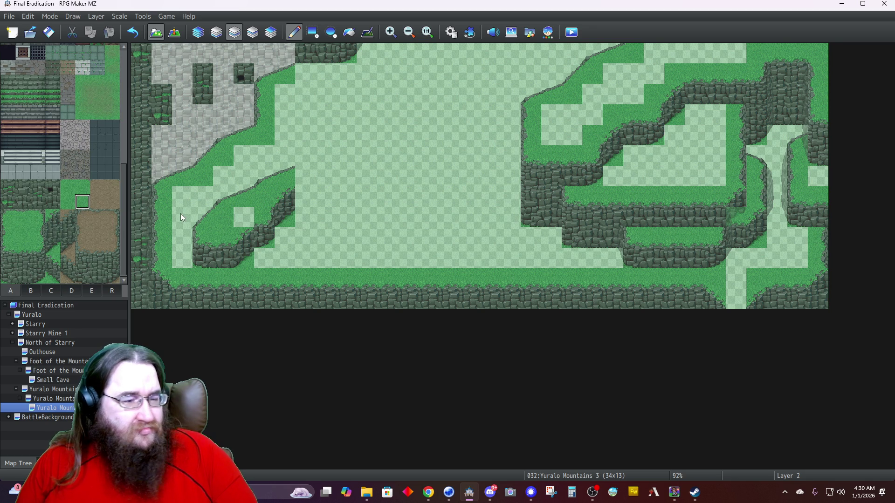
pyautogui.click(243, 218)
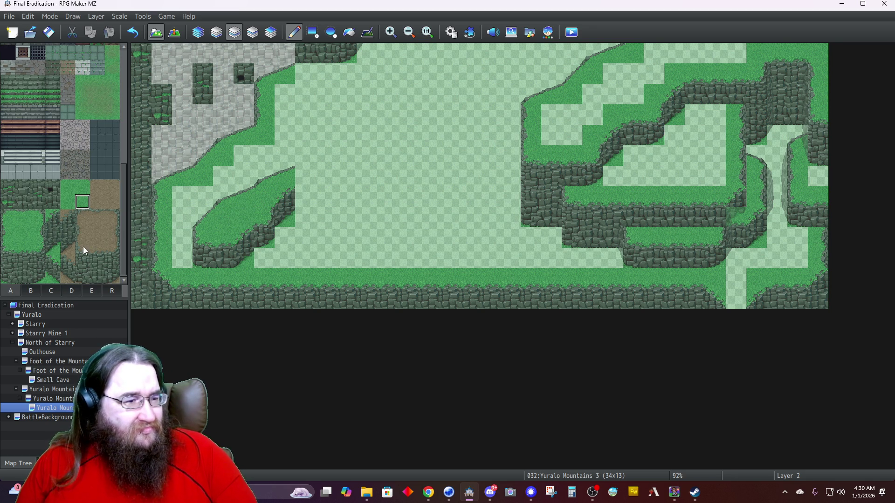
pyautogui.click(24, 280)
pyautogui.click(304, 198)
pyautogui.click(325, 203)
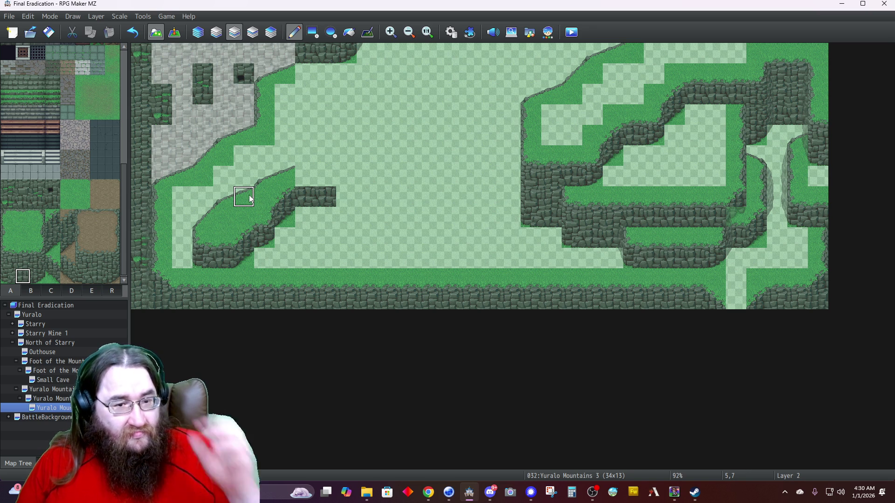
pyautogui.click(224, 197)
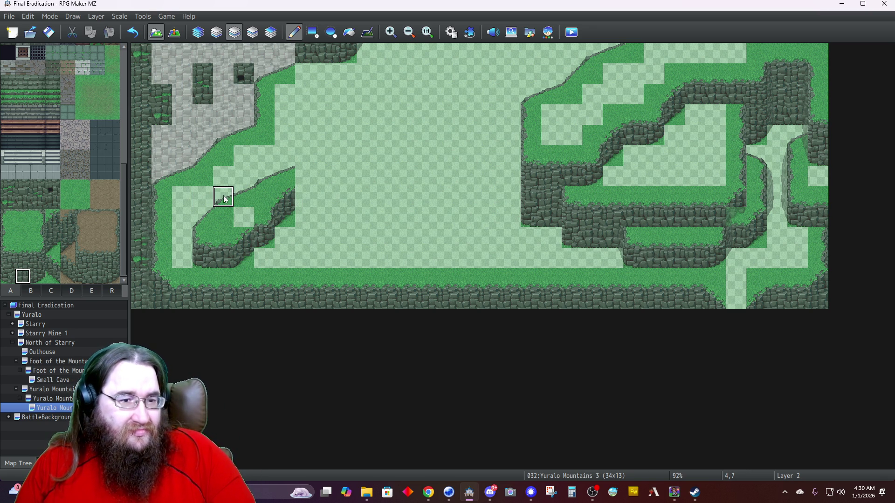
pyautogui.hotkey('ctrl', 'z')
pyautogui.hotkey('ctrl', 'z')
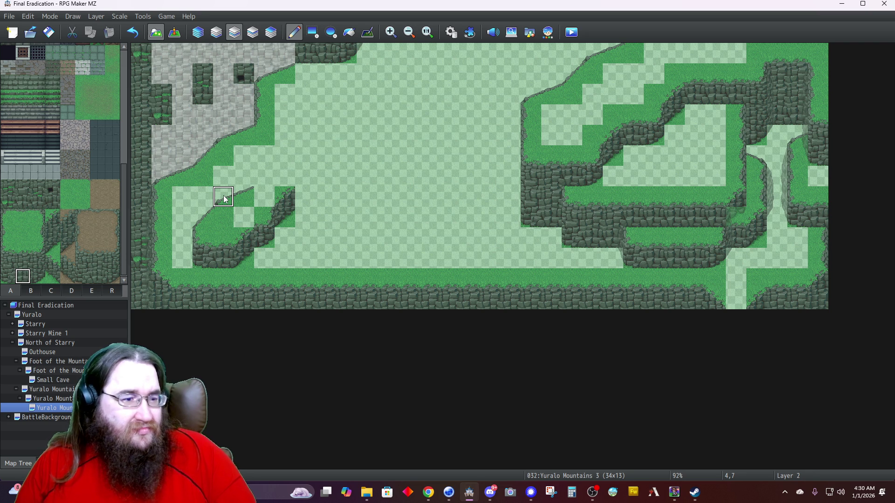
# Fill two gaps on the ledge with plain grass and add a dark cliff tile above it.
pyautogui.click(86, 201)
pyautogui.click(264, 199)
pyautogui.click(243, 221)
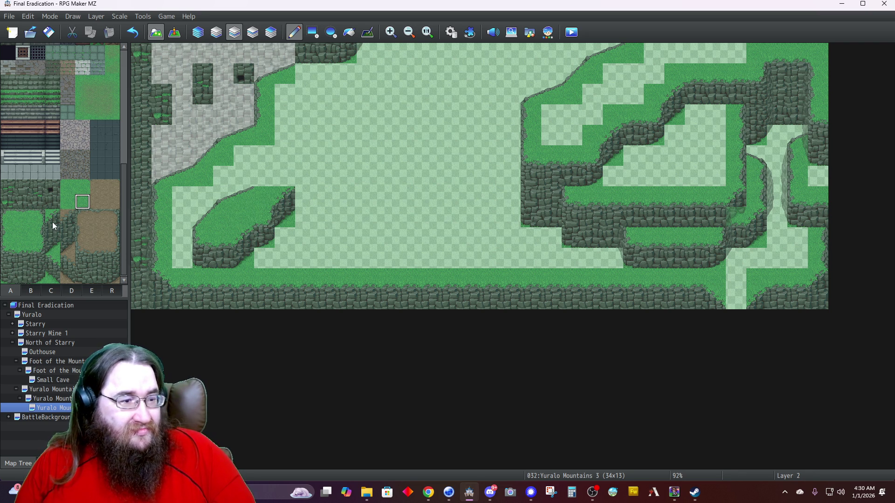
pyautogui.click(72, 291)
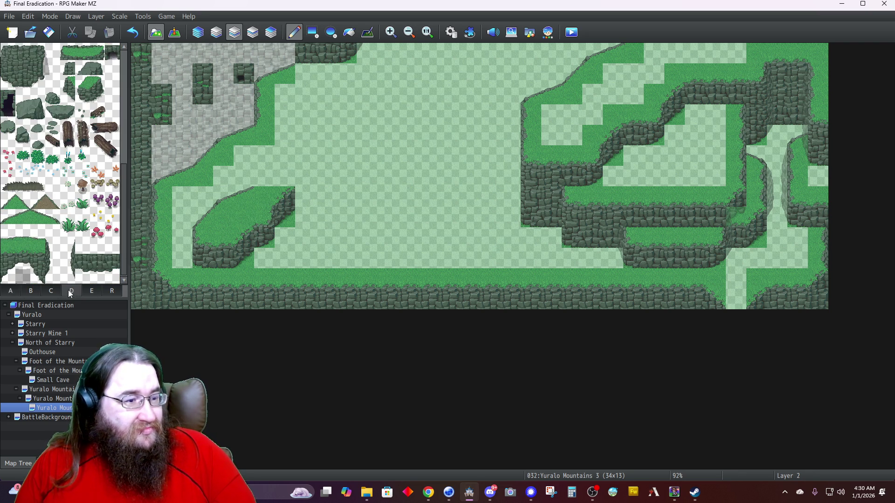
pyautogui.moveTo(8, 201); pyautogui.dragTo(23, 201)
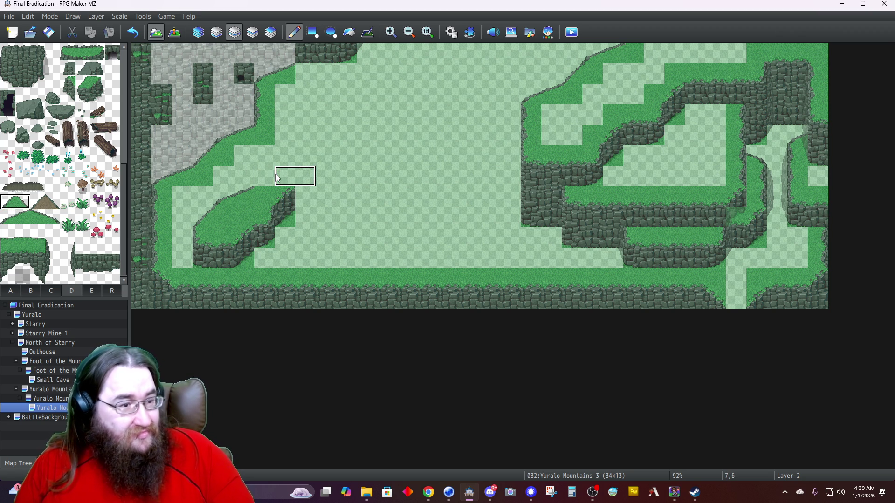
pyautogui.click(17, 294)
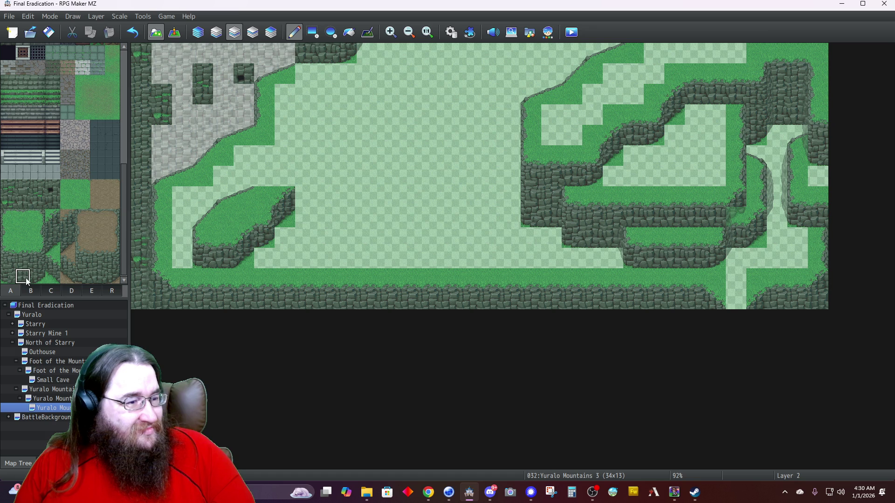
pyautogui.click(264, 176)
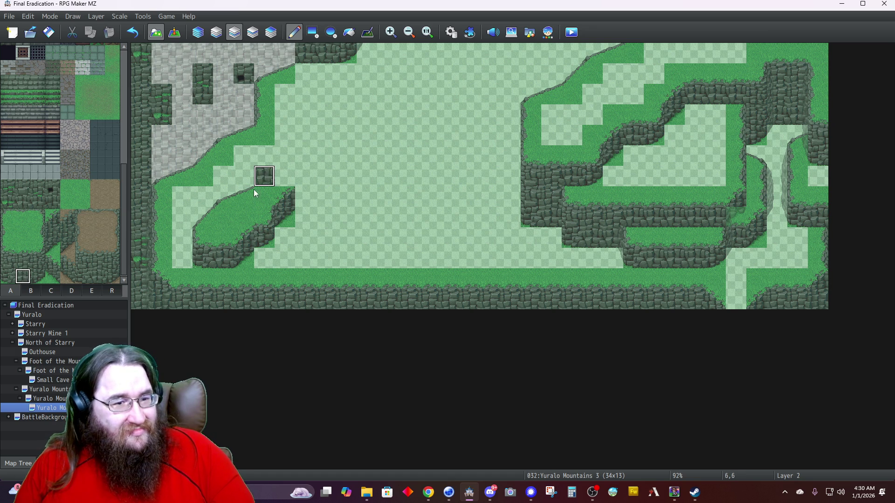
pyautogui.click(7, 276)
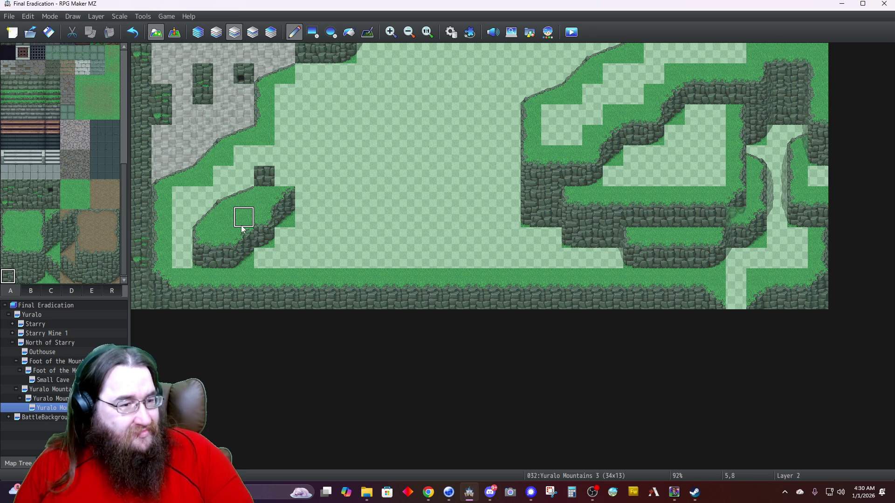
# Swap the dark tile for a pale rock tile and paint dark cliff tiles at cells 7,6 and 8,7.
pyautogui.click(70, 291)
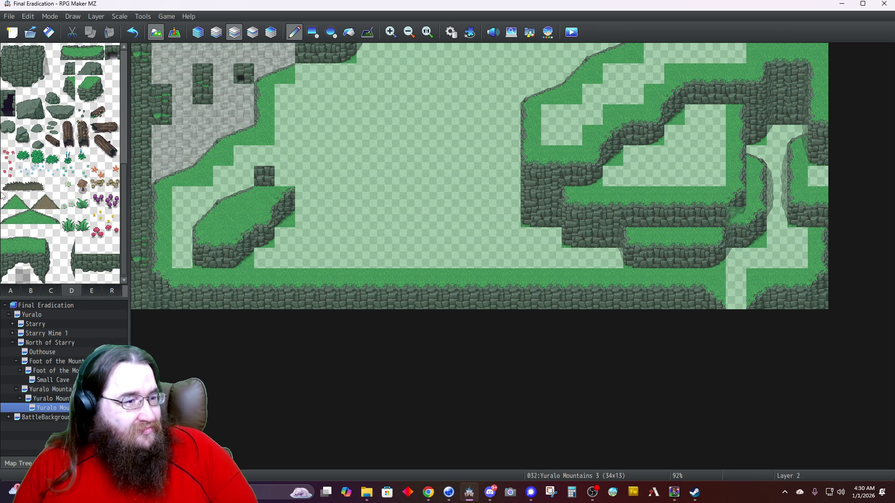
pyautogui.click(8, 83)
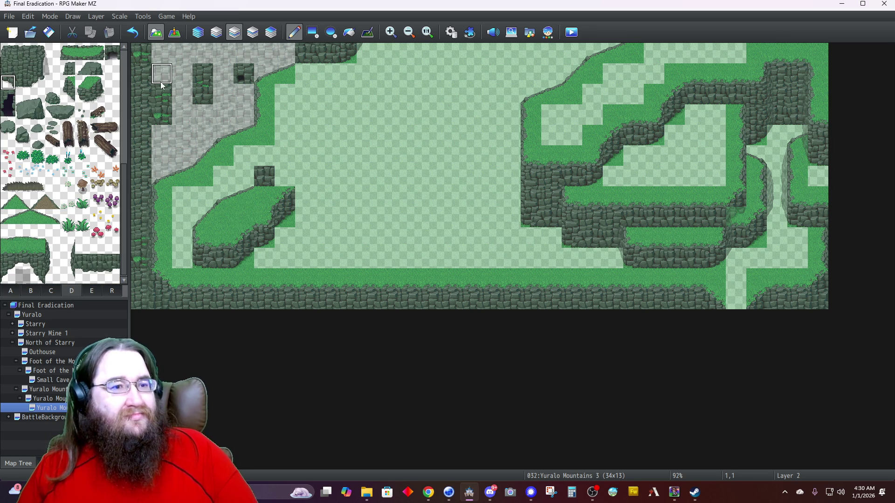
pyautogui.click(257, 36)
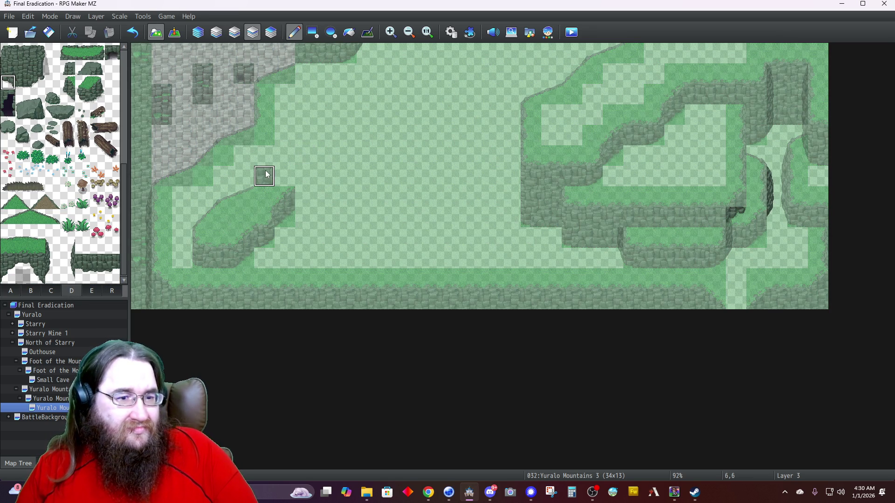
pyautogui.click(233, 32)
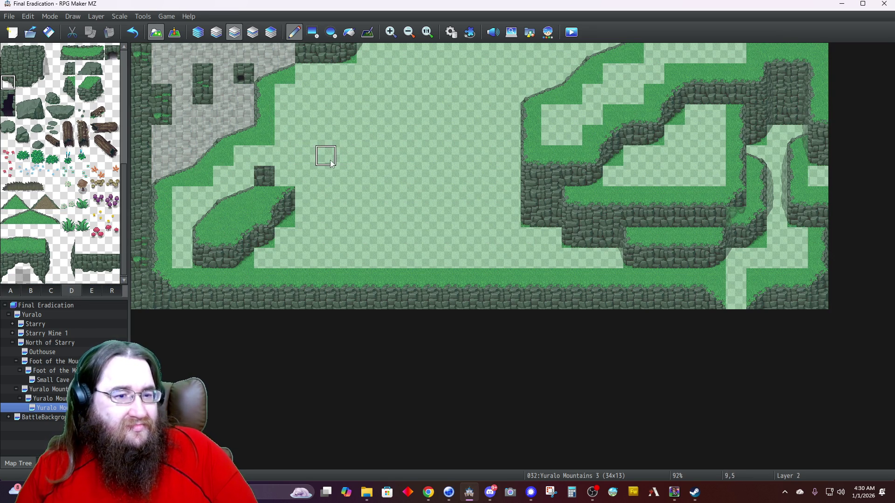
pyautogui.click(268, 182)
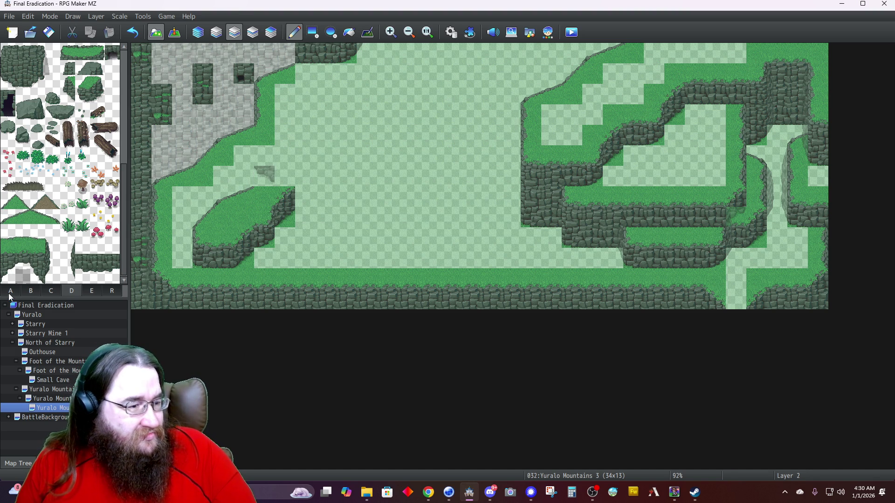
pyautogui.click(10, 290)
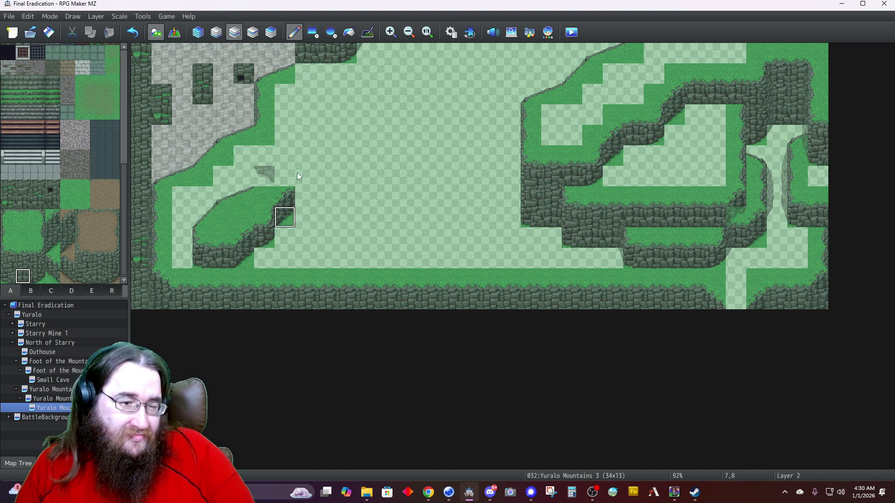
pyautogui.click(284, 176)
pyautogui.click(307, 199)
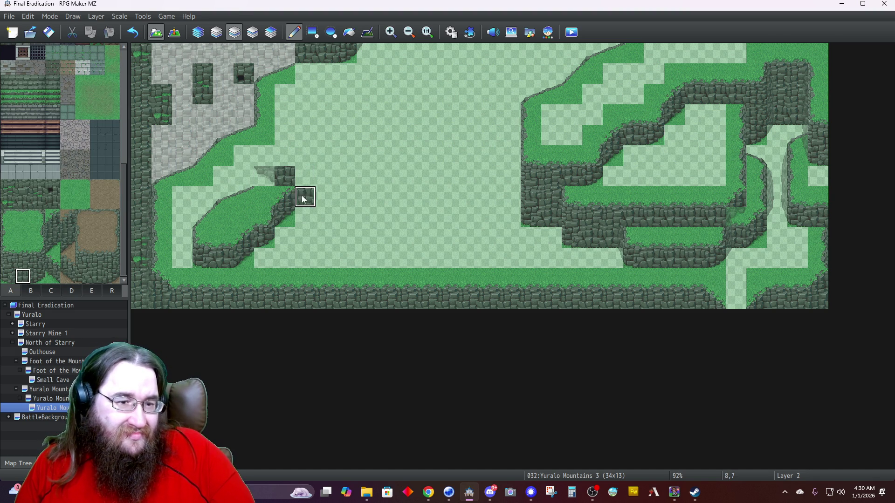
# Paint cliff down column 8, grass along the ledge top, and a grass-topped column at 9,5.
pyautogui.moveTo(21, 246); pyautogui.dragTo(23, 262)
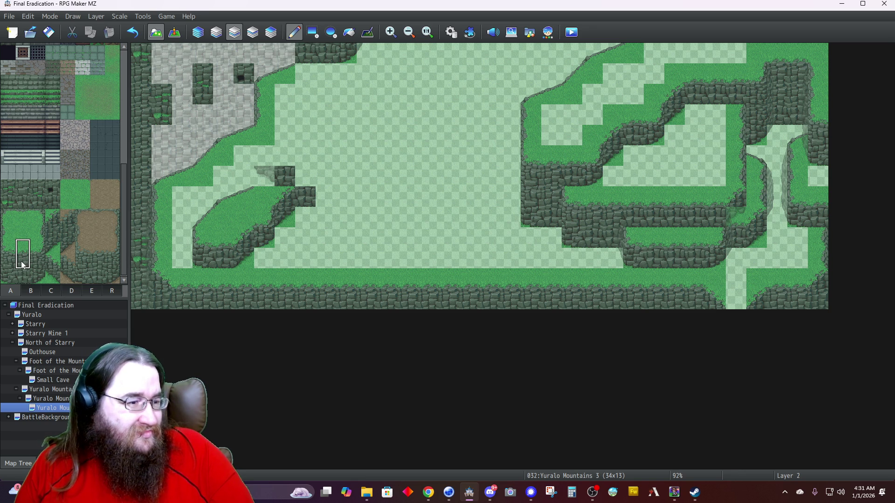
pyautogui.click(306, 169)
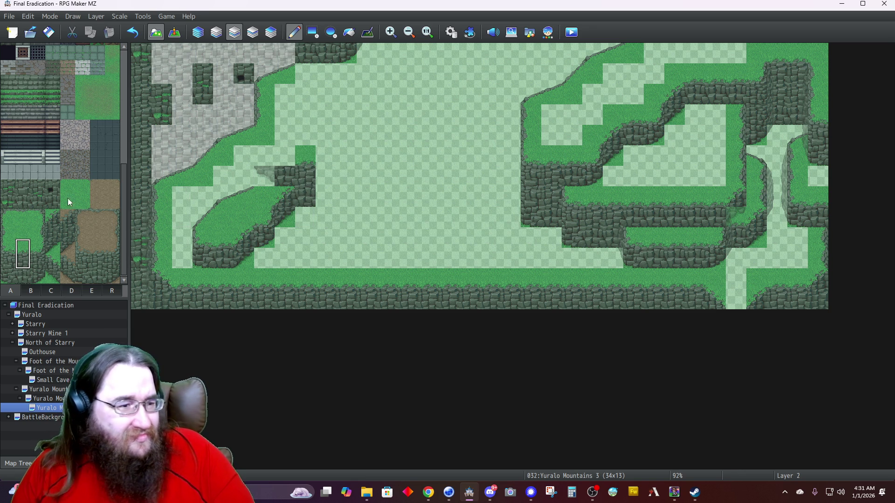
pyautogui.click(273, 159)
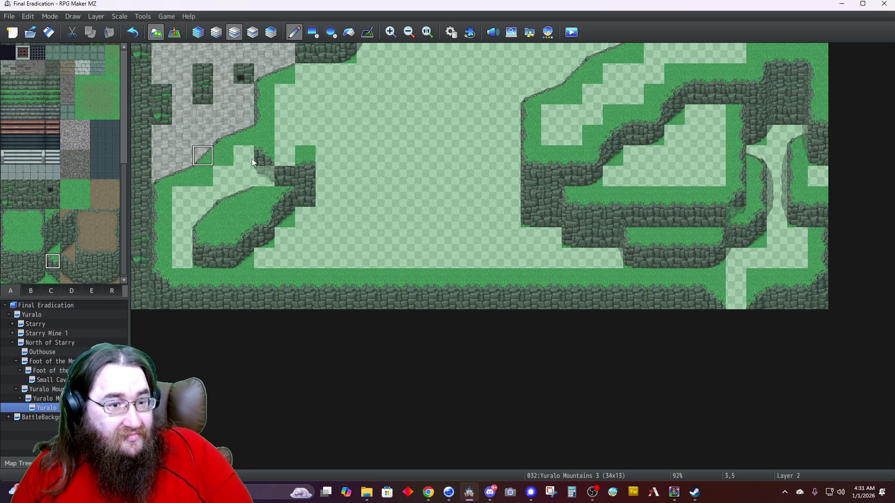
pyautogui.moveTo(297, 163); pyautogui.dragTo(261, 159)
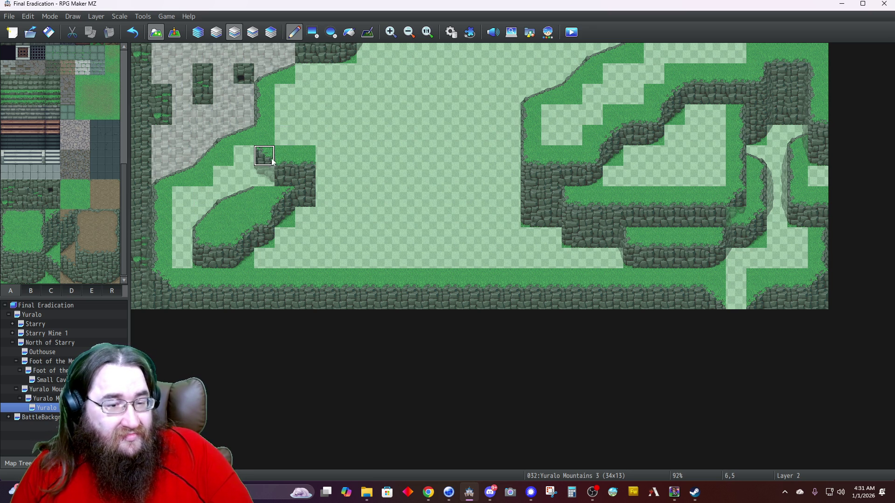
pyautogui.click(325, 195)
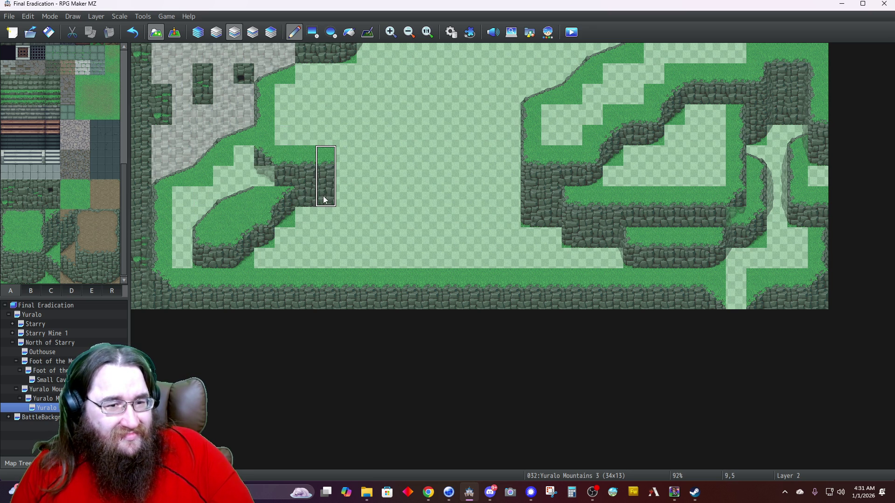
pyautogui.click(213, 185)
pyautogui.click(8, 231)
pyautogui.click(267, 182)
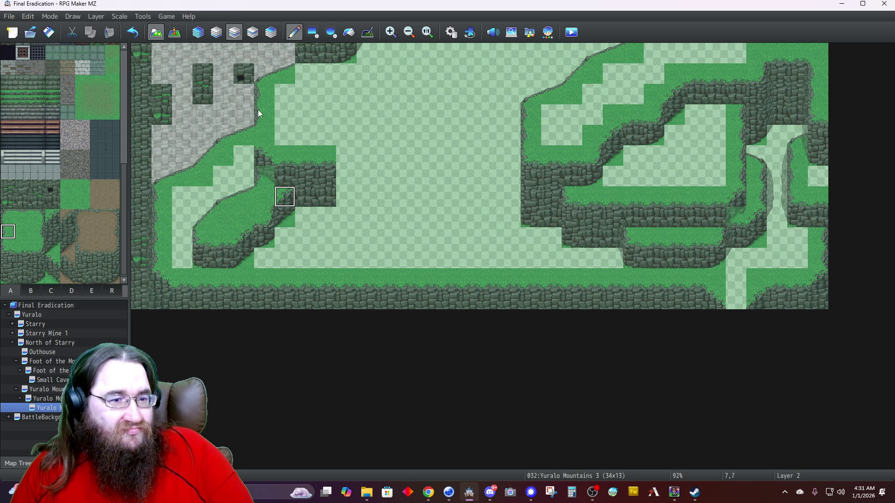
pyautogui.click(204, 34)
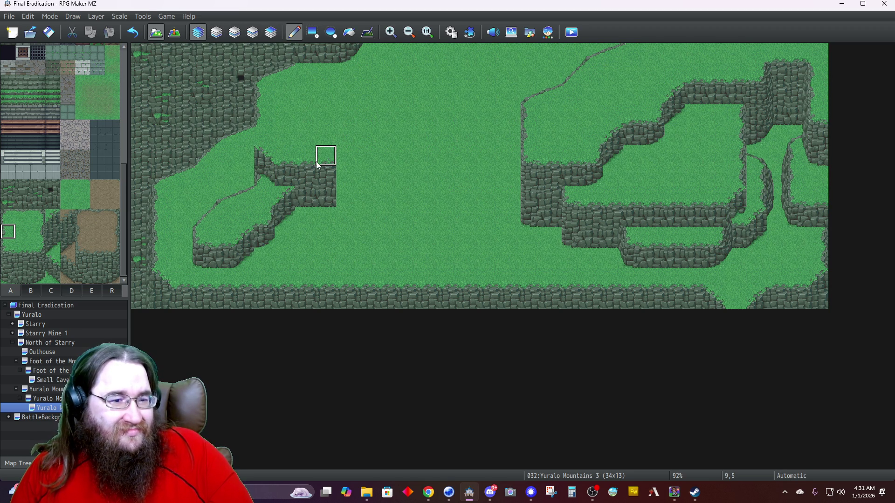
pyautogui.click(234, 32)
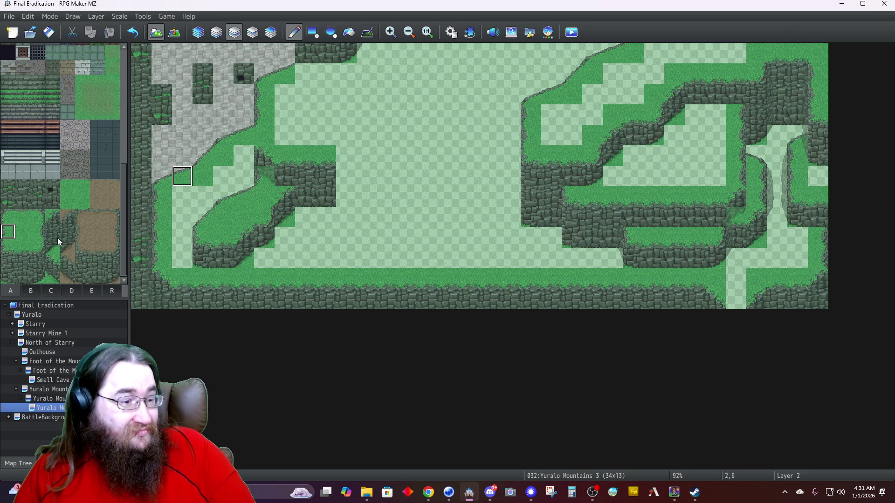
# On Layer 3, place the two-tile grass slope atop the ledge, then paint grass above it on Layer 2.
pyautogui.click(253, 32)
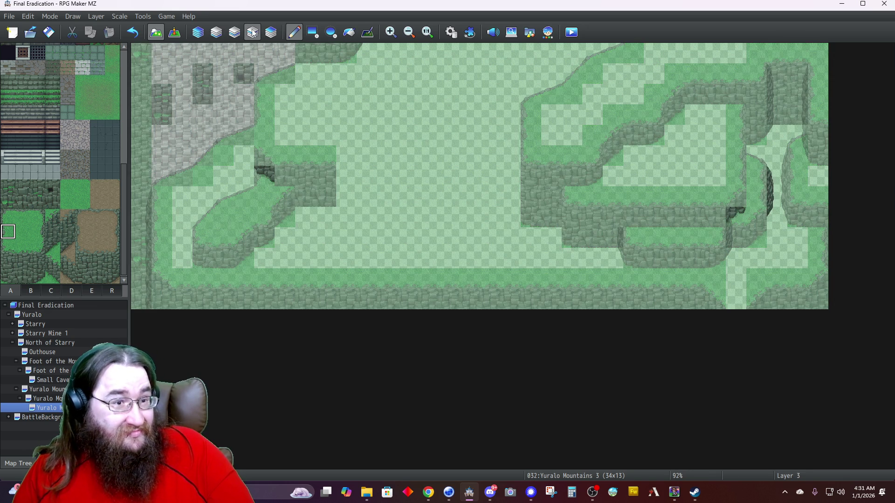
pyautogui.click(72, 291)
pyautogui.moveTo(8, 217); pyautogui.dragTo(23, 218)
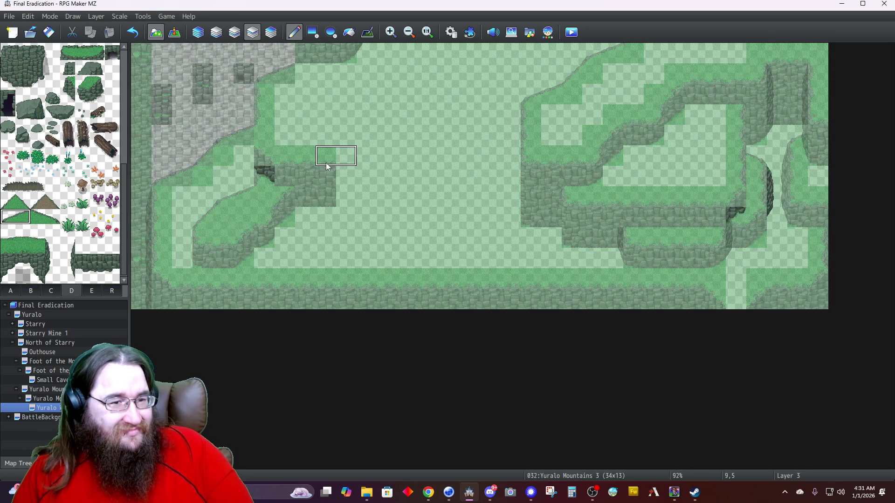
pyautogui.click(264, 135)
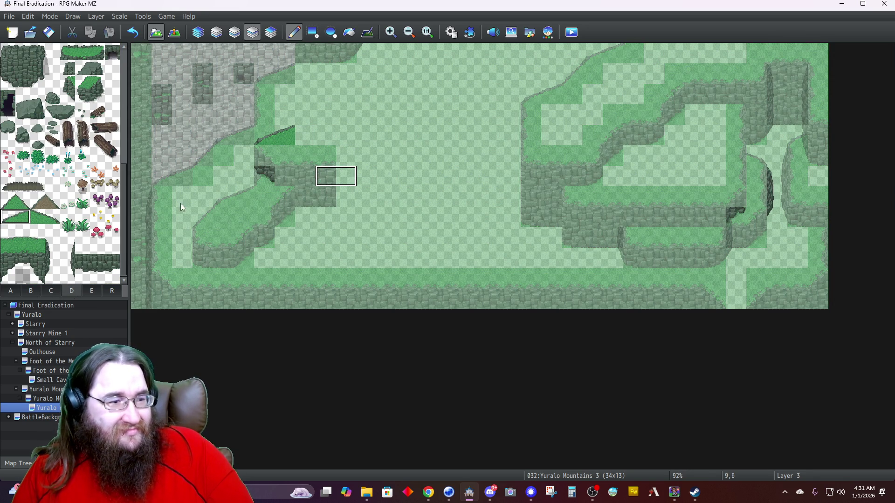
pyautogui.click(25, 291)
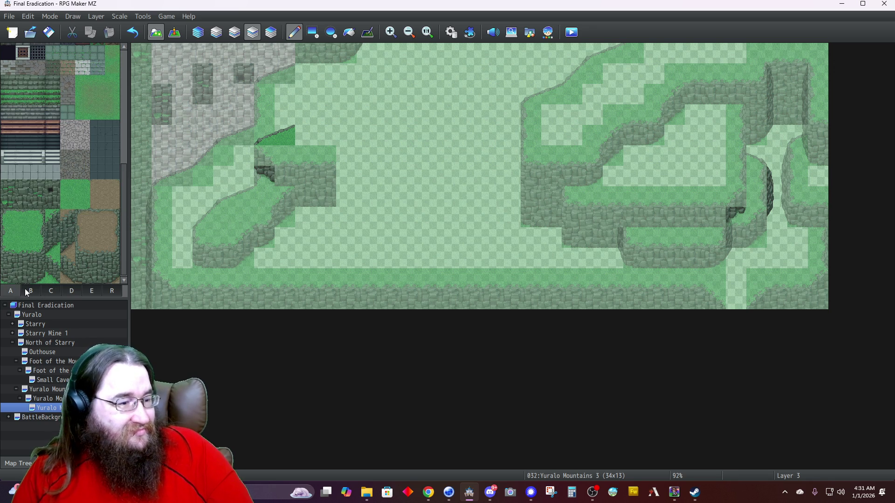
pyautogui.click(234, 32)
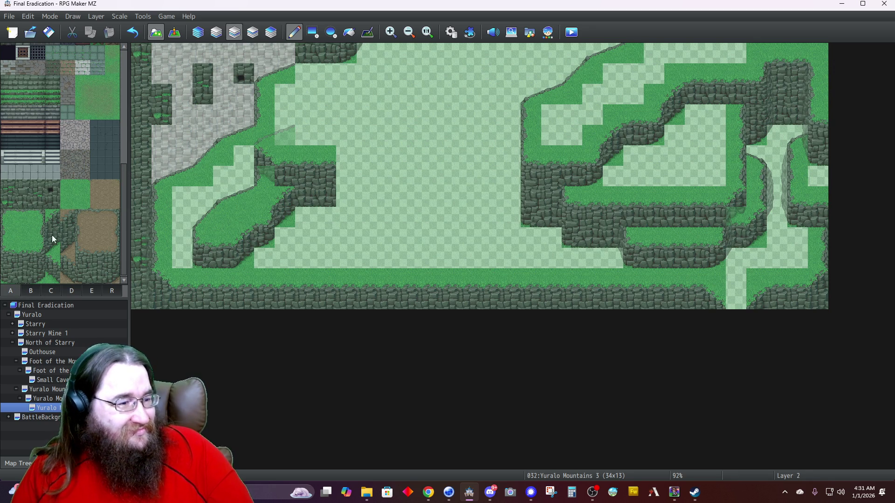
pyautogui.click(24, 216)
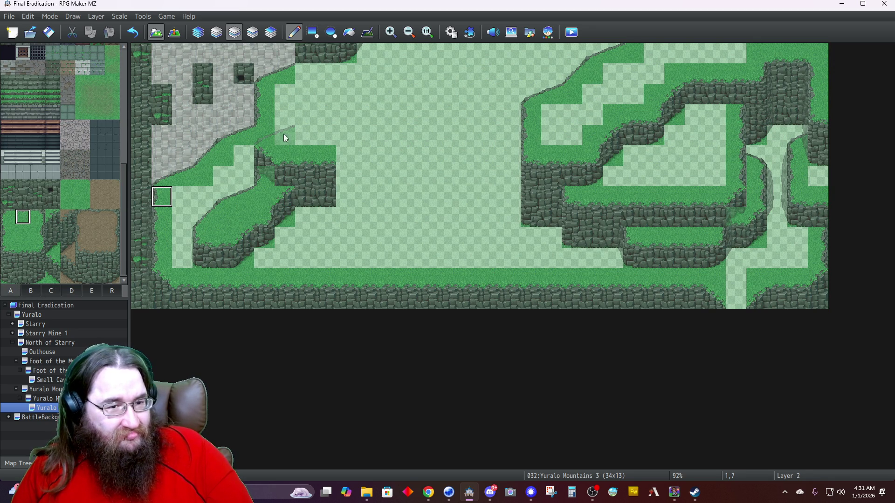
pyautogui.click(305, 136)
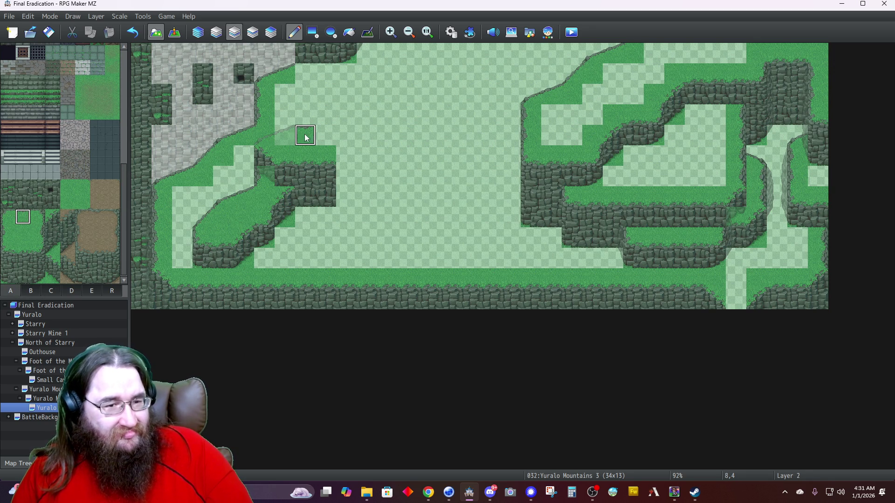
# Add another grass slope tile above the ledge and paint cliff tiles to widen it.
pyautogui.click(72, 290)
pyautogui.click(8, 202)
pyautogui.click(324, 119)
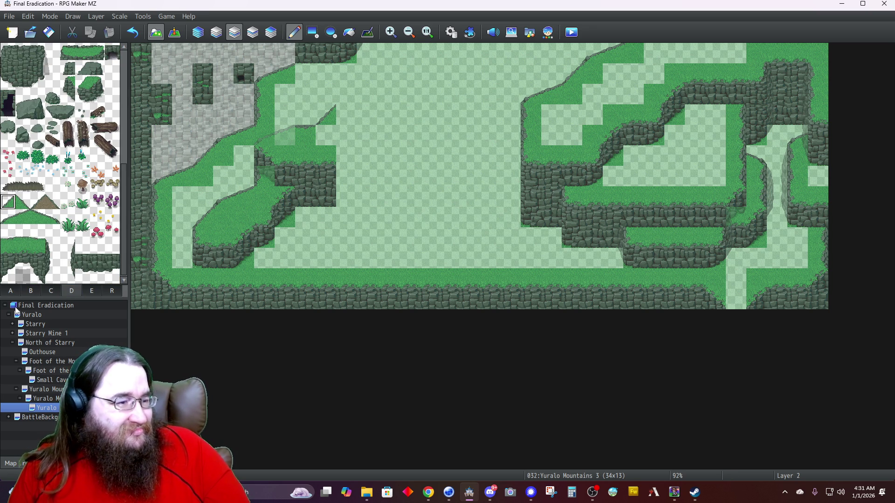
pyautogui.click(10, 291)
pyautogui.click(66, 187)
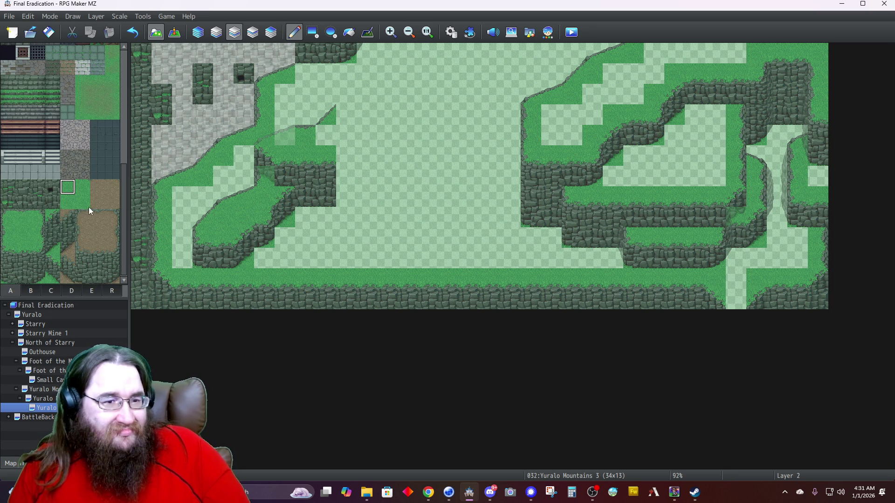
pyautogui.click(285, 217)
pyautogui.click(346, 197)
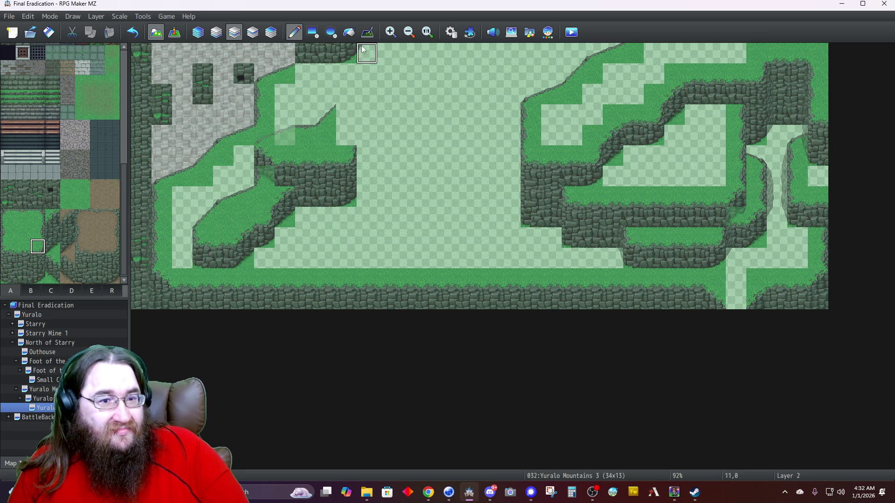
# On Layer 4, stamp three-tile cliff-edge pieces at the ledge's right end, lower slope and underside.
pyautogui.click(272, 34)
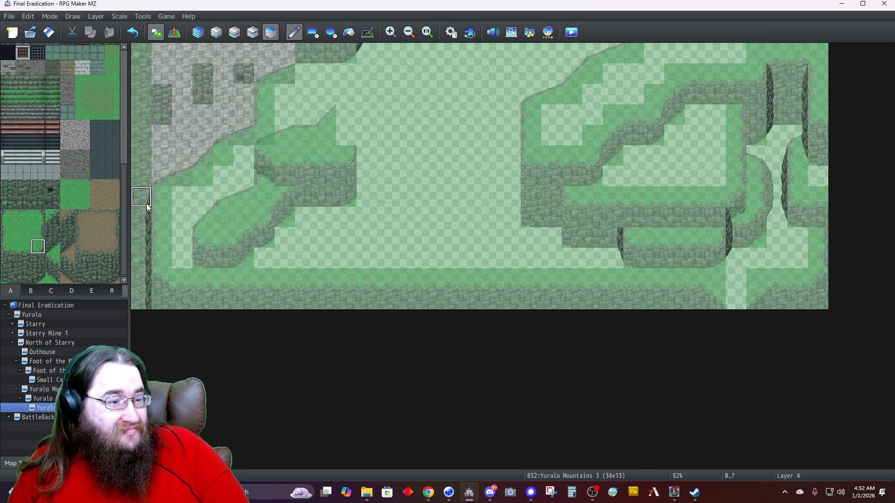
pyautogui.click(71, 291)
pyautogui.moveTo(52, 252); pyautogui.dragTo(53, 277)
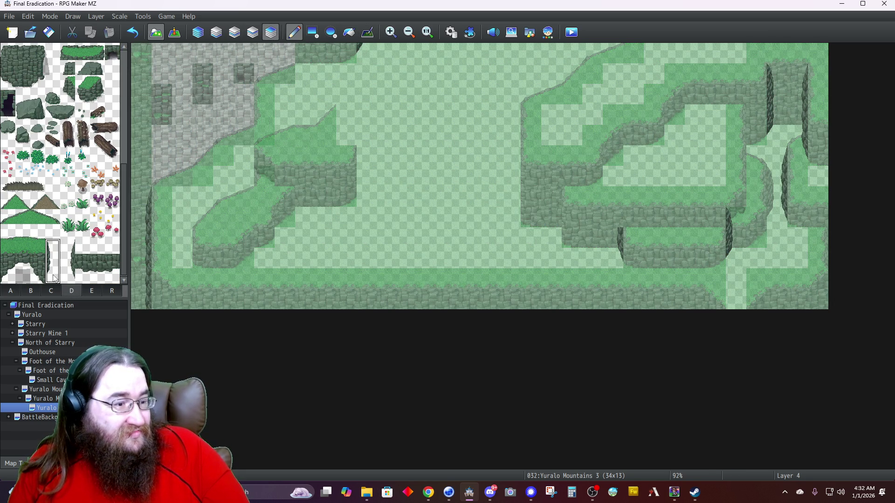
pyautogui.click(371, 154)
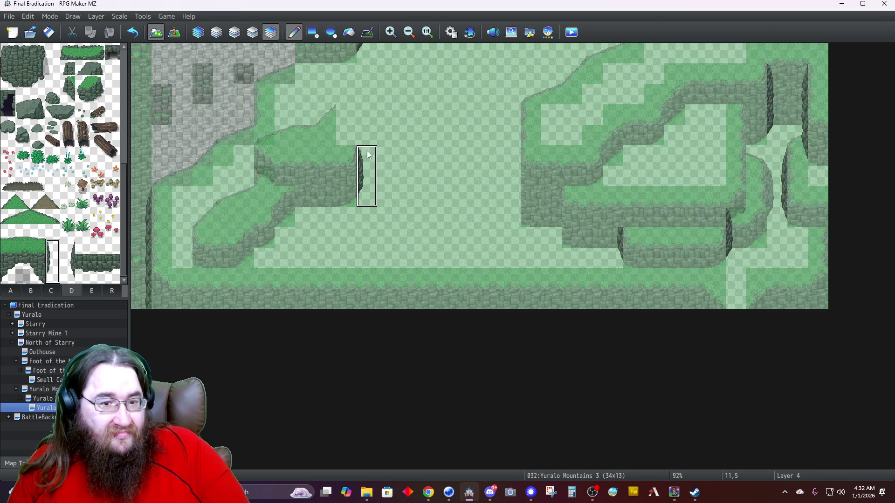
pyautogui.click(207, 217)
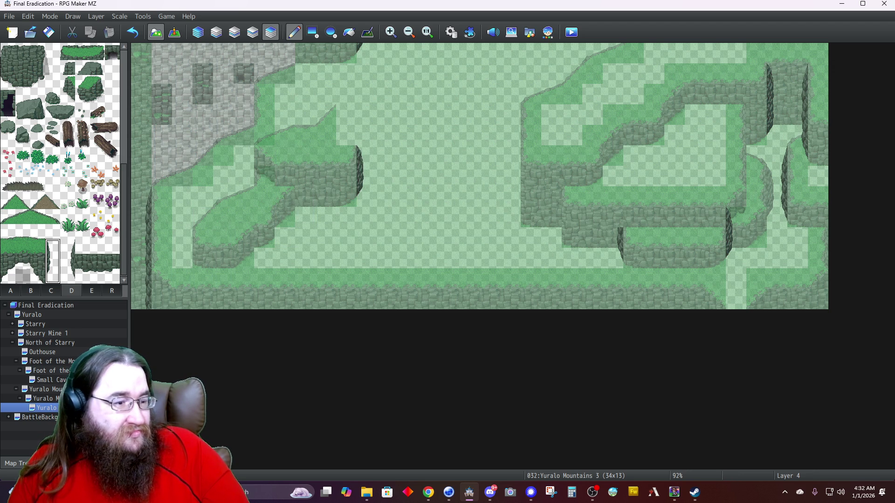
pyautogui.click(53, 275)
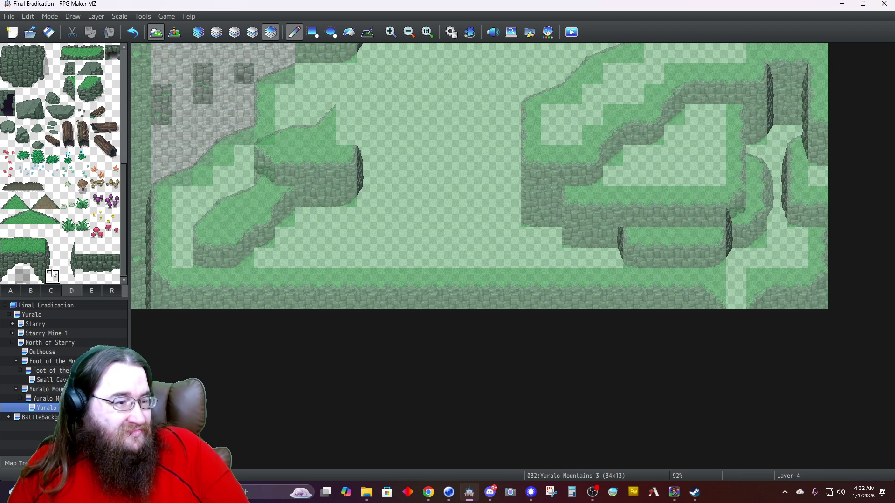
pyautogui.click(284, 220)
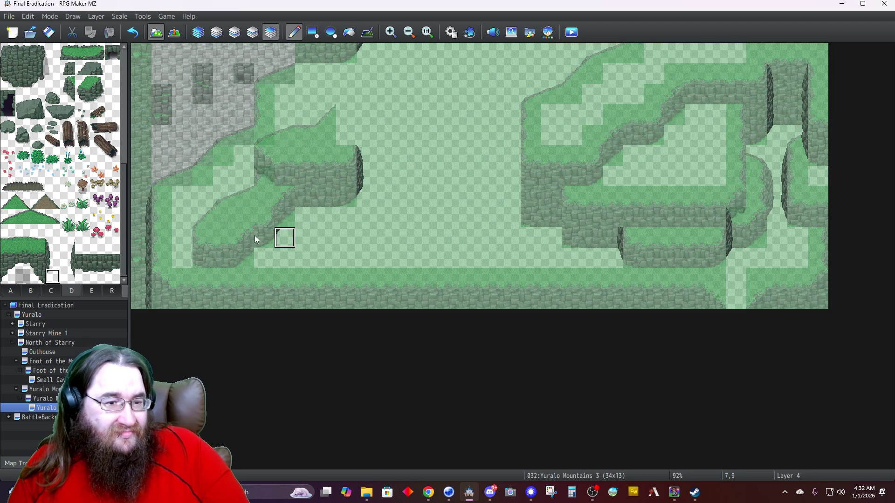
pyautogui.click(46, 249)
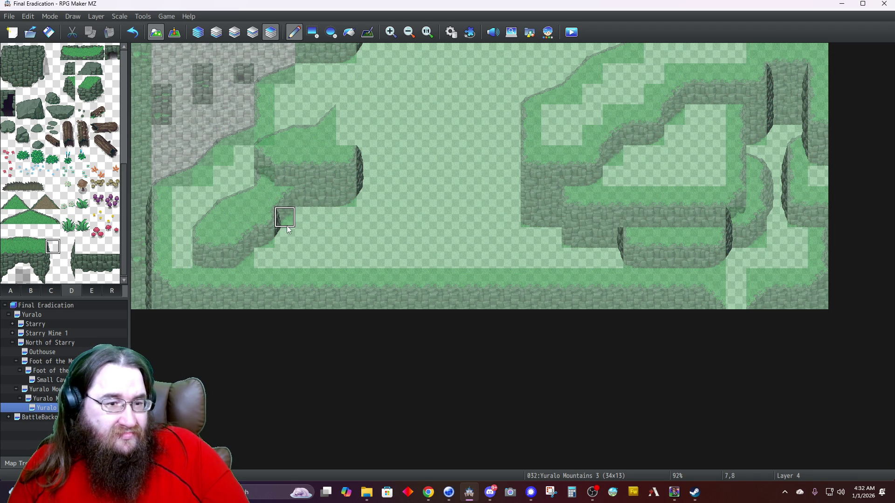
pyautogui.rightClick(266, 219)
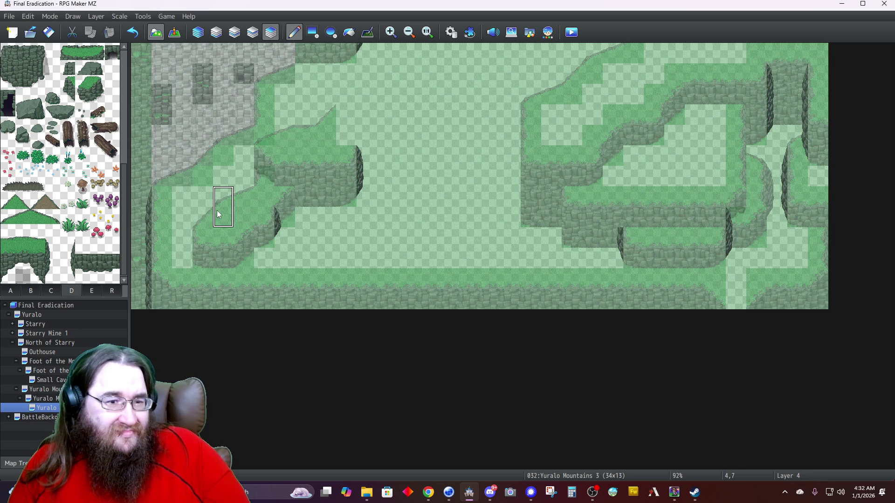
pyautogui.click(234, 33)
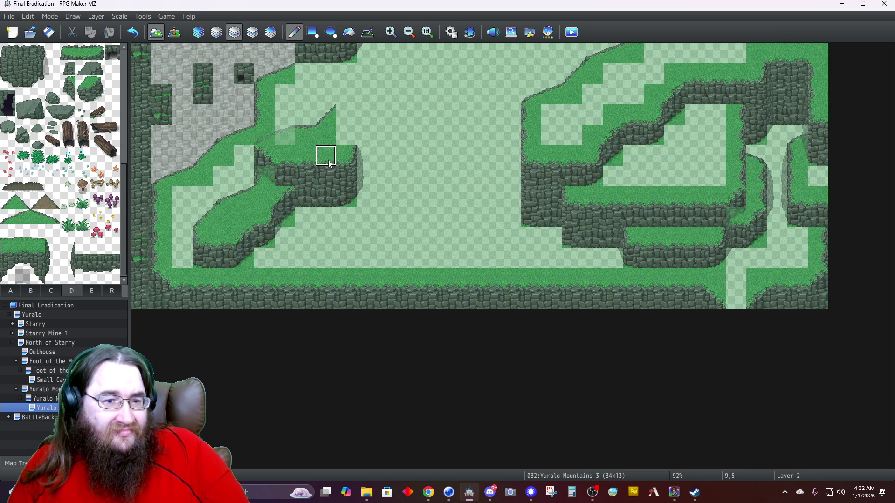
# Extend the ledge rightward with grass-topped cliff columns up to a cliff edge at cell 14,5.
pyautogui.click(370, 171)
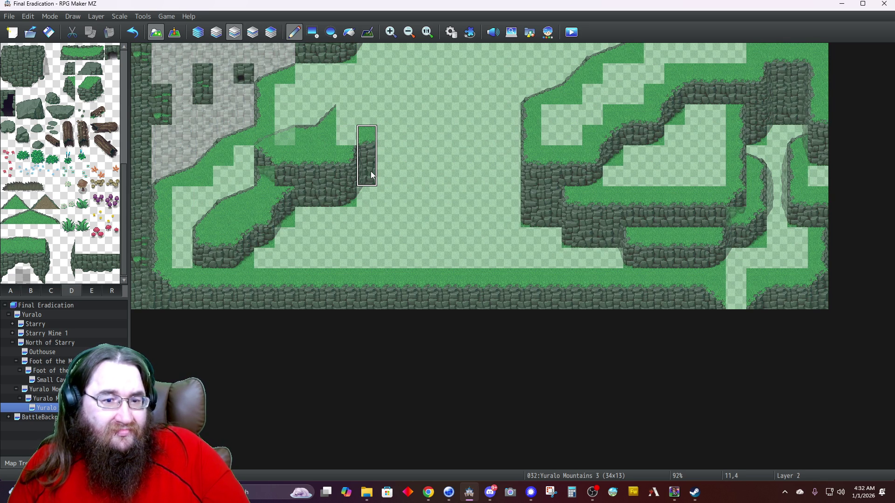
pyautogui.click(390, 175)
pyautogui.rightClick(250, 217)
pyautogui.click(347, 135)
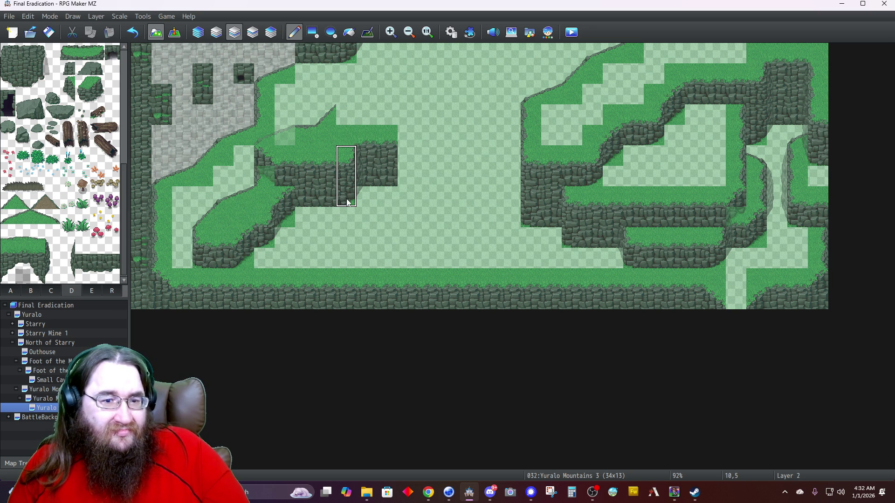
pyautogui.click(406, 172)
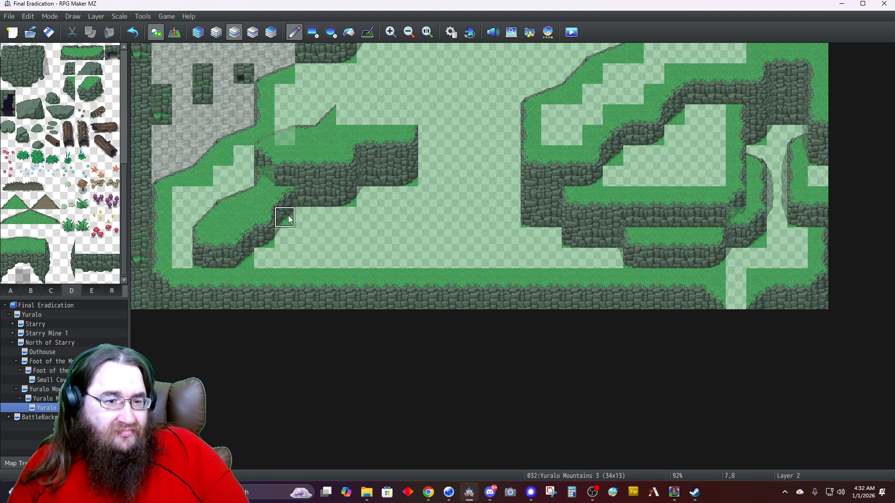
pyautogui.rightClick(422, 160)
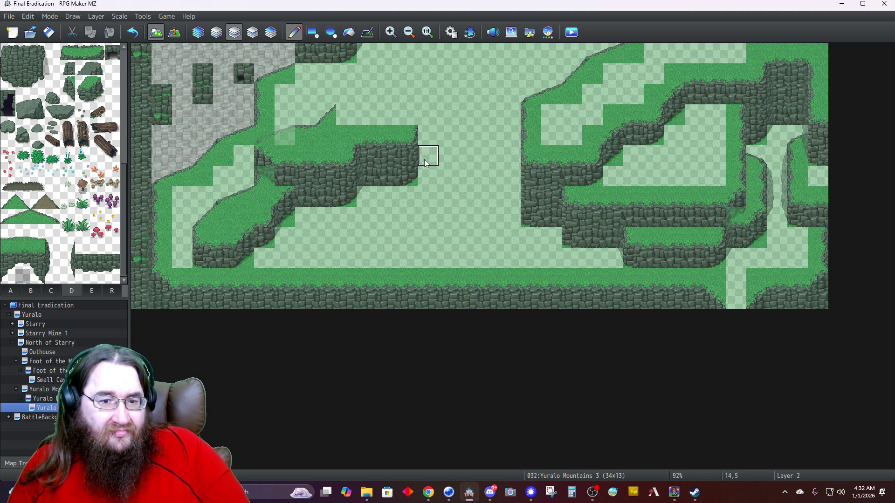
pyautogui.click(425, 163)
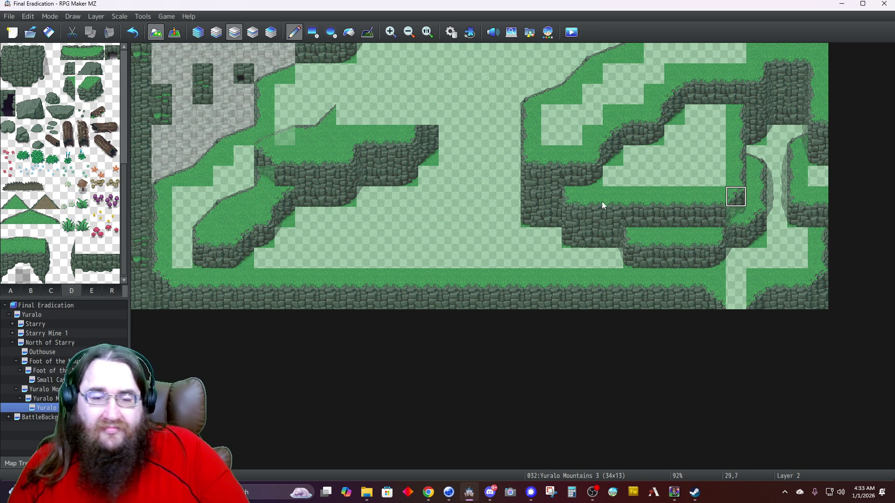
# Paint dark grass at cell 14,3 and grass beside the plateau's cliff edge.
pyautogui.click(425, 116)
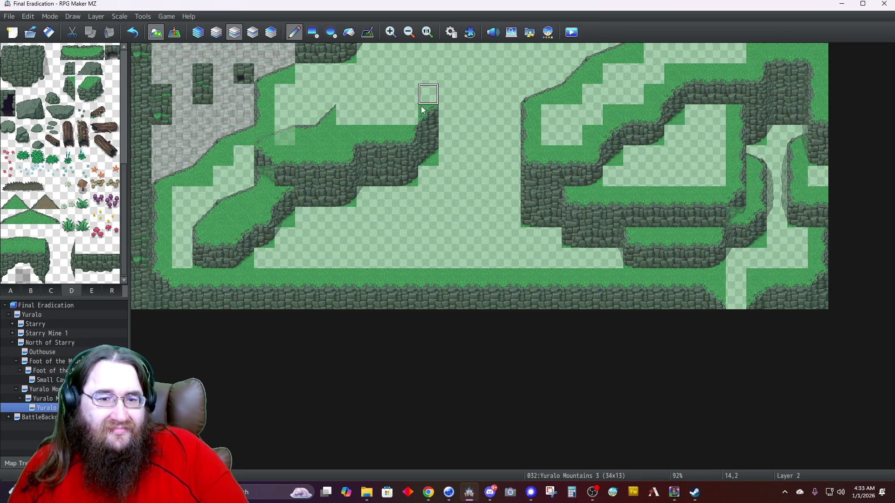
pyautogui.click(408, 114)
pyautogui.click(427, 94)
pyautogui.hotkey('ctrl', 'z')
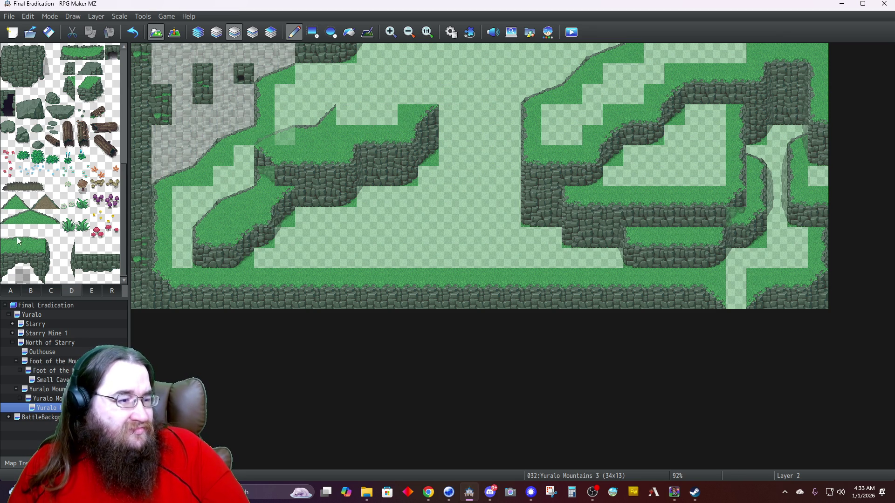
pyautogui.click(11, 292)
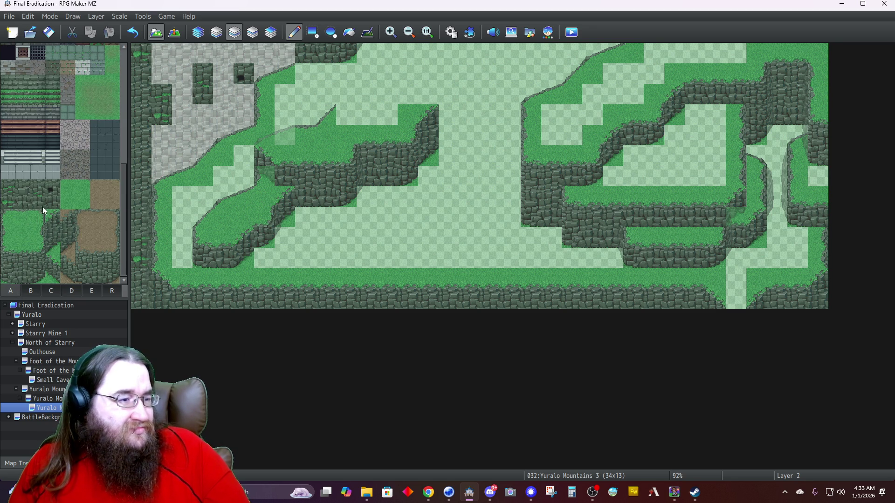
pyautogui.click(24, 216)
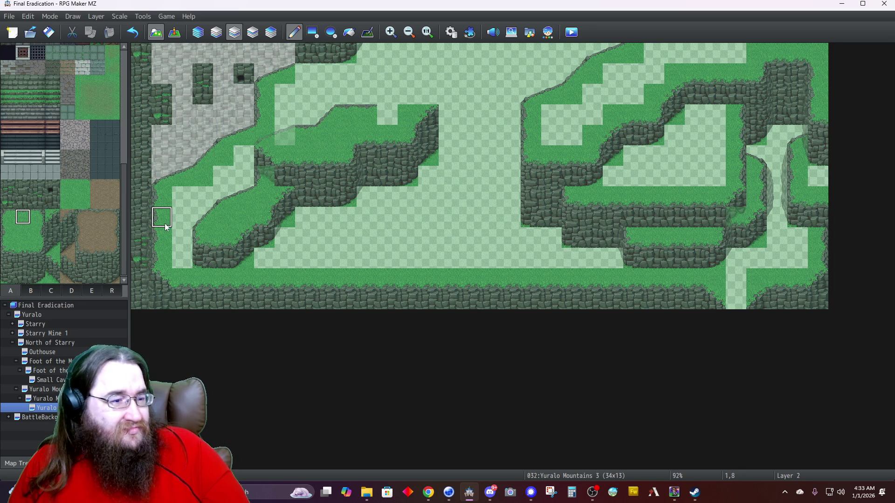
# Place a grass slope on the plateau's top edge and fill the gaps around it with grass.
pyautogui.click(68, 291)
pyautogui.click(9, 220)
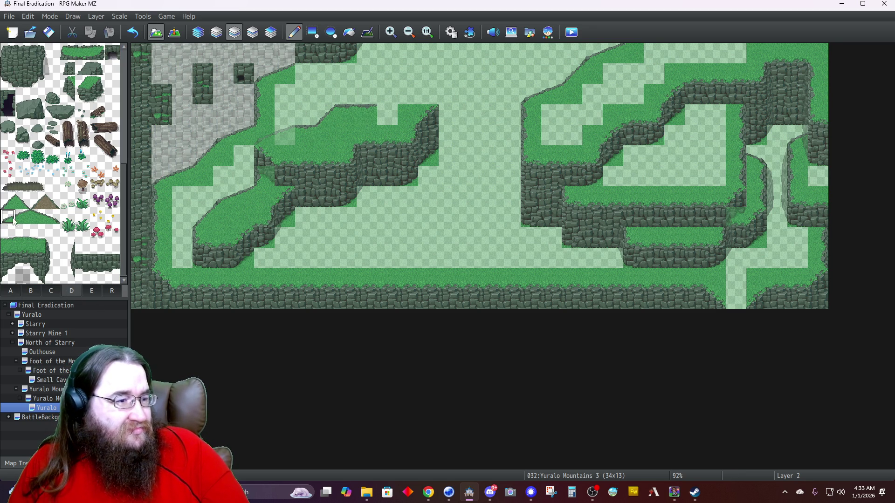
pyautogui.click(376, 104)
pyautogui.rightClick(387, 114)
pyautogui.click(366, 115)
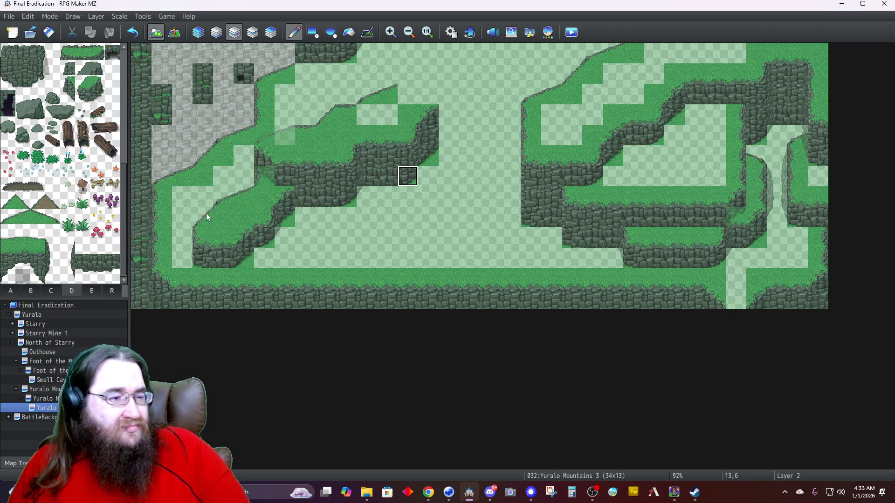
pyautogui.click(19, 292)
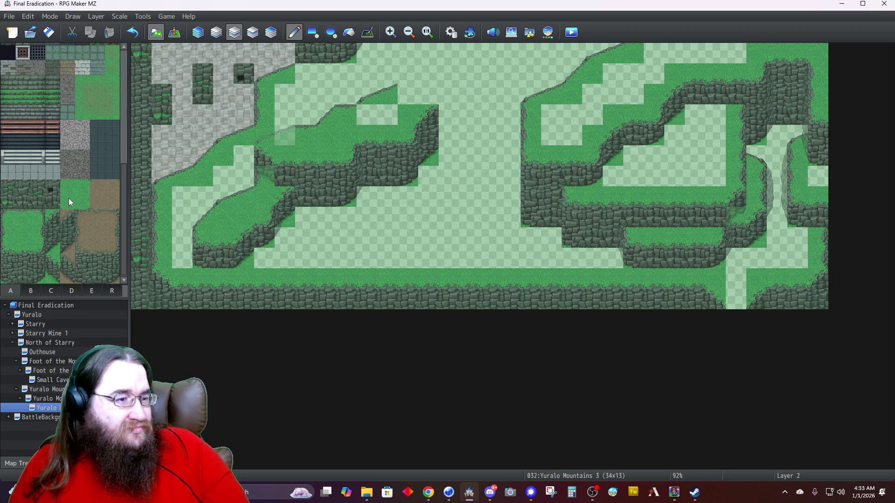
pyautogui.click(366, 115)
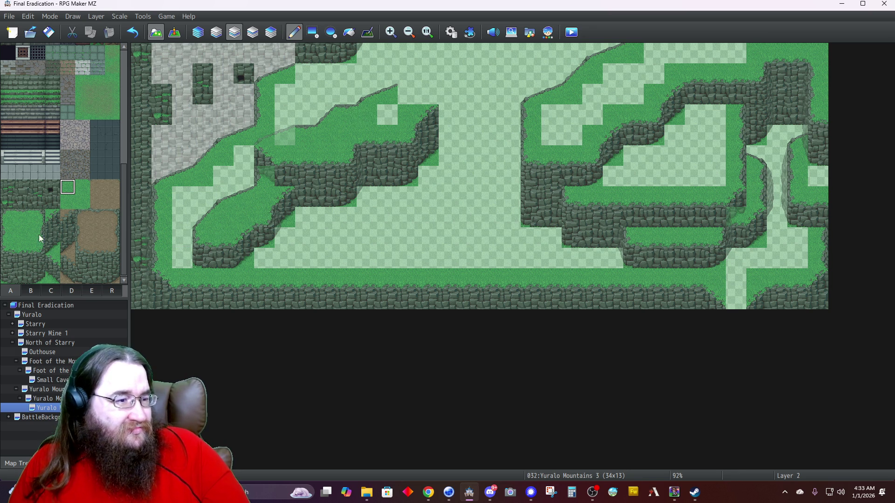
pyautogui.click(19, 218)
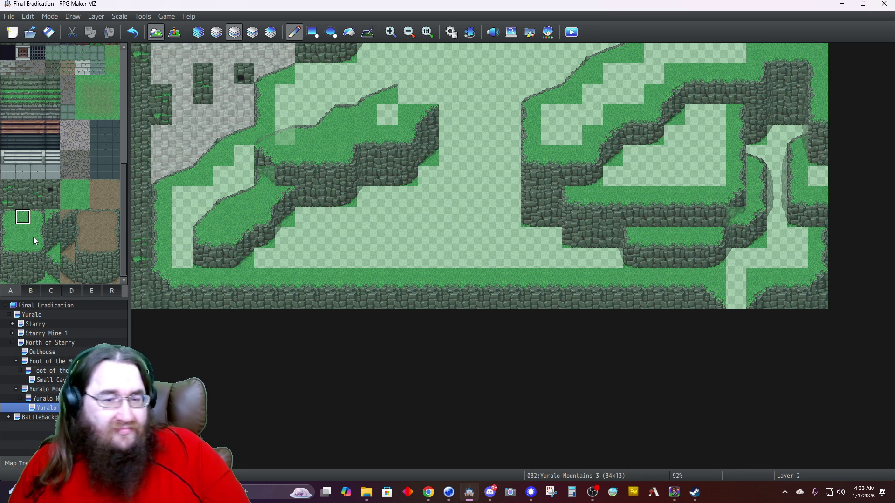
pyautogui.click(410, 93)
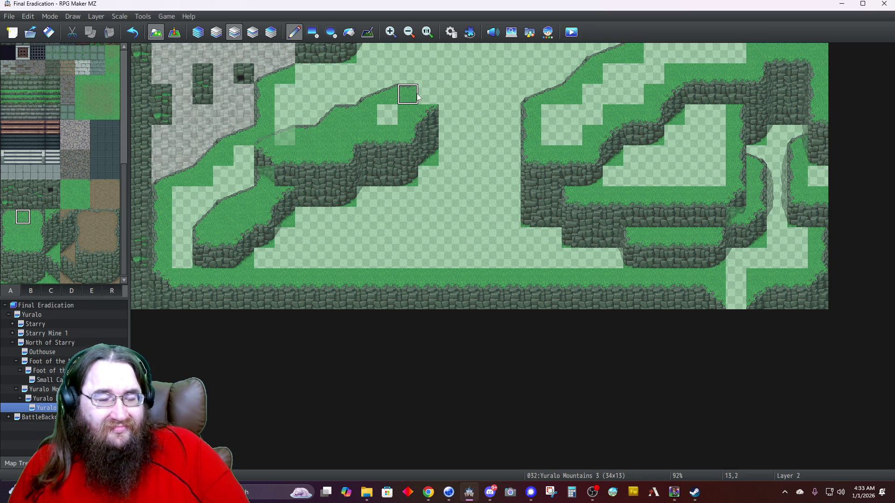
# Add a two-tile grass slope at the plateau's top-right edge and extend the grass beside it.
pyautogui.click(72, 290)
pyautogui.moveTo(37, 220); pyautogui.dragTo(51, 220)
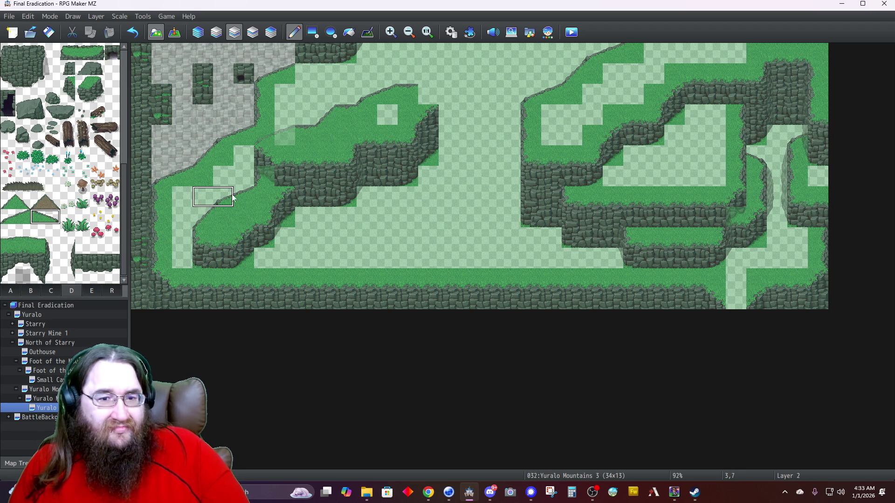
pyautogui.click(429, 95)
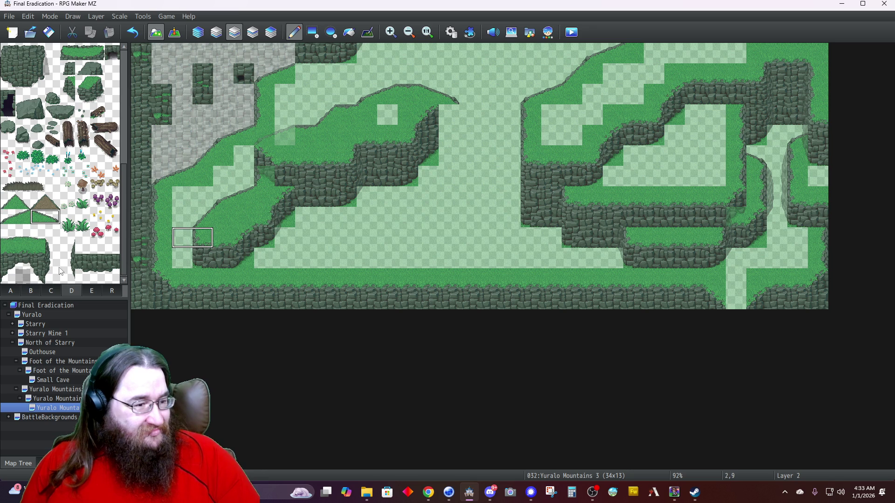
pyautogui.click(18, 289)
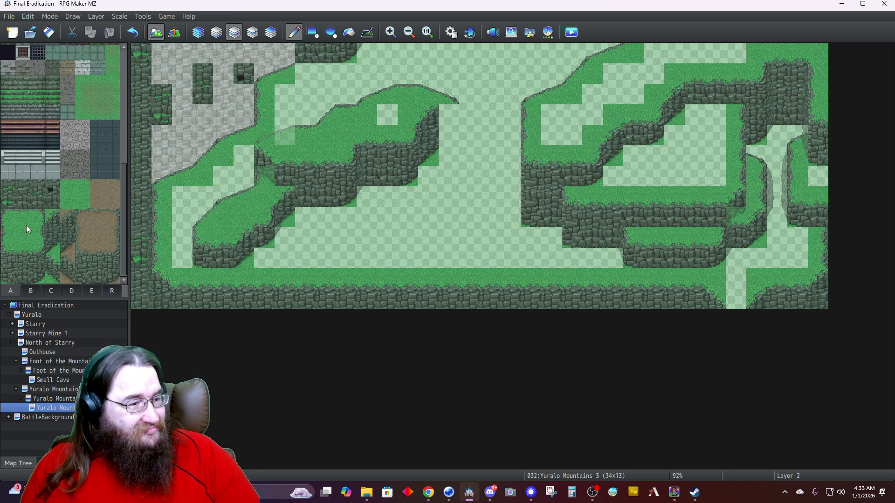
pyautogui.click(449, 114)
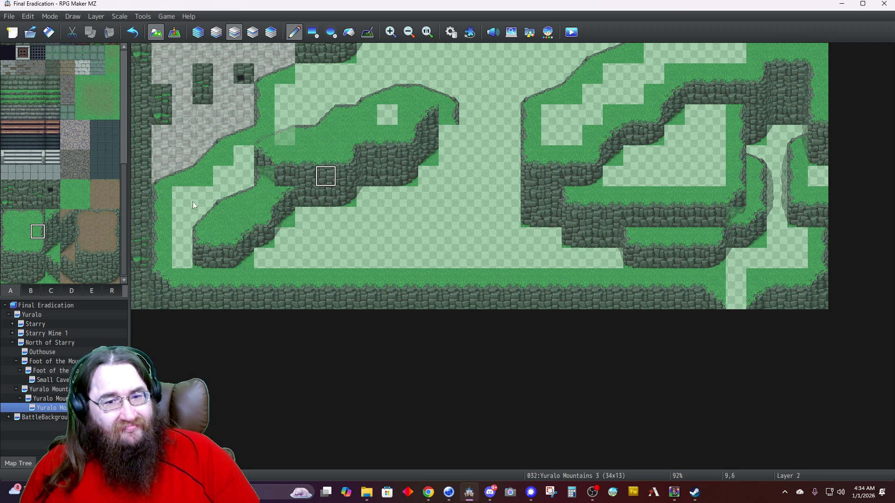
pyautogui.rightClick(447, 125)
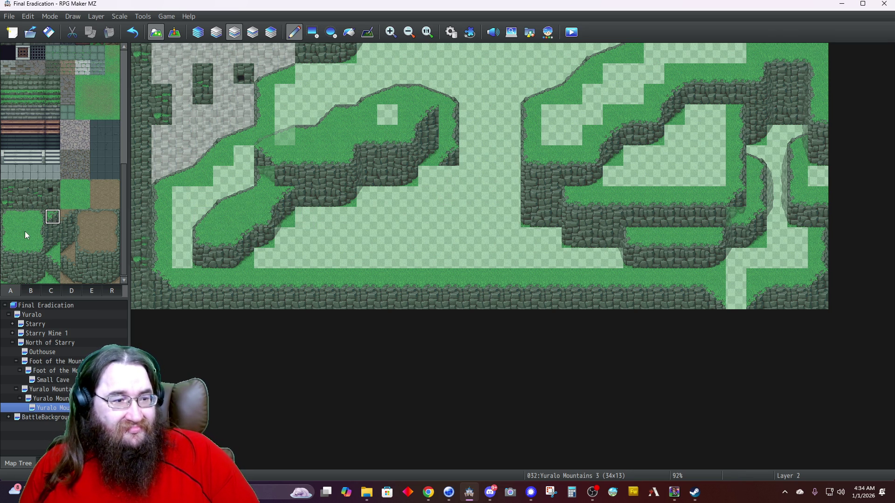
pyautogui.moveTo(50, 233); pyautogui.dragTo(50, 248)
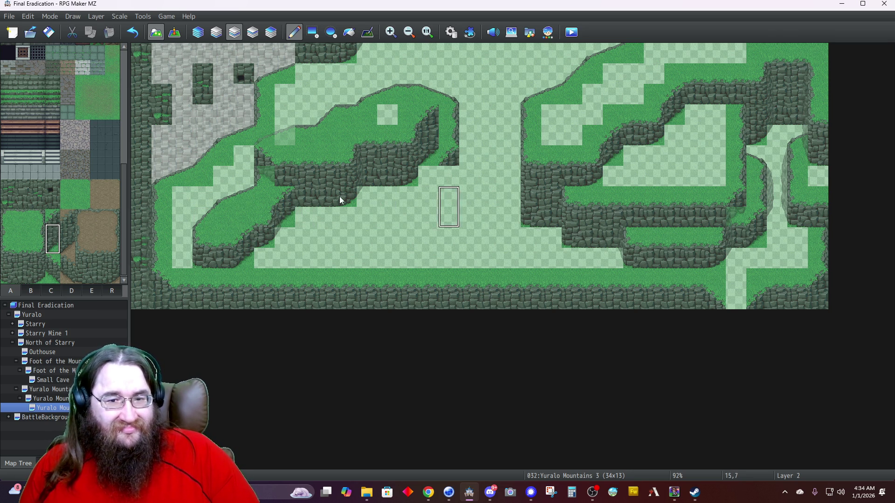
# Paint a lower cliff-wall strip under the plateau's right end and clear a misplaced cliff tile.
pyautogui.click(53, 247)
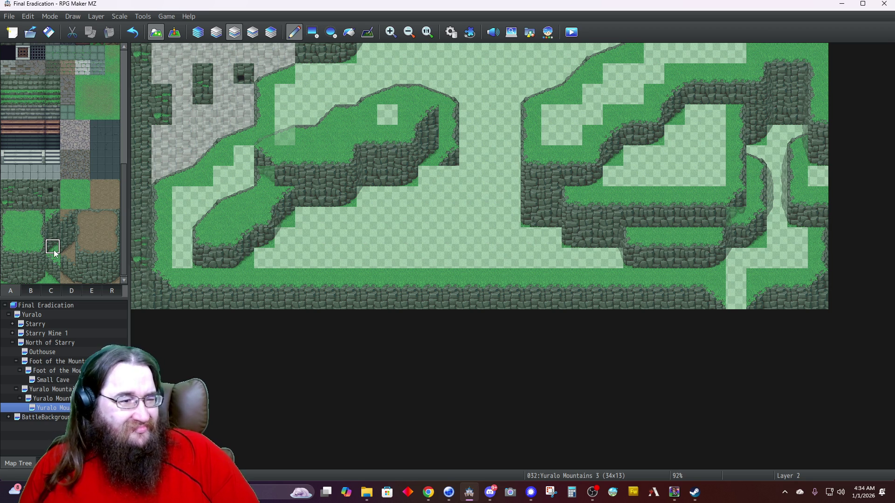
pyautogui.moveTo(446, 176); pyautogui.dragTo(429, 176)
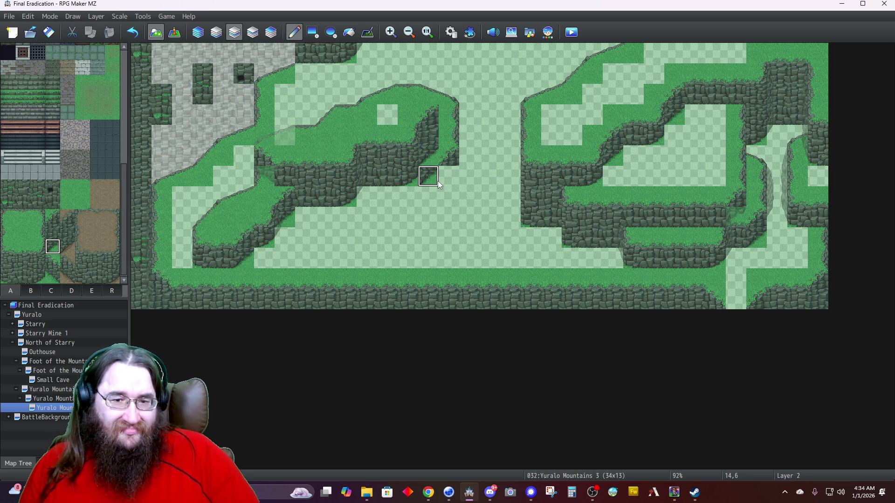
pyautogui.rightClick(436, 206)
pyautogui.click(426, 177)
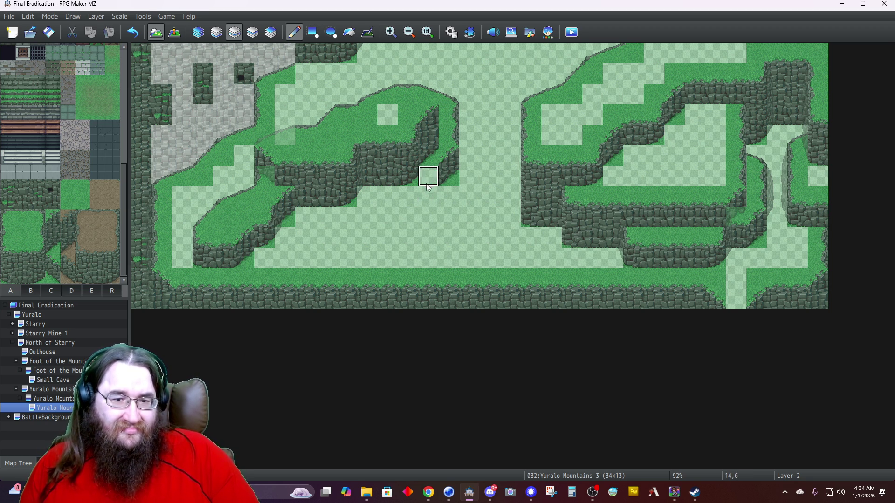
# Extend grass along the plateau's top edge and copy a two-tile cliff into the right column.
pyautogui.click(464, 93)
pyautogui.rightClick(408, 114)
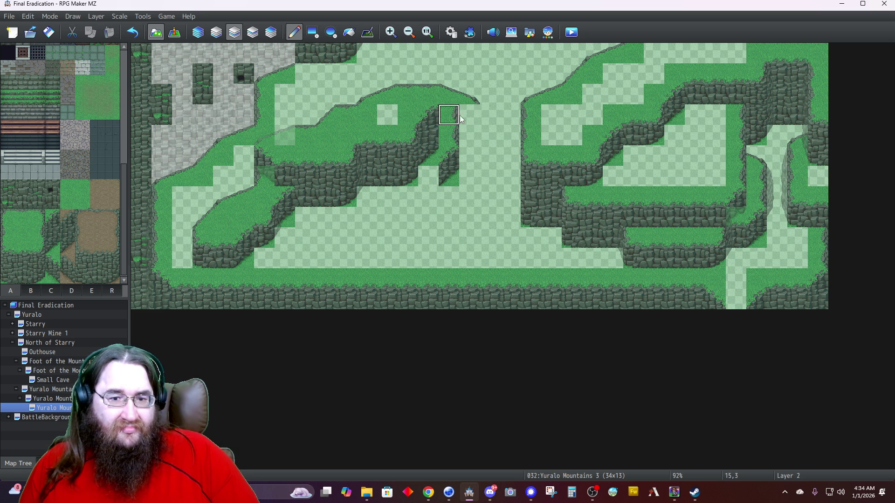
pyautogui.click(469, 115)
pyautogui.click(471, 132)
pyautogui.rightClick(453, 160)
pyautogui.click(465, 166)
# Clear the grass-and-cliff column, then repaint the cliff tiles around the ledge.
pyautogui.rightClick(449, 156)
pyautogui.moveTo(451, 139); pyautogui.dragTo(449, 112)
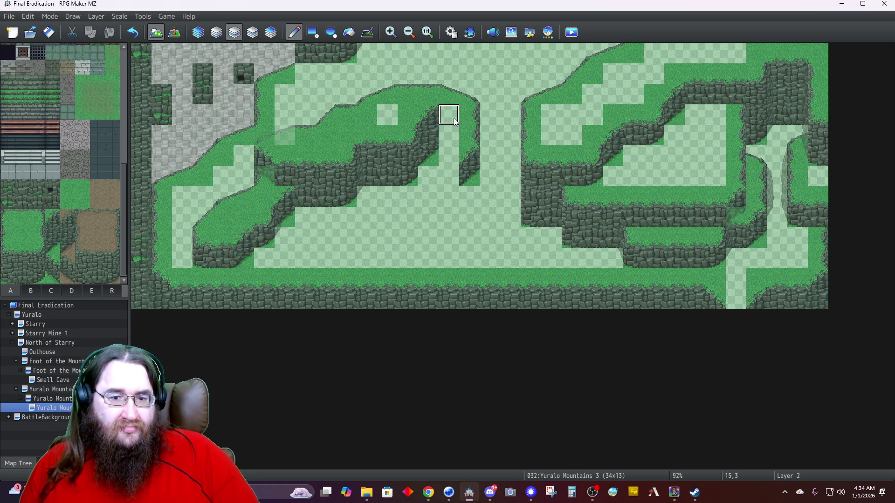
pyautogui.click(463, 164)
pyautogui.click(449, 176)
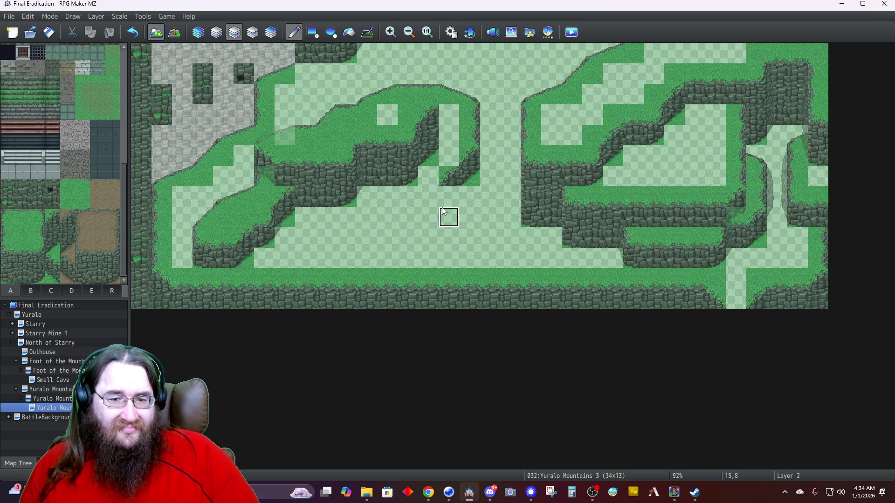
# Fill the empty tiles around the cliff corner with the grass autotile.
pyautogui.click(23, 217)
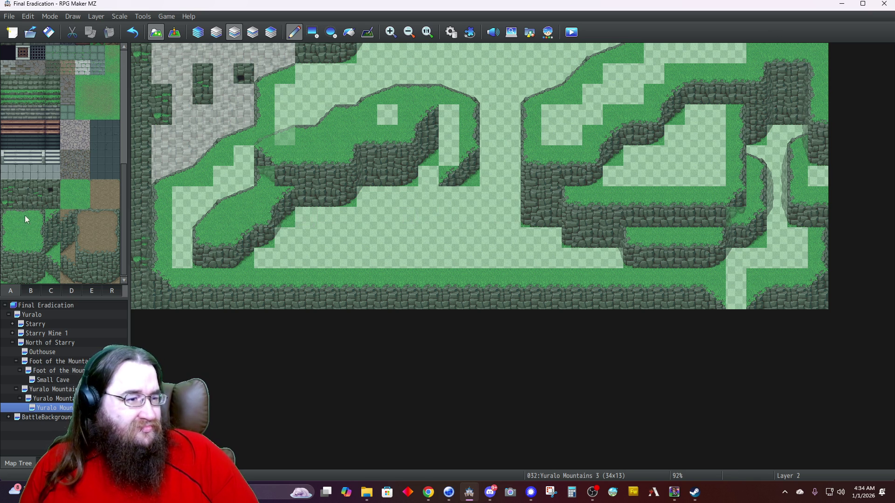
pyautogui.click(449, 196)
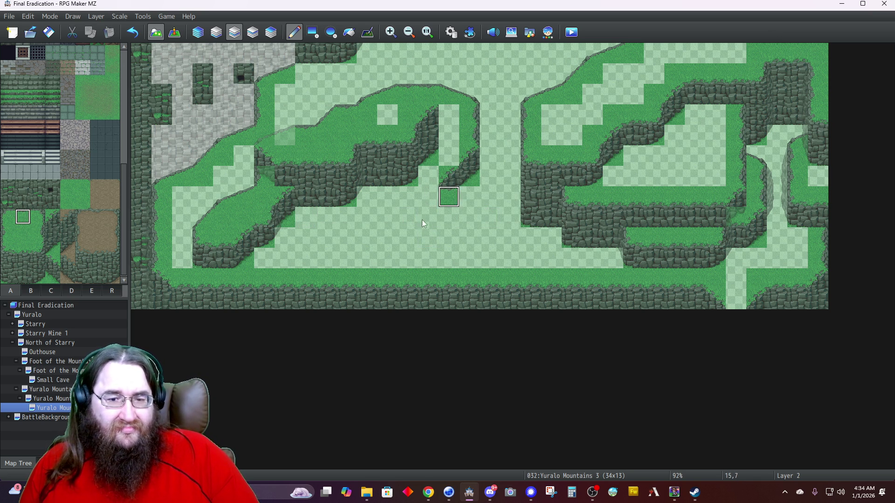
pyautogui.click(446, 184)
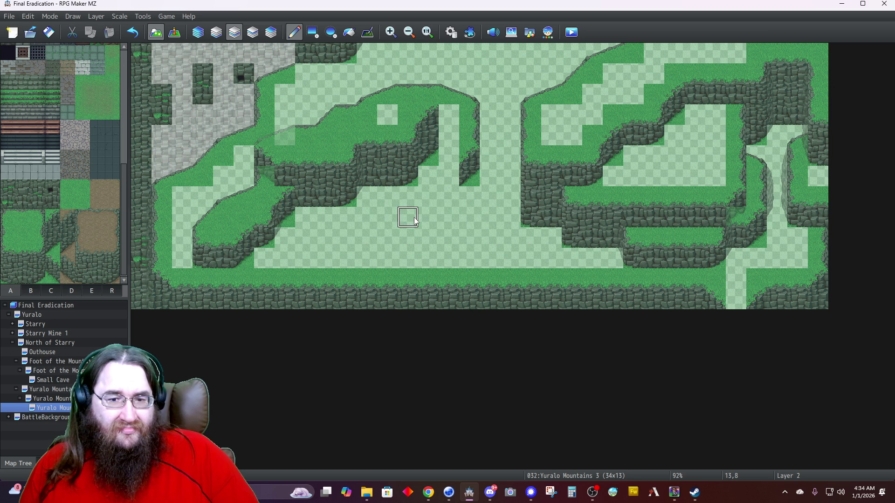
pyautogui.click(38, 236)
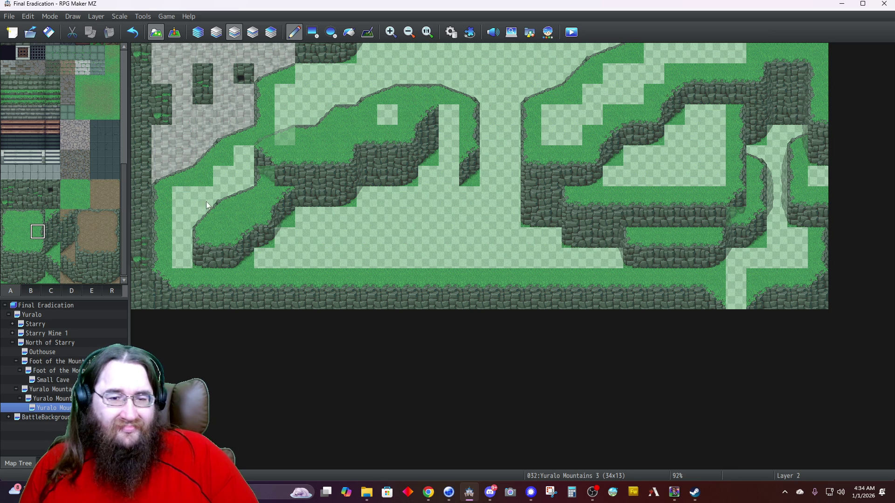
pyautogui.click(452, 178)
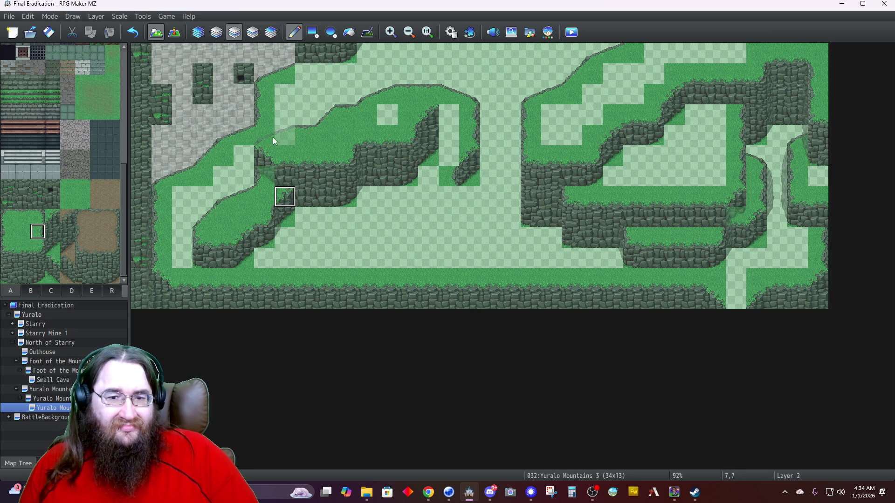
# Select a three-tile-tall cliff edge piece from the rocks, logs and plants set on Layer 4.
pyautogui.click(71, 291)
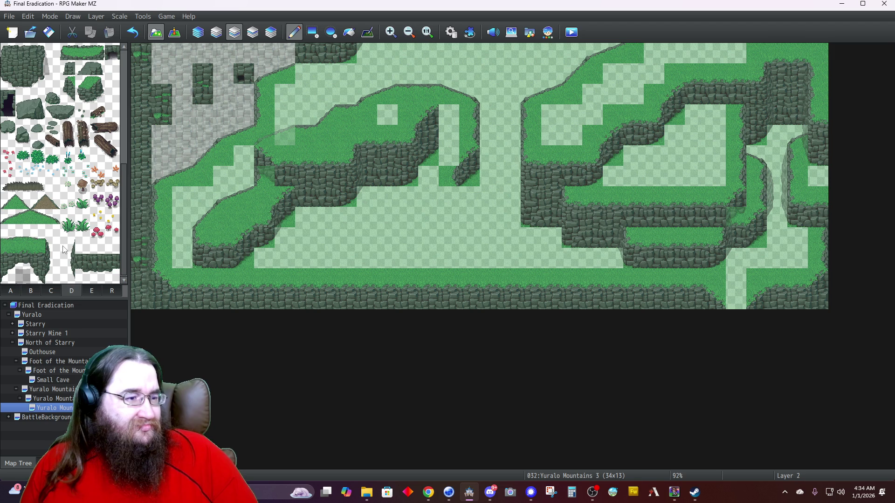
pyautogui.moveTo(53, 244); pyautogui.dragTo(53, 277)
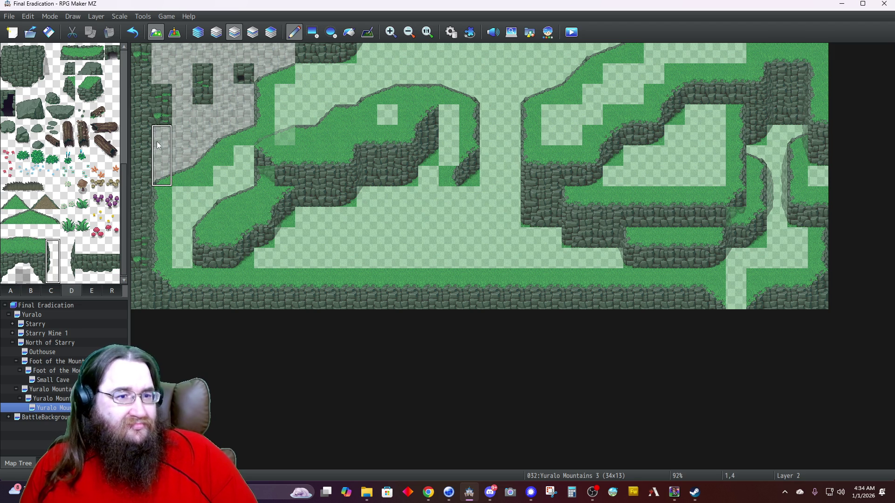
pyautogui.click(271, 32)
# Stamp the tall cliff edge piece, then extend the cliff wall one tile down on Layer 4.
pyautogui.click(495, 114)
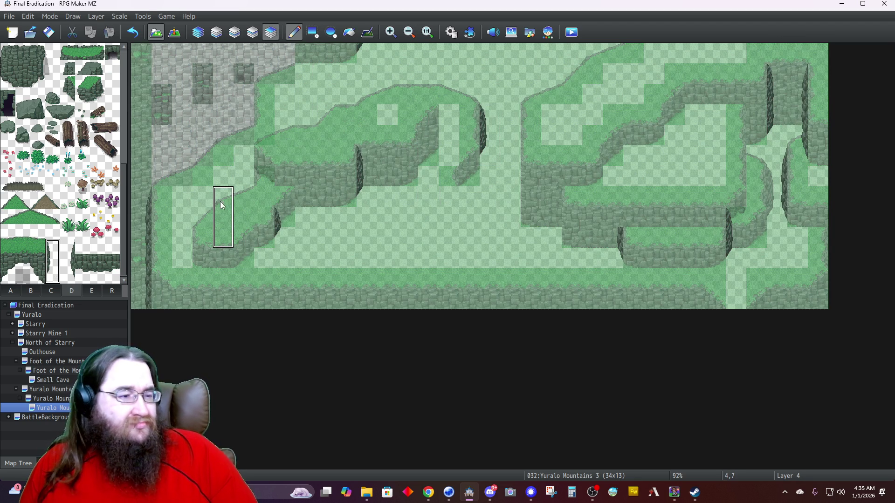
pyautogui.click(10, 291)
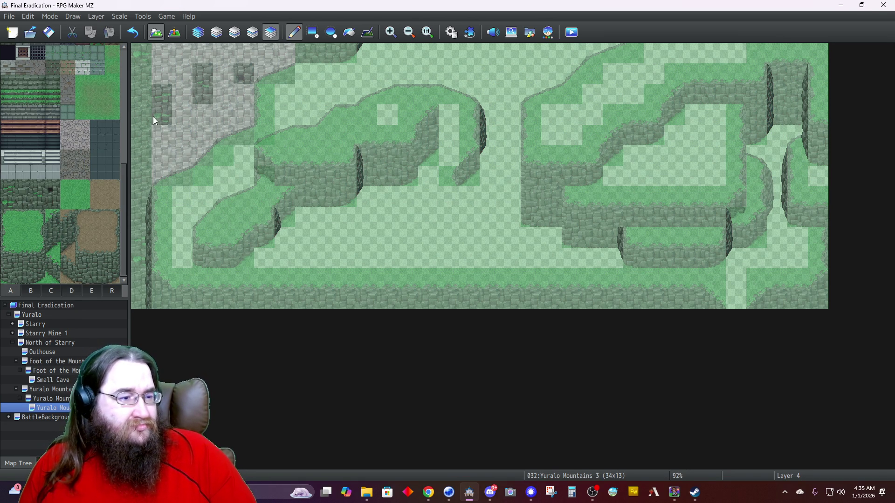
pyautogui.click(37, 272)
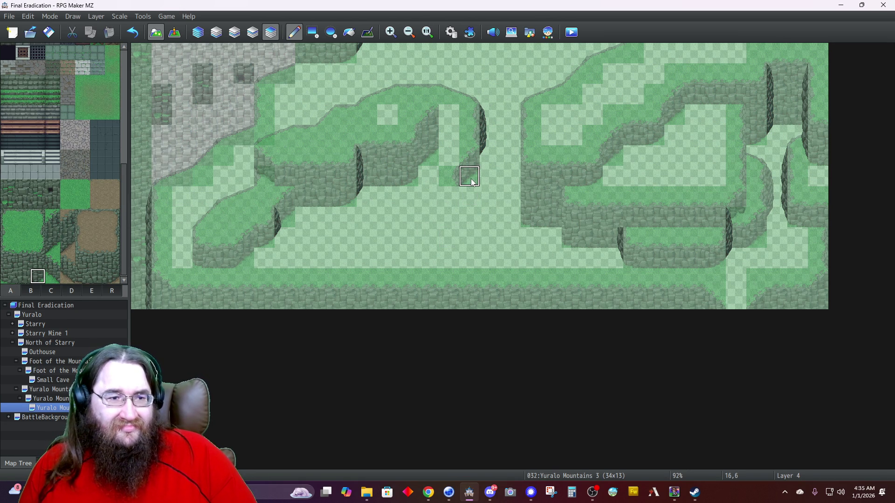
pyautogui.click(235, 33)
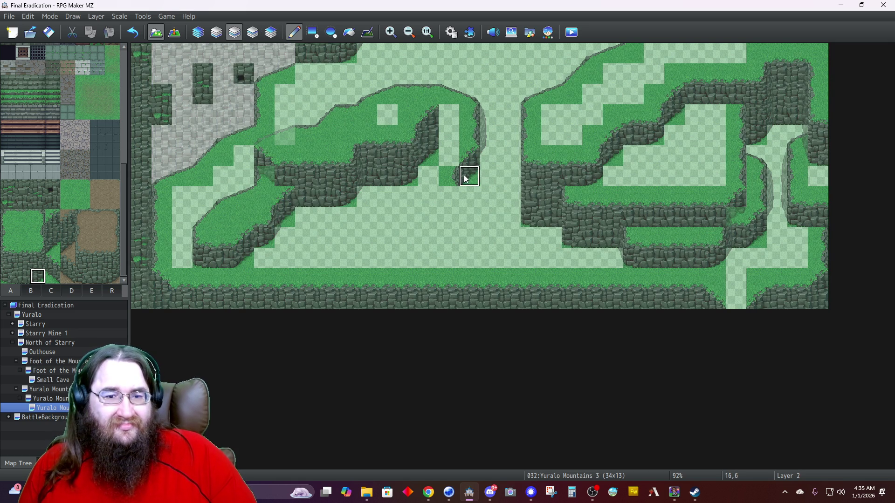
pyautogui.click(37, 246)
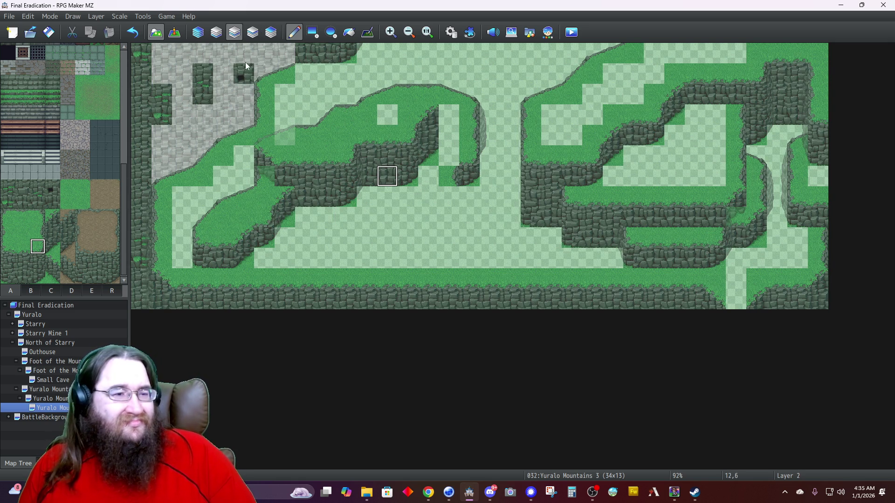
pyautogui.click(270, 33)
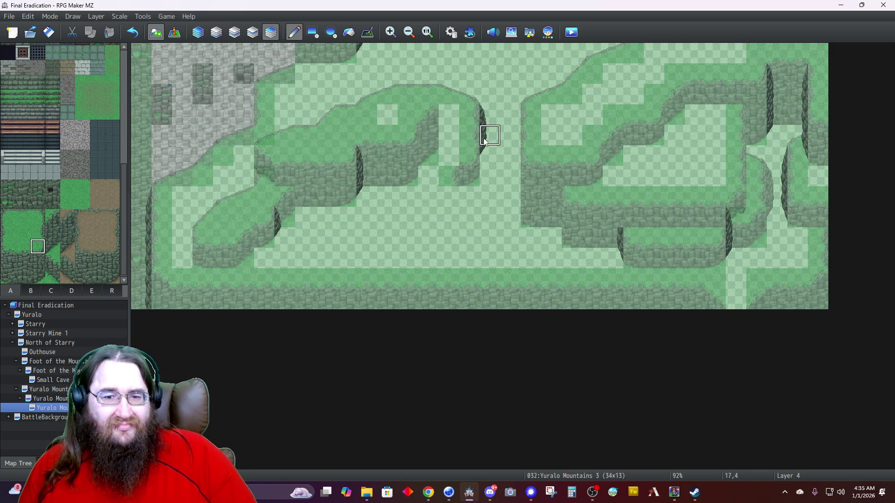
pyautogui.click(489, 161)
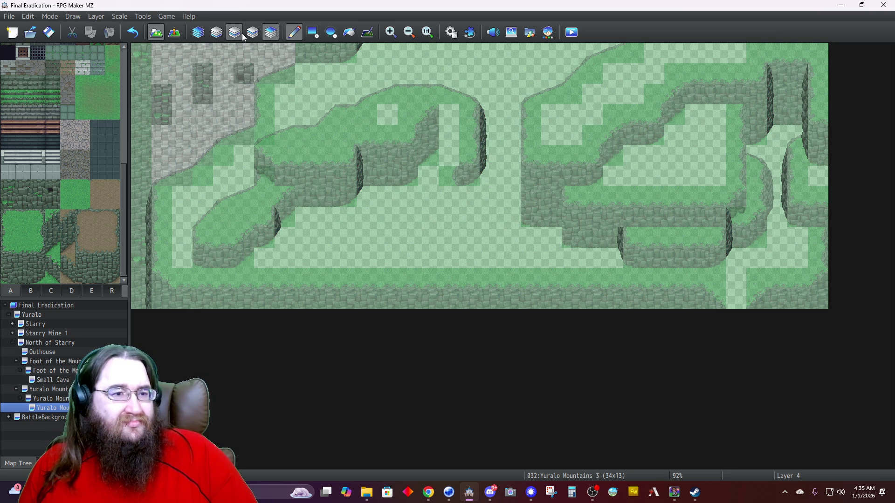
# Paint a two-tile cliff-wall column up the right plateau's left edge.
pyautogui.click(71, 291)
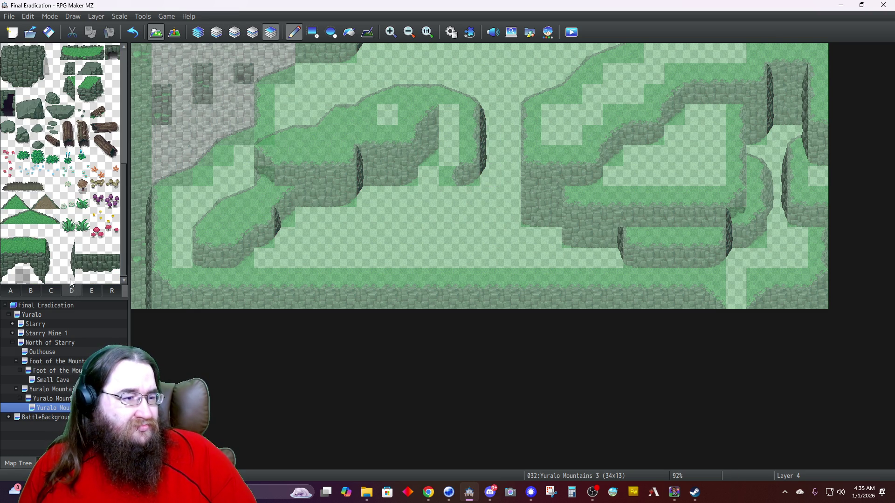
pyautogui.moveTo(68, 259); pyautogui.dragTo(68, 278)
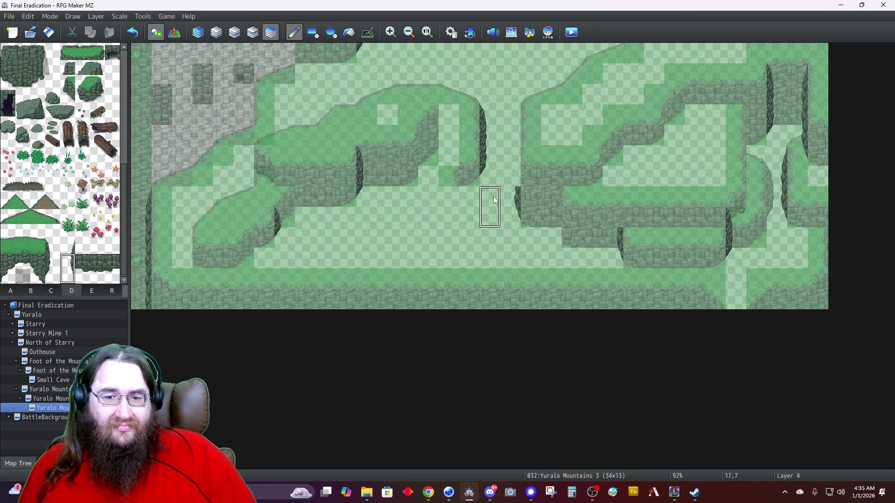
pyautogui.moveTo(517, 178); pyautogui.dragTo(511, 116)
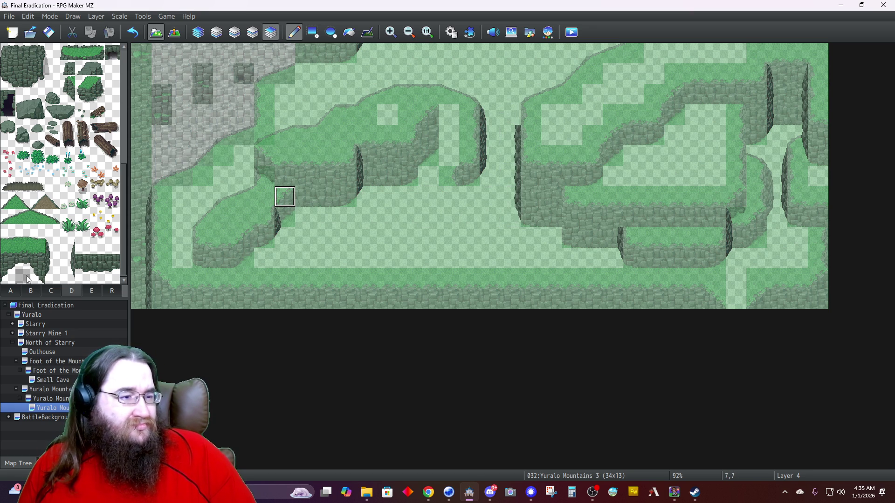
pyautogui.click(67, 246)
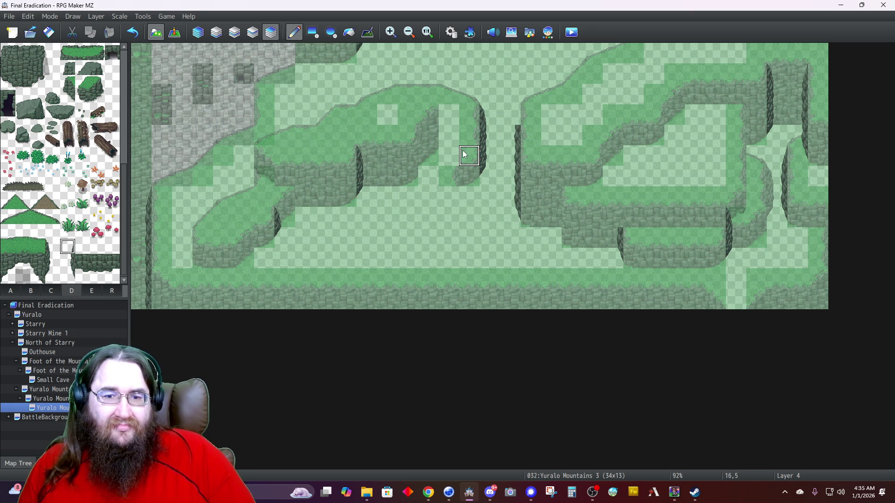
# In Automatic mode, copy the cliff-tip block, paste it one tile lower, and patch the side with grass.
pyautogui.click(197, 32)
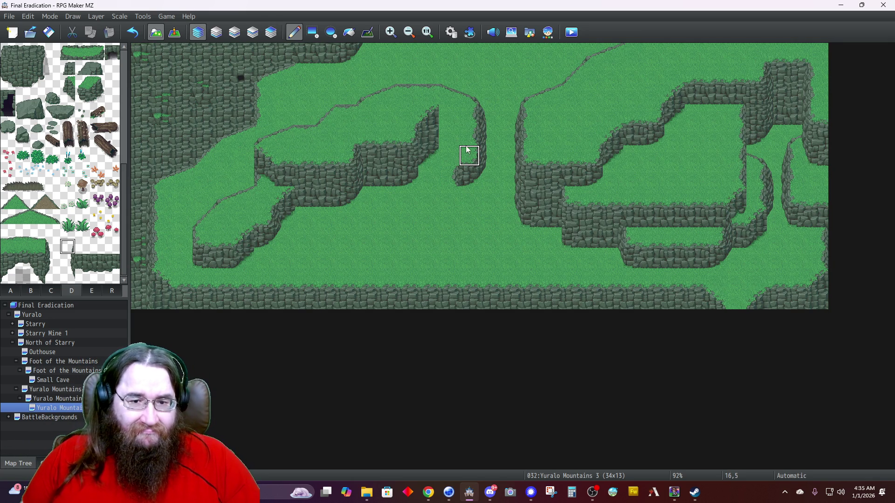
pyautogui.moveTo(473, 158); pyautogui.dragTo(490, 176)
pyautogui.click(492, 190)
pyautogui.rightClick(468, 142)
pyautogui.click(469, 156)
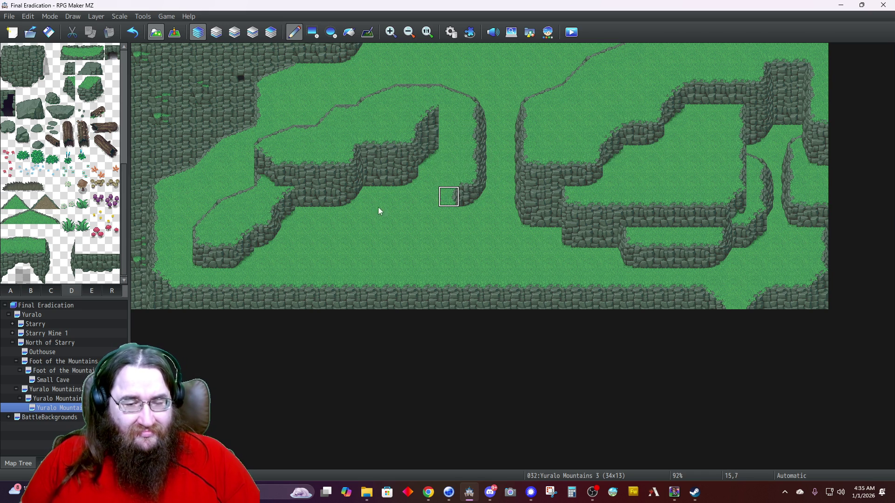
# Extend the lower cliff face left from 15,7 along row 7.
pyautogui.click(451, 193)
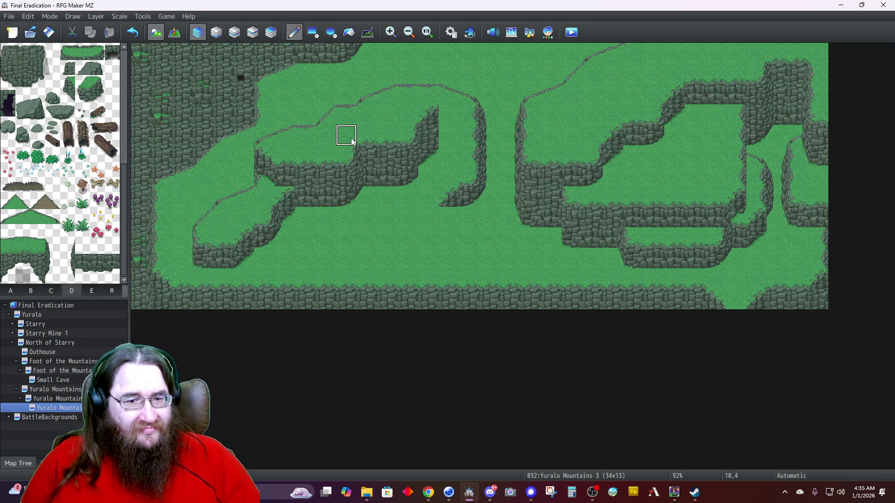
pyautogui.click(338, 201)
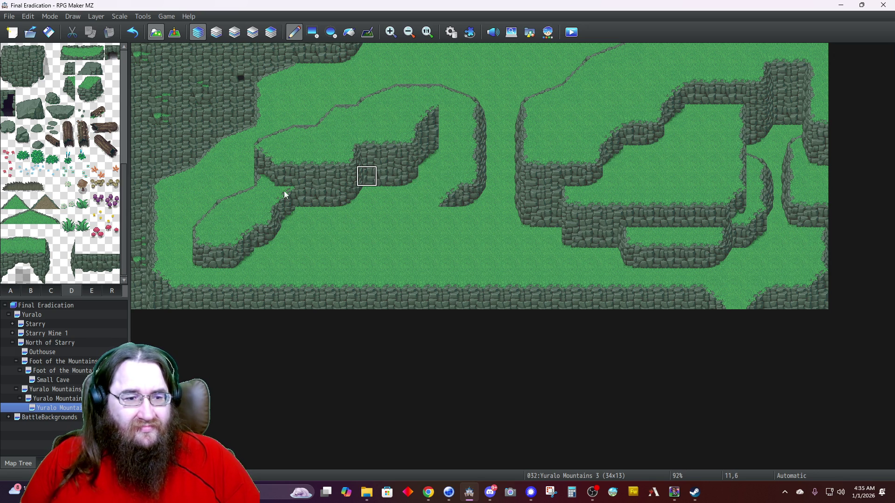
pyautogui.click(9, 291)
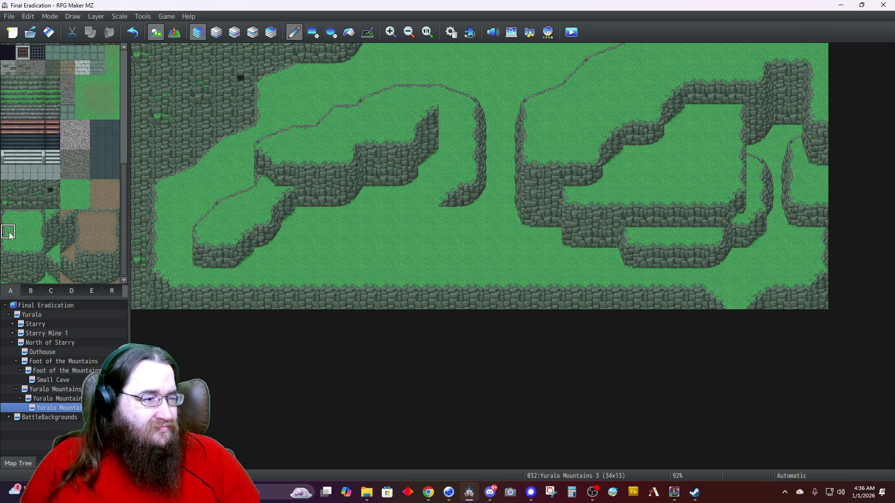
pyautogui.click(235, 32)
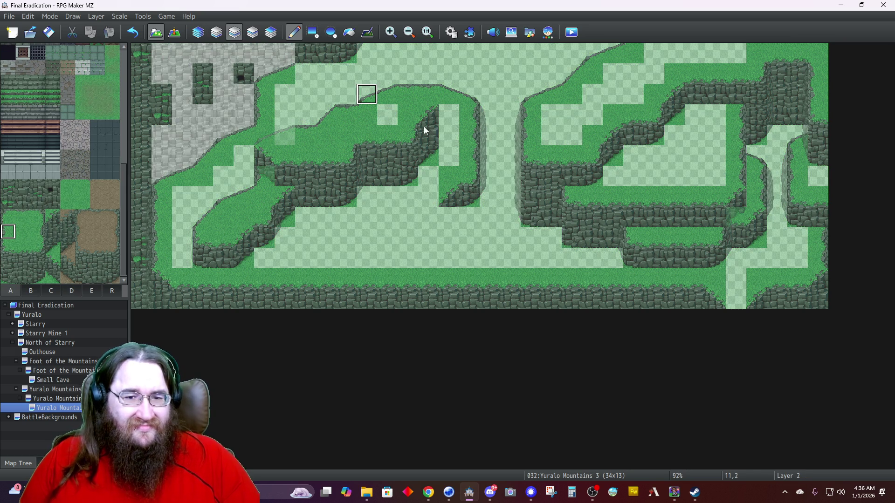
# Close the cliff gap at 15,3–15,4 with grass and wall tiles on Layer 2.
pyautogui.moveTo(447, 137); pyautogui.dragTo(448, 116)
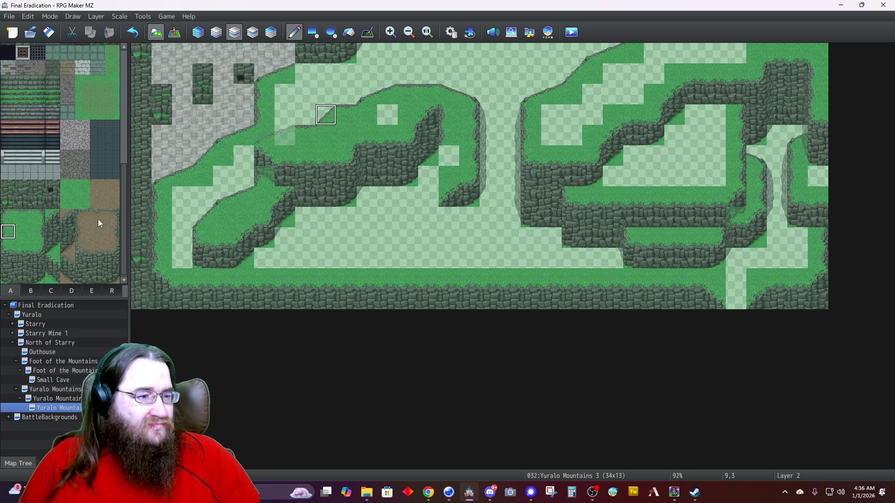
pyautogui.click(40, 218)
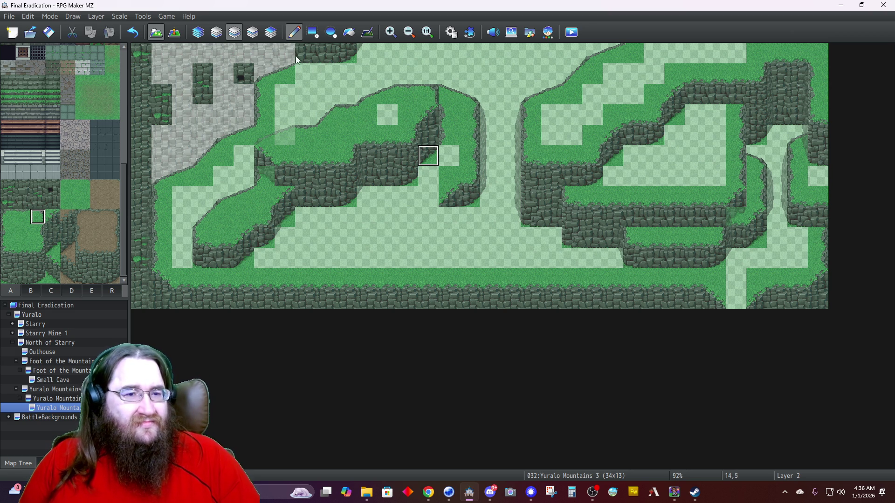
pyautogui.click(198, 32)
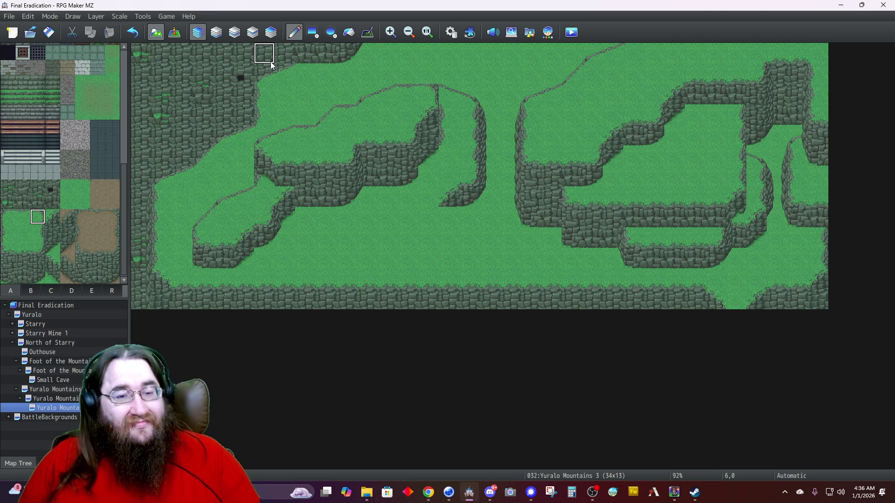
# On Layer 3, place a green hill slope tile on the plateau's top corner, undoing a stray grass tile.
pyautogui.click(253, 35)
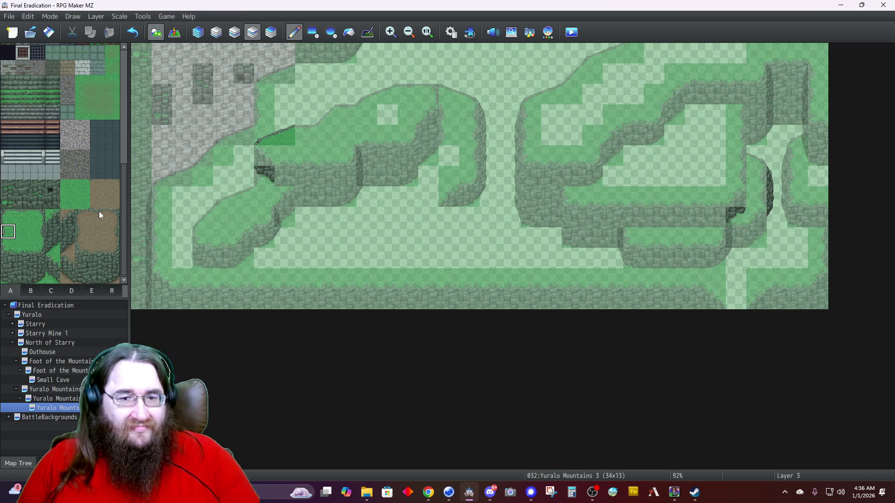
pyautogui.click(451, 102)
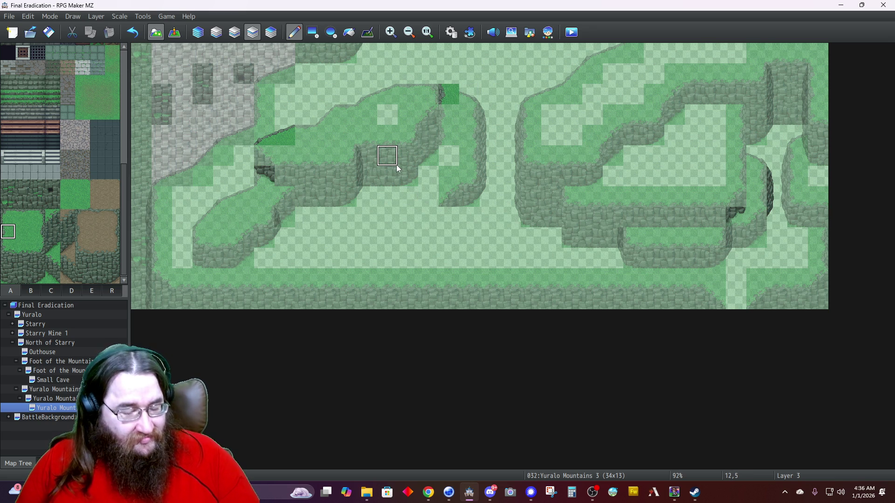
pyautogui.hotkey('ctrl', 'z')
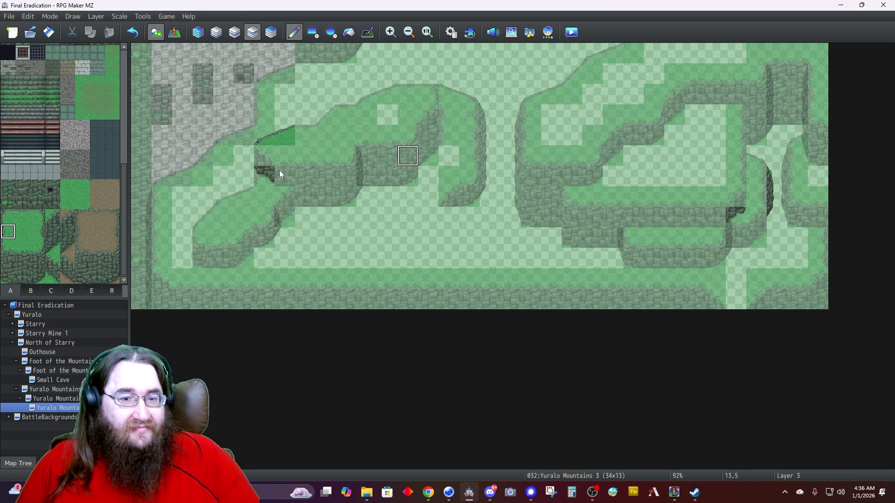
pyautogui.click(61, 290)
pyautogui.click(23, 204)
pyautogui.click(426, 101)
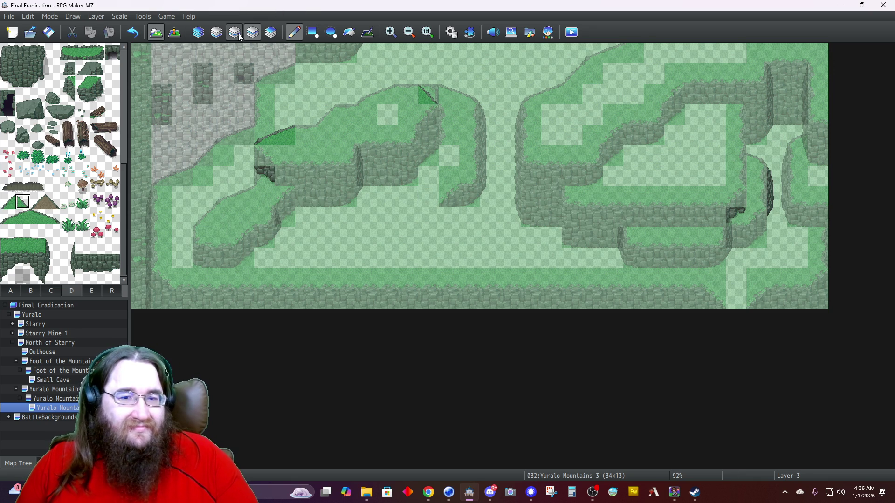
pyautogui.click(235, 34)
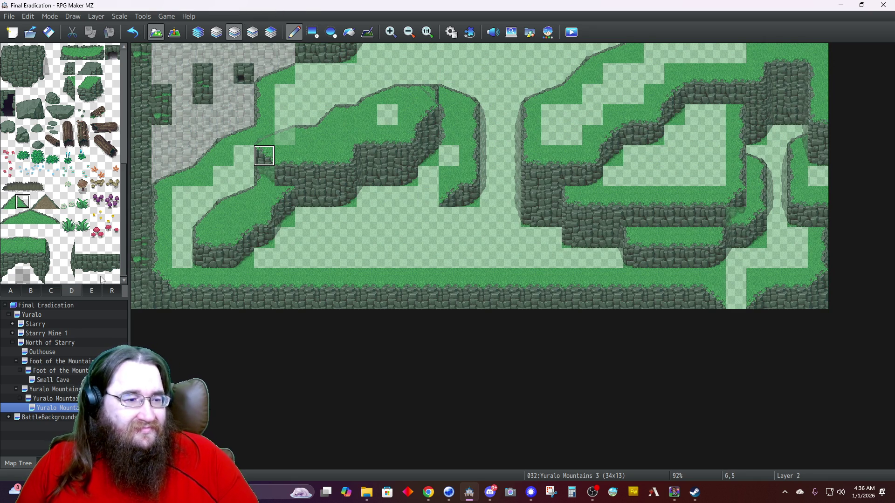
pyautogui.click(10, 293)
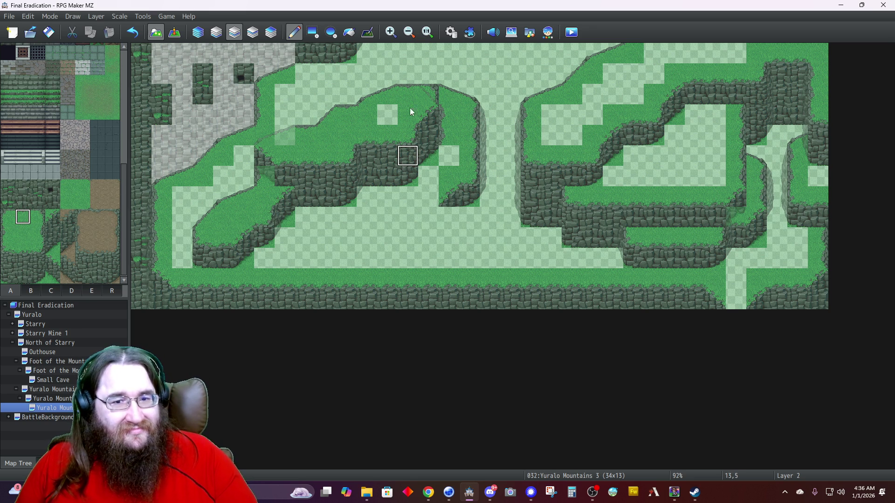
pyautogui.click(198, 33)
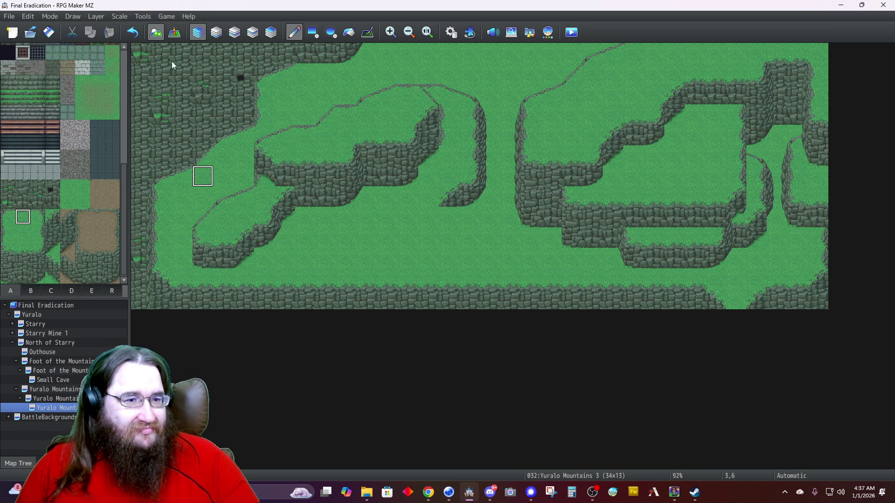
# On Layer 1, paint grass over the upper-left rock area, the top edge and row 3.
pyautogui.click(215, 34)
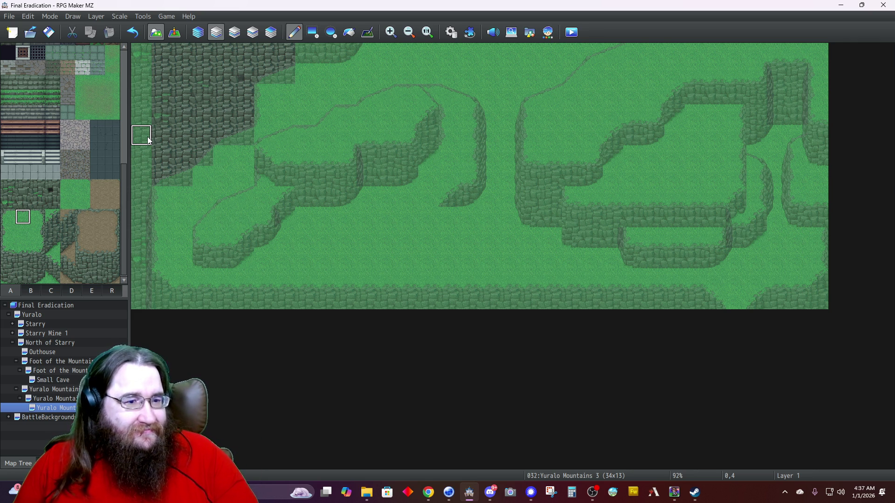
pyautogui.moveTo(240, 141)
pyautogui.mouseDown()
pyautogui.moveTo(225, 71)
pyautogui.moveTo(245, 79)
pyautogui.mouseUp()
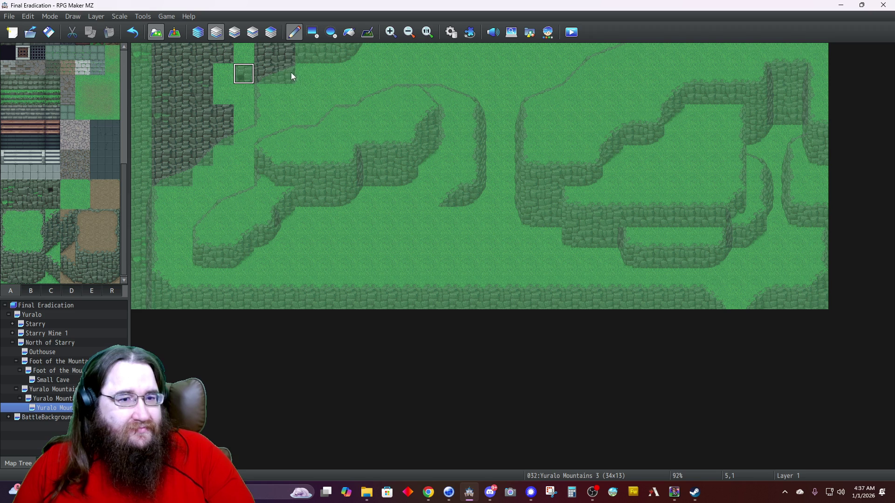
pyautogui.moveTo(293, 55)
pyautogui.mouseDown()
pyautogui.moveTo(224, 74)
pyautogui.moveTo(155, 49)
pyautogui.moveTo(188, 68)
pyautogui.moveTo(168, 88)
pyautogui.moveTo(204, 86)
pyautogui.mouseUp()
pyautogui.moveTo(224, 118)
pyautogui.mouseDown()
pyautogui.moveTo(170, 120)
pyautogui.moveTo(235, 136)
pyautogui.moveTo(158, 170)
pyautogui.moveTo(181, 176)
pyautogui.mouseUp()
# On Layer 2, paint over the small rock pillars and clear the rocks down the left edge.
pyautogui.click(235, 33)
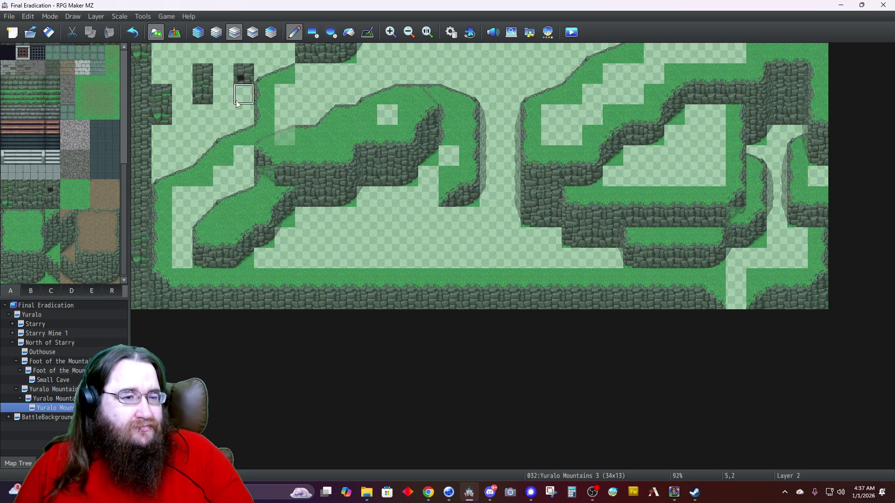
pyautogui.moveTo(237, 97)
pyautogui.mouseDown()
pyautogui.moveTo(242, 74)
pyautogui.moveTo(201, 74)
pyautogui.moveTo(200, 93)
pyautogui.moveTo(157, 94)
pyautogui.moveTo(145, 58)
pyautogui.mouseUp()
pyautogui.moveTo(146, 124); pyautogui.dragTo(139, 312)
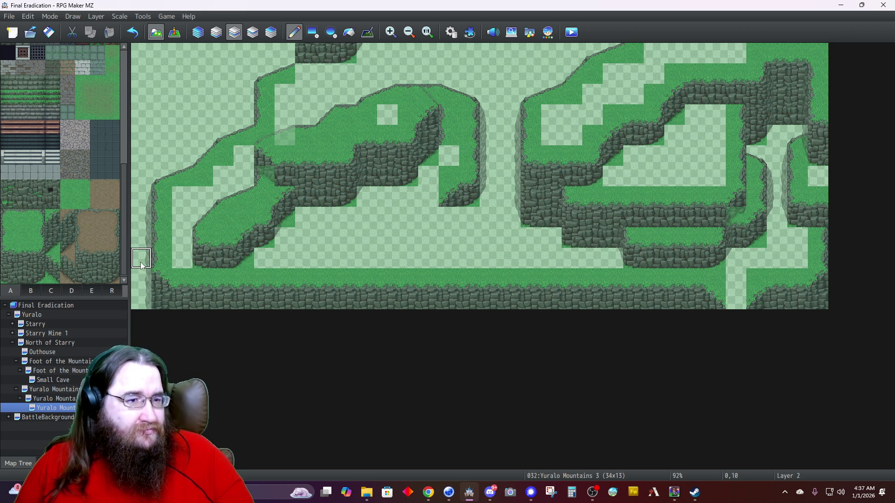
pyautogui.click(196, 37)
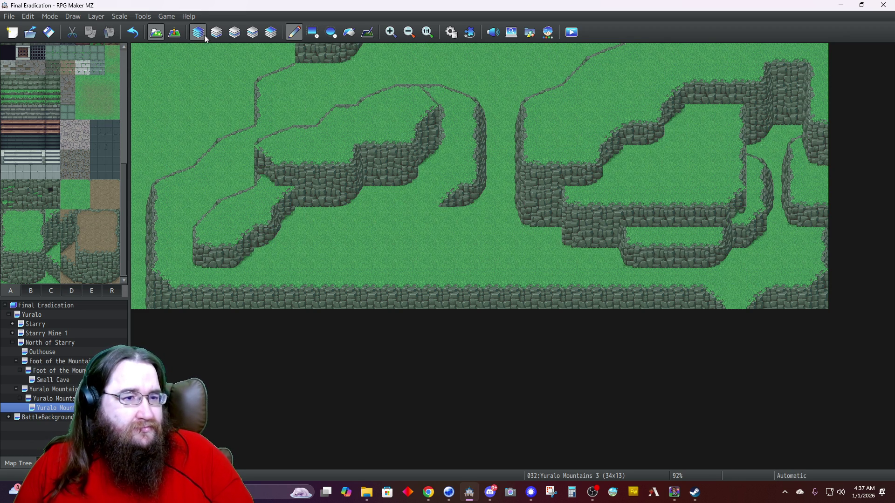
# On Layer 1, erase the ground across the top two rows of the top-left corner.
pyautogui.click(216, 32)
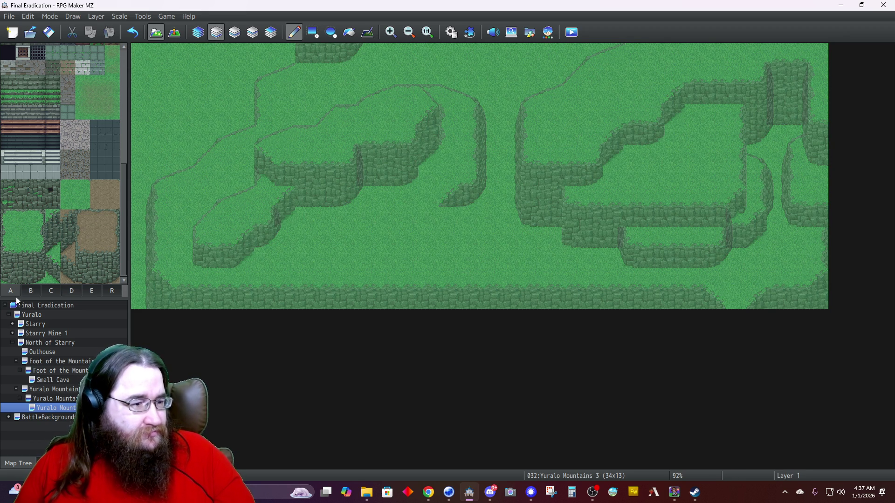
pyautogui.scroll(5, 48, 205)
pyautogui.scroll(3, 57, 184)
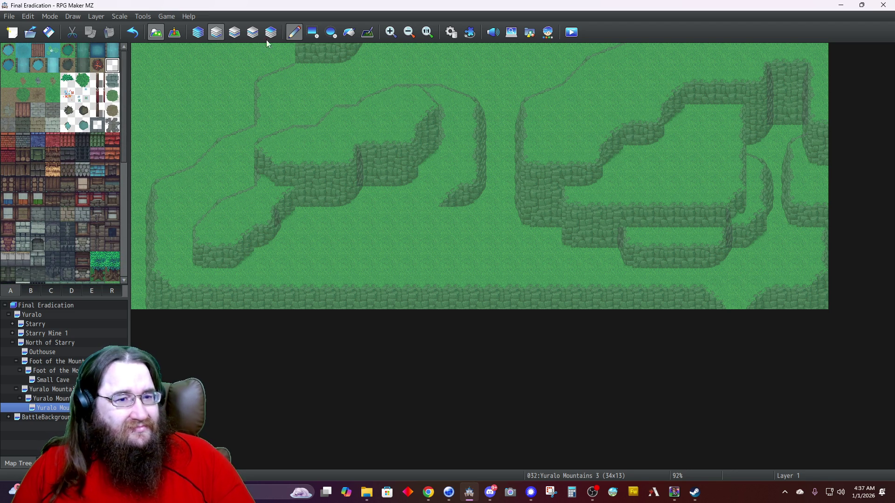
pyautogui.moveTo(281, 59); pyautogui.dragTo(125, 66)
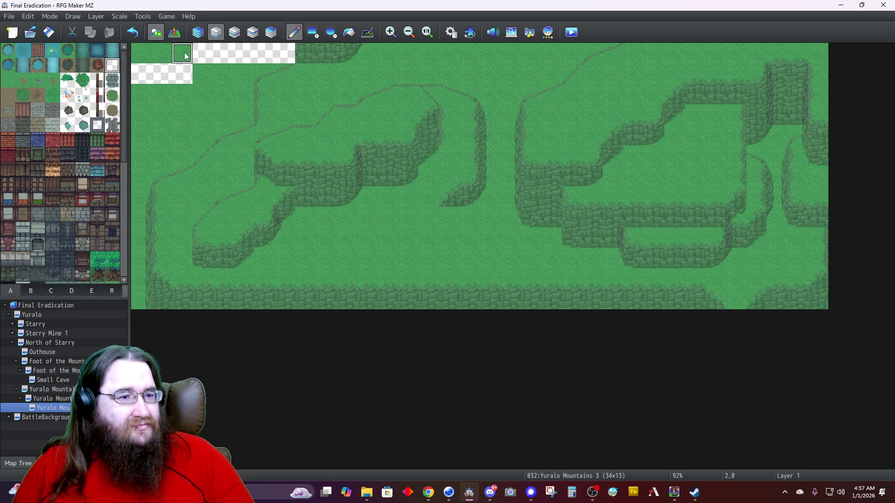
pyautogui.moveTo(284, 74); pyautogui.dragTo(198, 74)
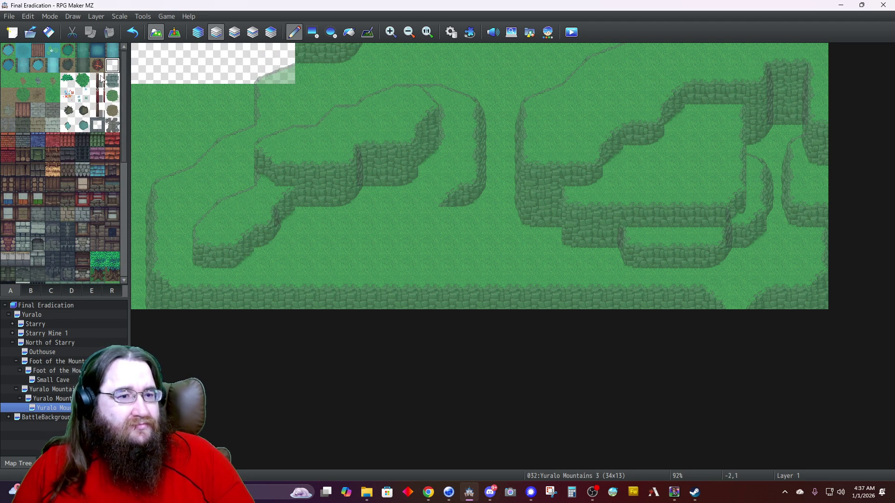
# Rectangle-erase shorter rows stepping down the left side and the leftmost column.
pyautogui.click(313, 32)
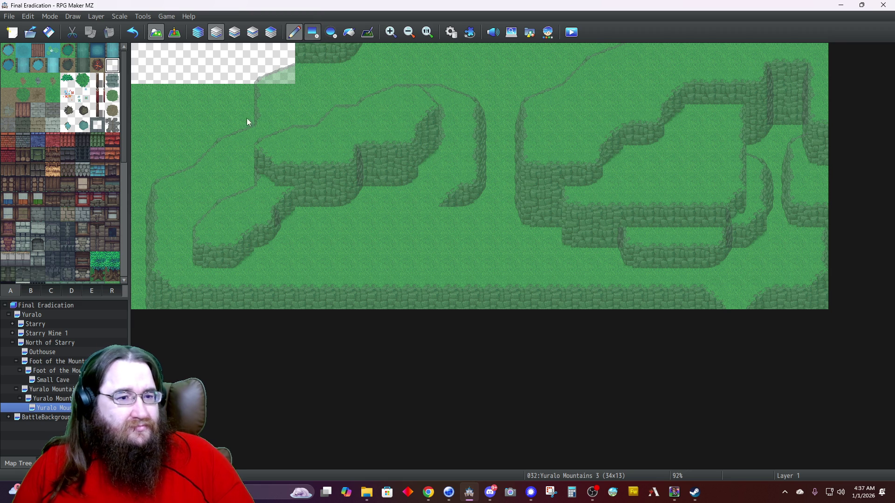
pyautogui.moveTo(240, 104); pyautogui.dragTo(140, 93)
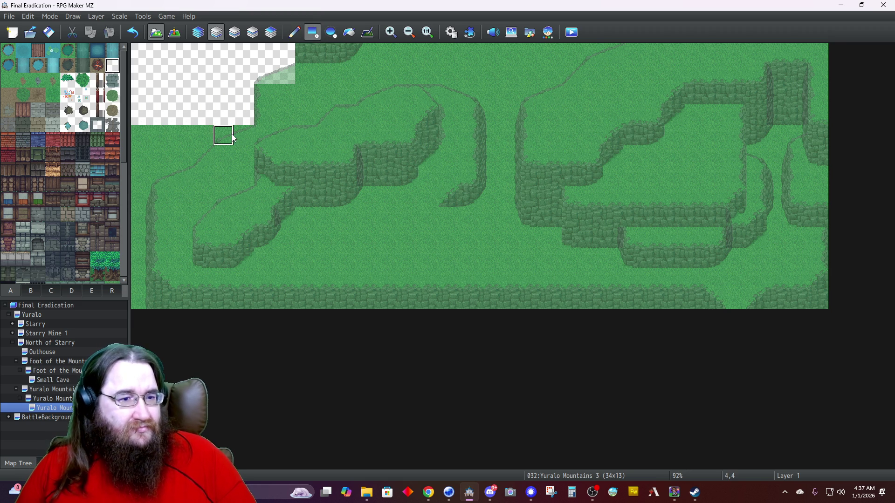
pyautogui.moveTo(242, 137); pyautogui.dragTo(127, 136)
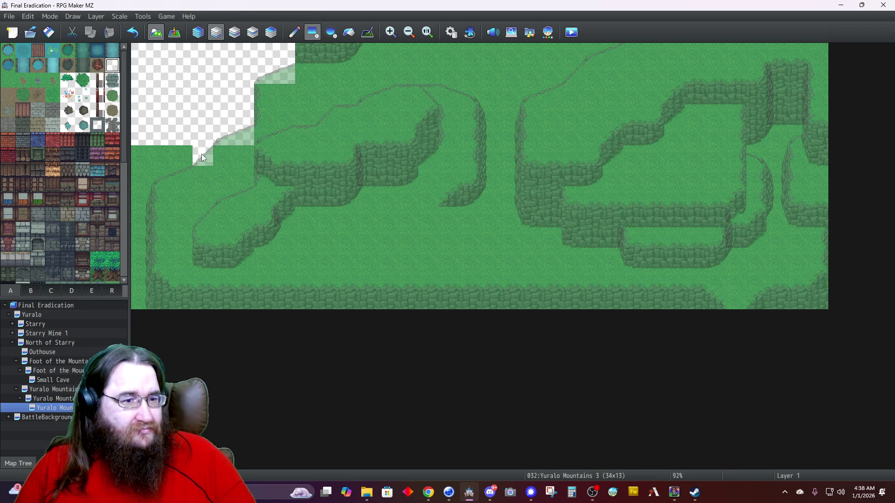
pyautogui.moveTo(202, 154); pyautogui.dragTo(125, 157)
pyautogui.moveTo(189, 176); pyautogui.dragTo(140, 176)
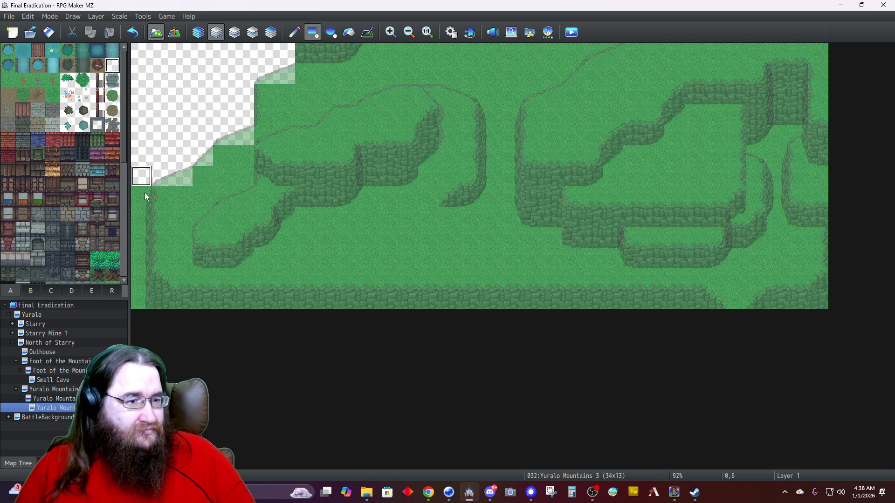
pyautogui.moveTo(141, 299); pyautogui.dragTo(141, 191)
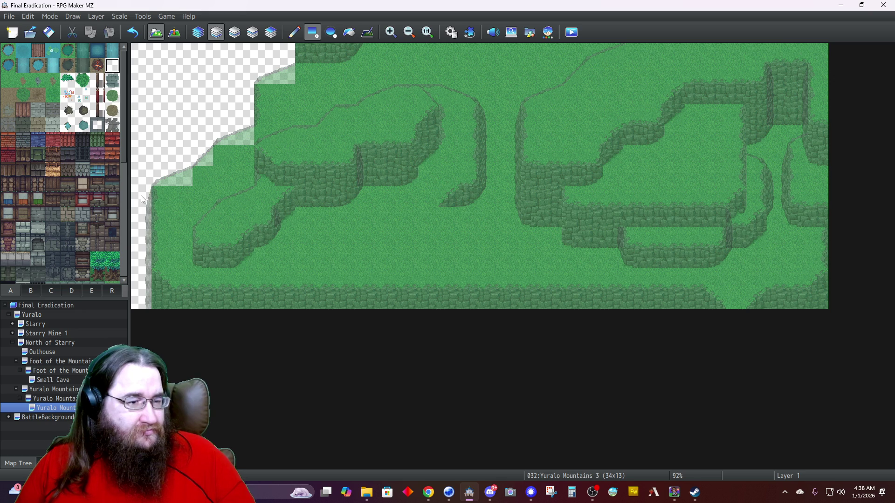
pyautogui.rightClick(73, 409)
# Set the map's Parallax Background to Clouds in Map Properties, leaving the battle background unchanged.
pyautogui.click(100, 353)
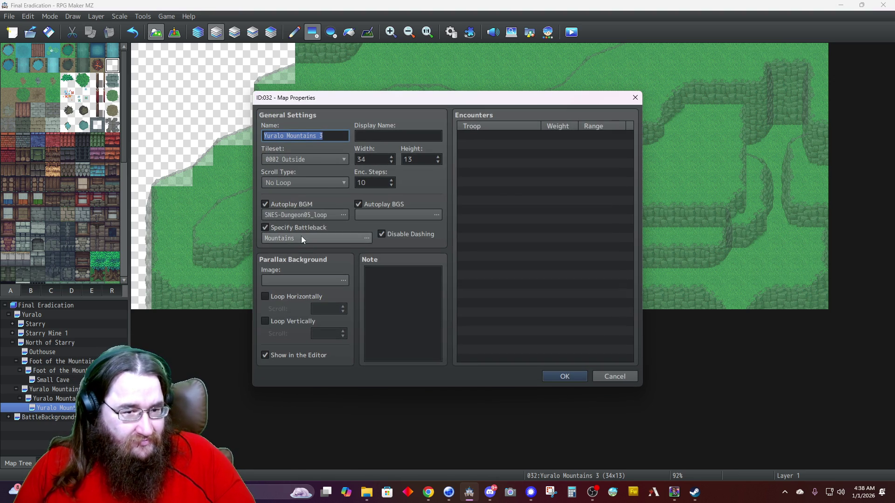
pyautogui.doubleClick(301, 236)
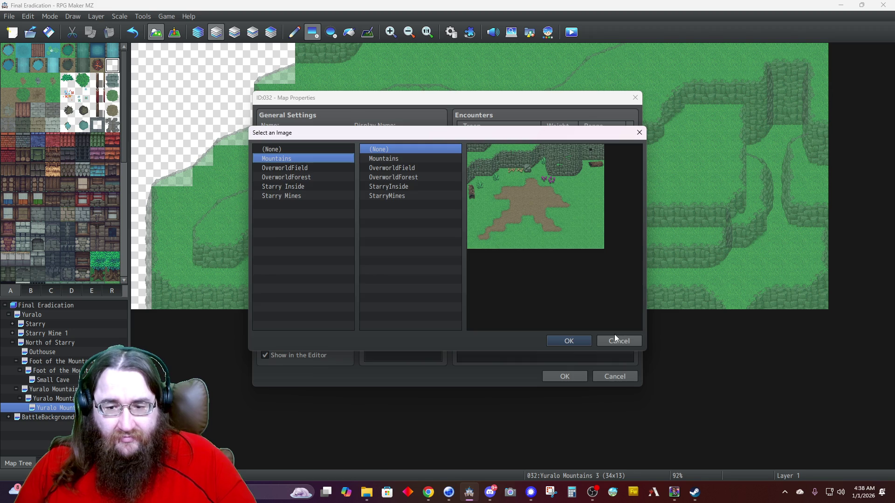
pyautogui.click(608, 336)
pyautogui.doubleClick(288, 280)
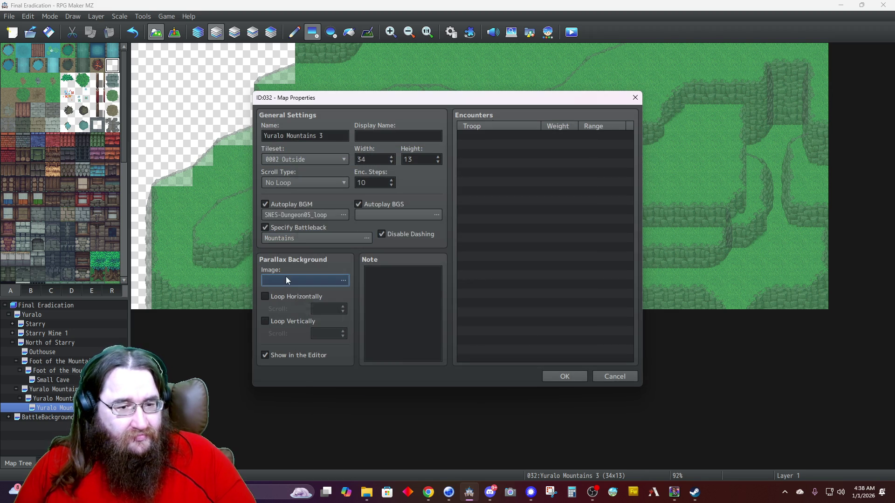
pyautogui.click(302, 168)
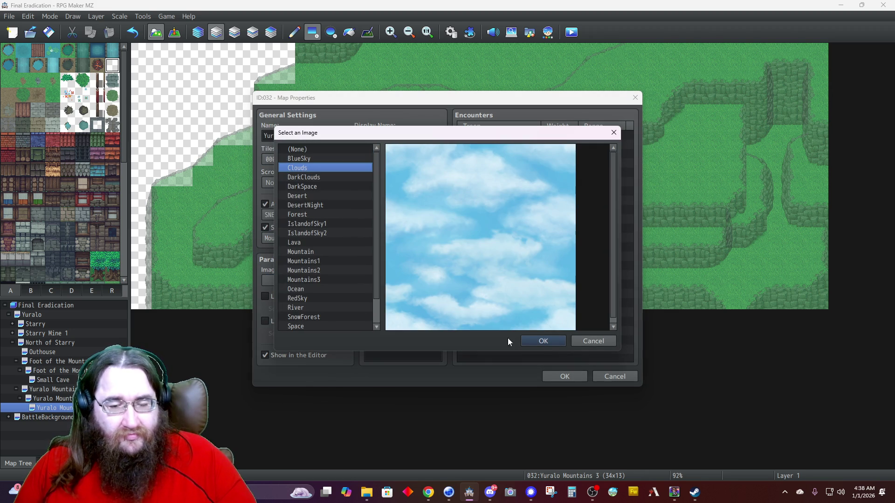
pyautogui.click(536, 340)
pyautogui.click(554, 377)
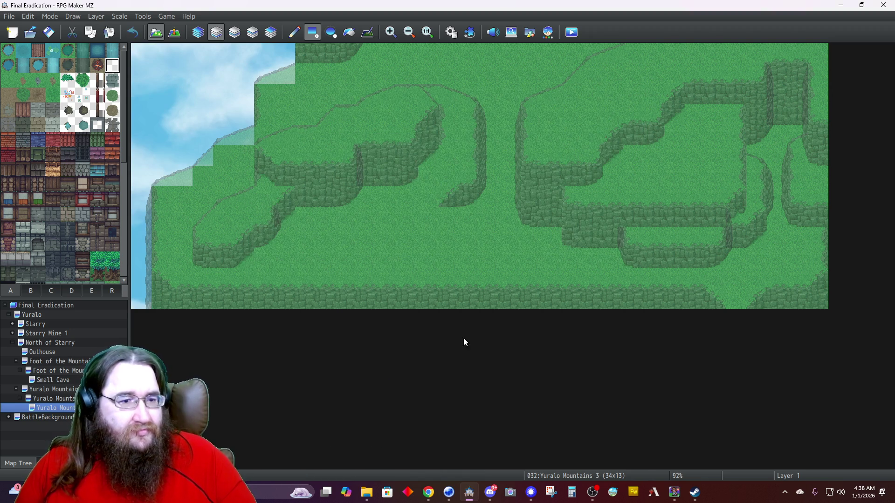
pyautogui.click(198, 32)
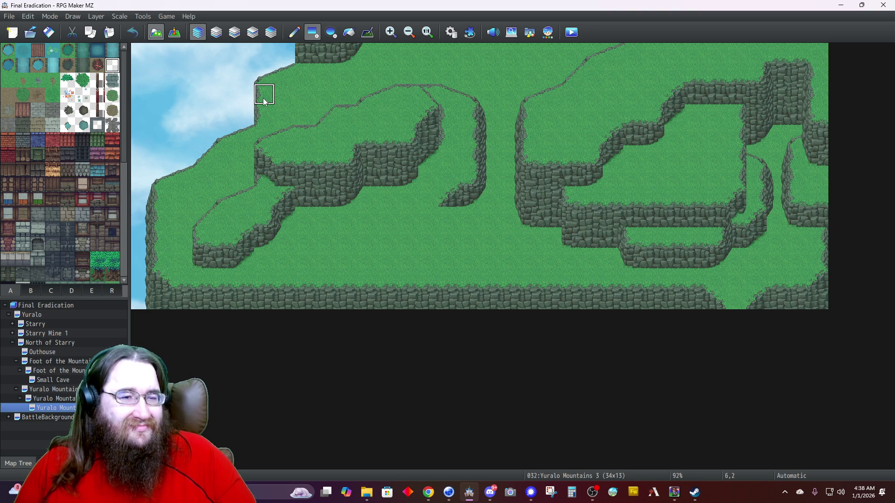
# On Layer 2, remove the left end of the top rock outcrop.
pyautogui.click(235, 32)
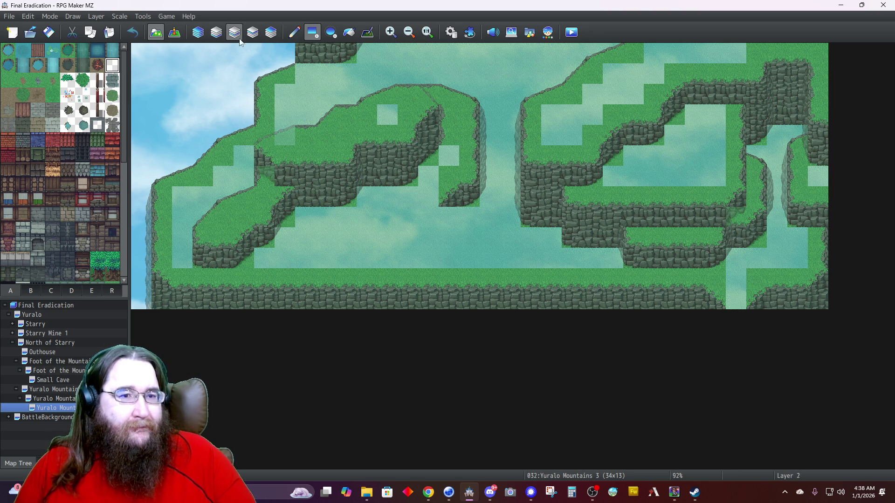
pyautogui.scroll(-5, 45, 241)
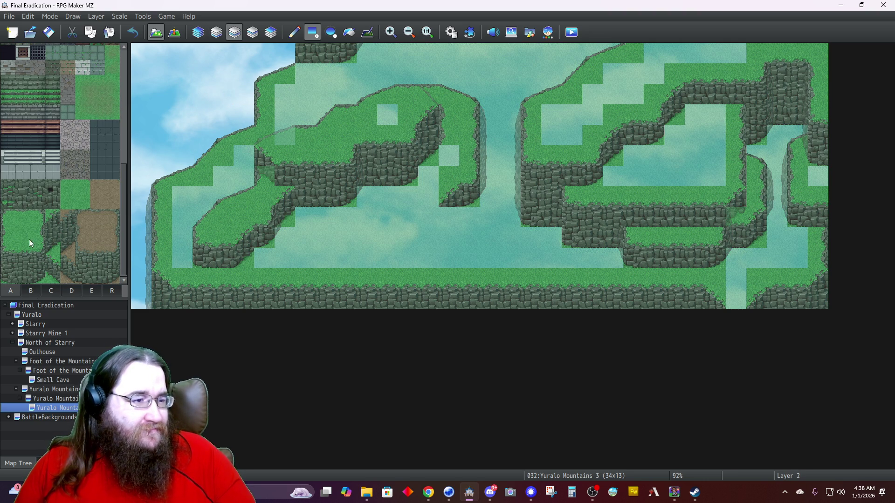
pyautogui.click(9, 277)
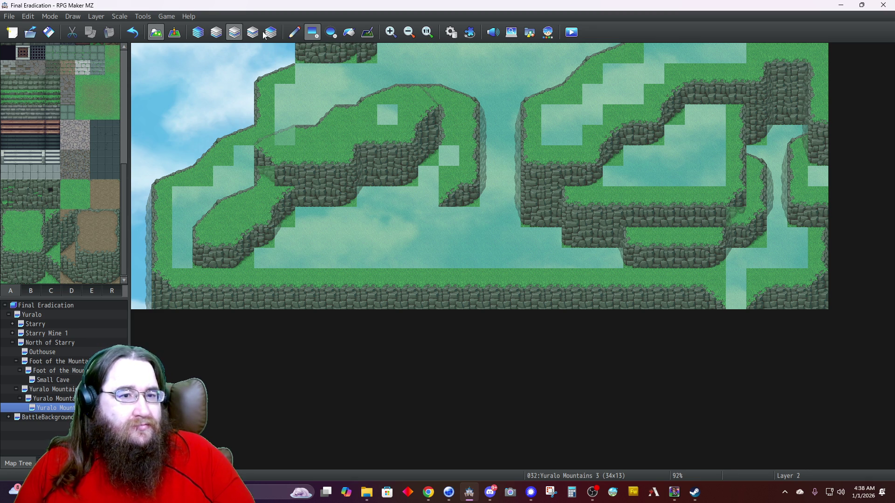
pyautogui.hotkey('ctrl', 'z')
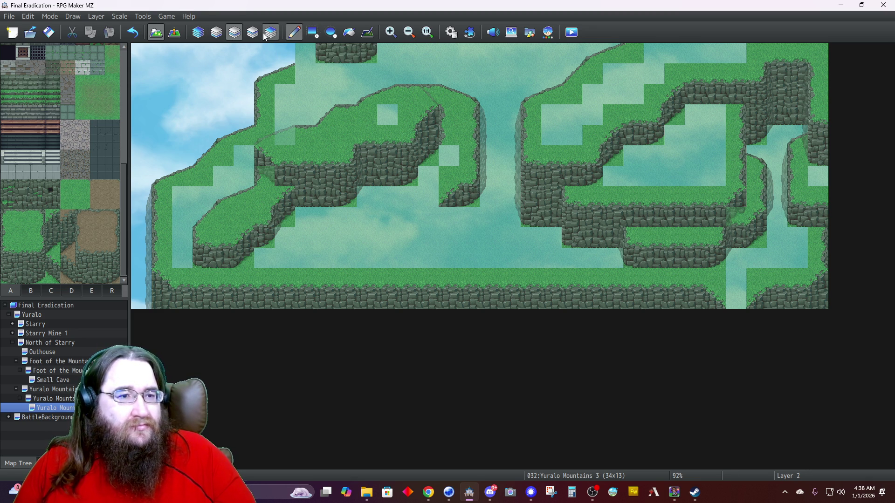
# On Layer 1, fill the sky gap at the top edge with grass.
pyautogui.click(216, 36)
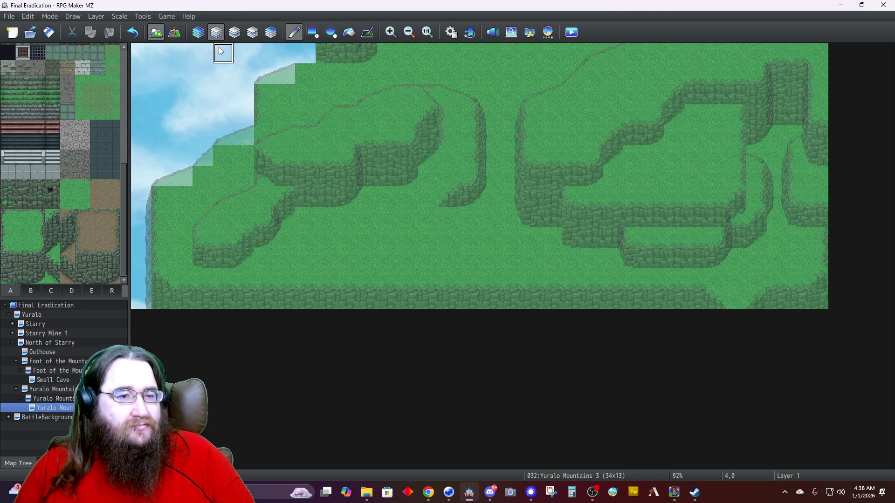
pyautogui.click(70, 291)
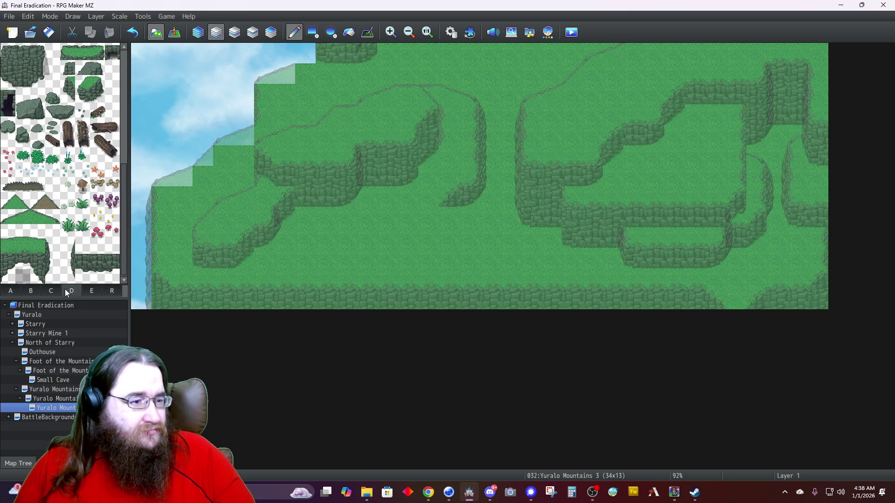
pyautogui.click(306, 57)
pyautogui.click(198, 33)
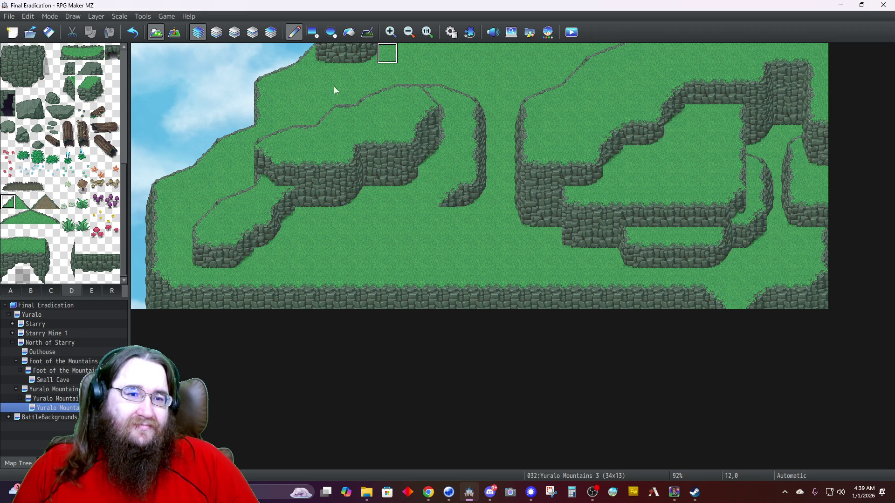
# Place a small rock edge tile at 12,0 beside the top rock.
pyautogui.click(54, 267)
pyautogui.click(58, 276)
pyautogui.click(387, 53)
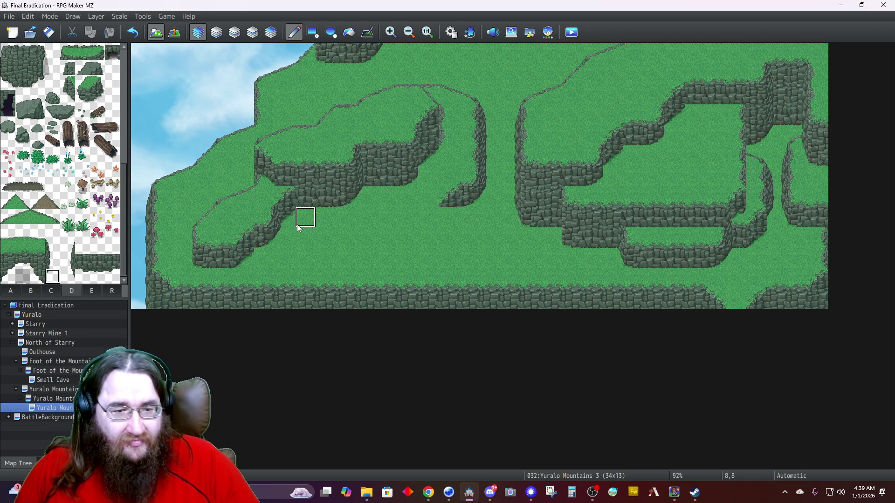
# On Layer 2, paint grass to widen the grass strip.
pyautogui.click(16, 290)
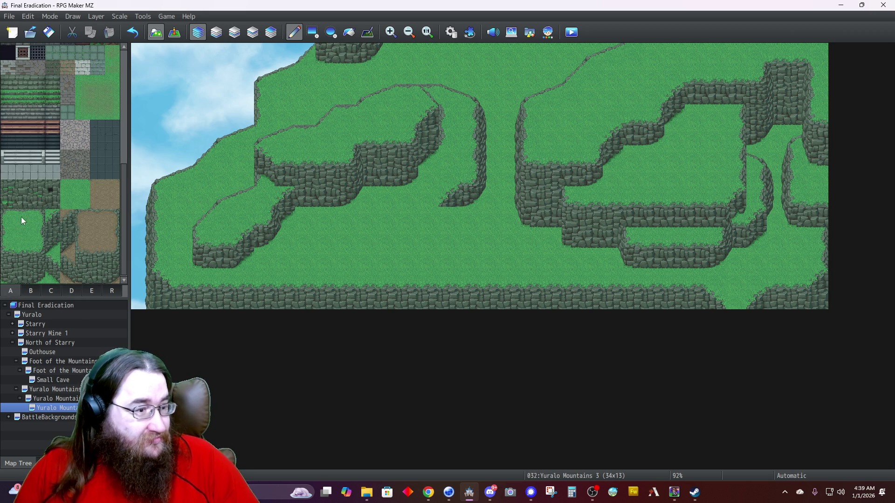
pyautogui.click(231, 33)
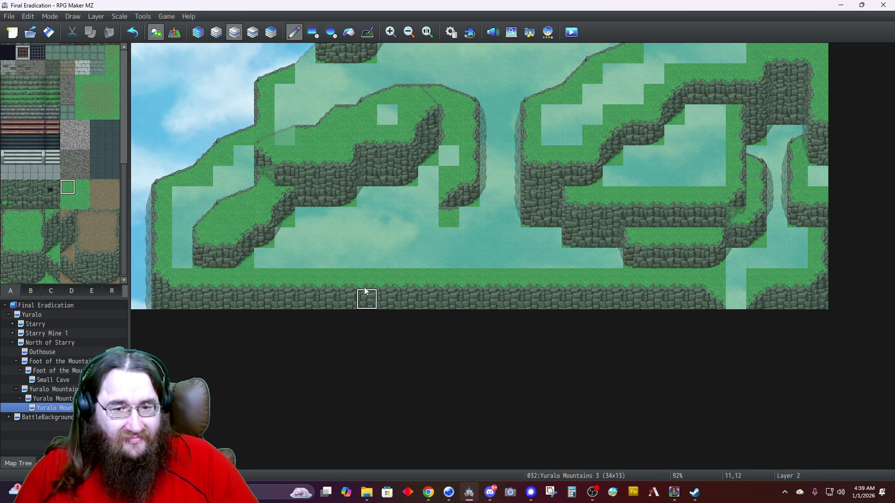
pyautogui.click(469, 217)
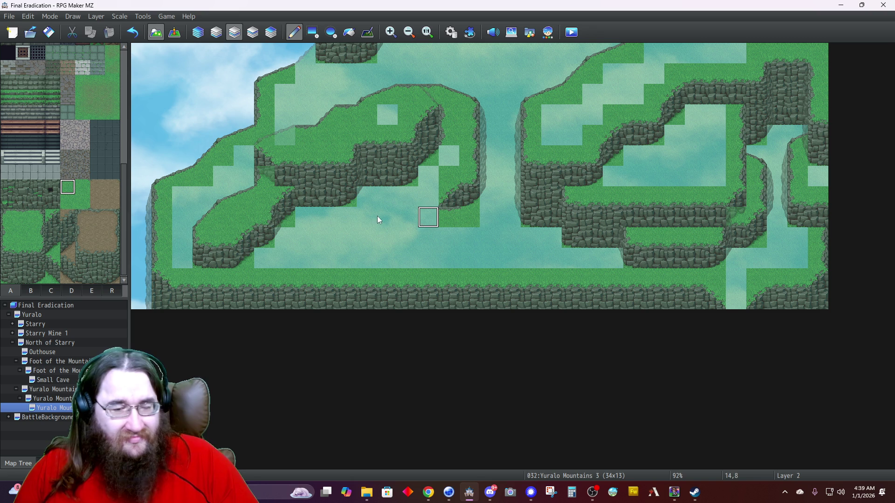
pyautogui.click(82, 187)
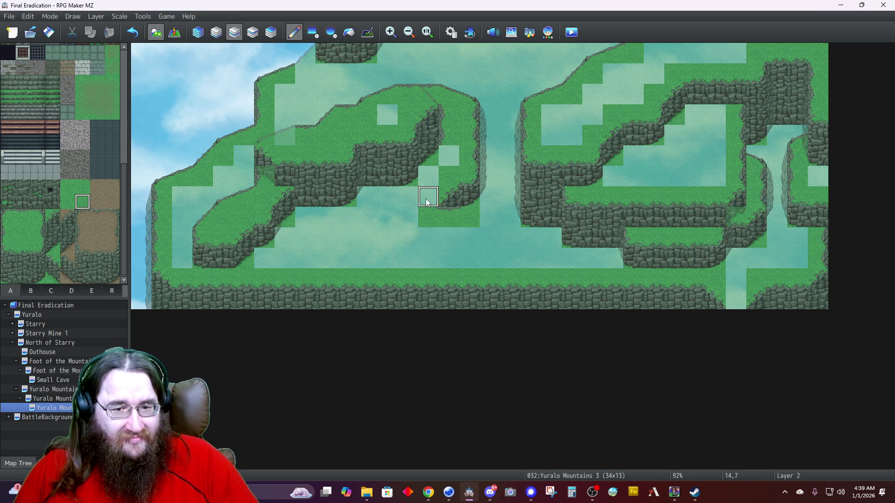
# Copy a three-tile strip of the top cliff and extend it two tiles right along row 0.
pyautogui.click(198, 32)
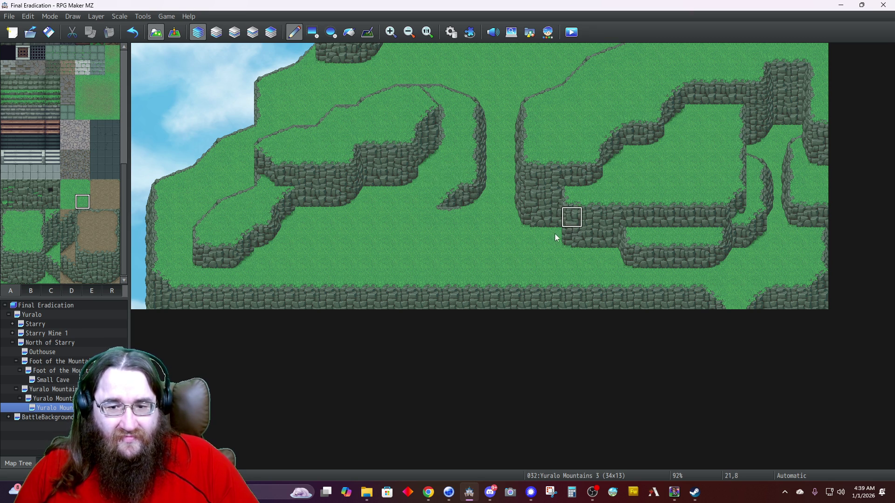
pyautogui.click(71, 291)
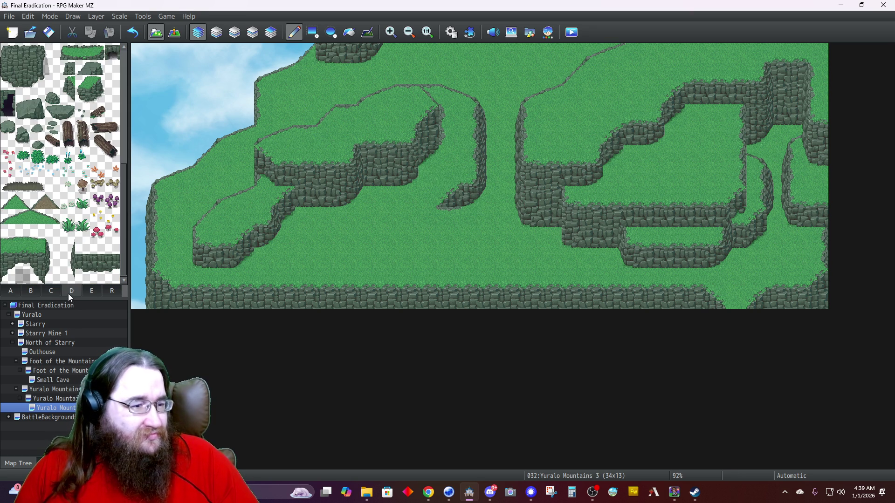
pyautogui.moveTo(68, 247); pyautogui.dragTo(73, 275)
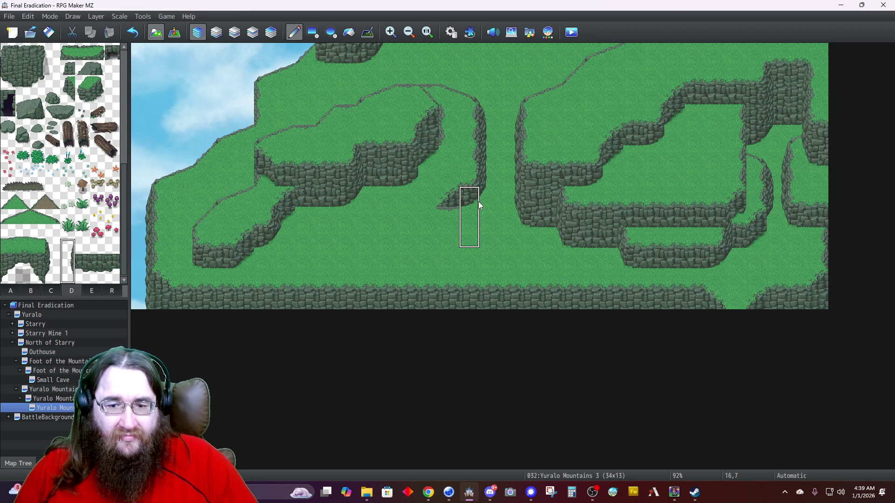
pyautogui.rightClick(471, 223)
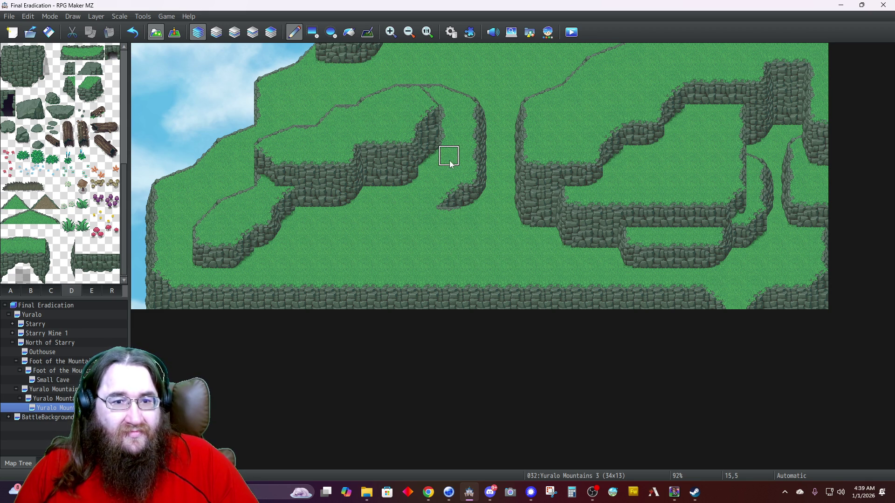
pyautogui.moveTo(345, 56); pyautogui.dragTo(379, 57)
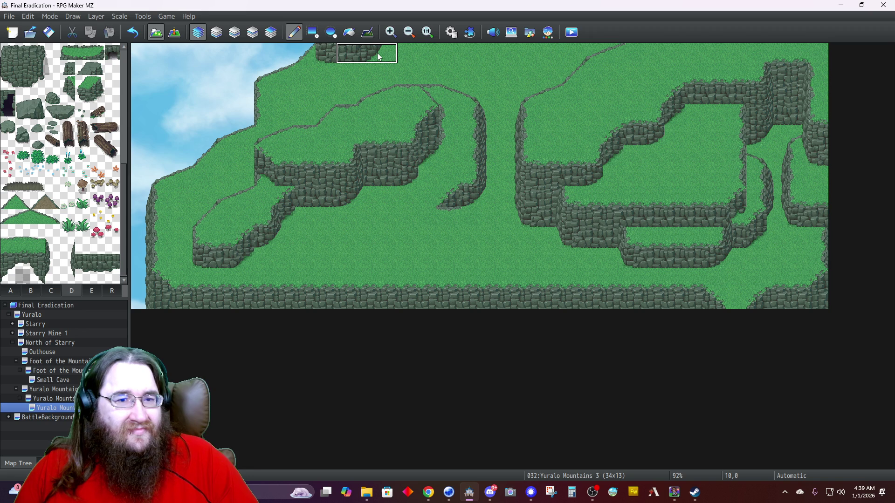
pyautogui.click(398, 54)
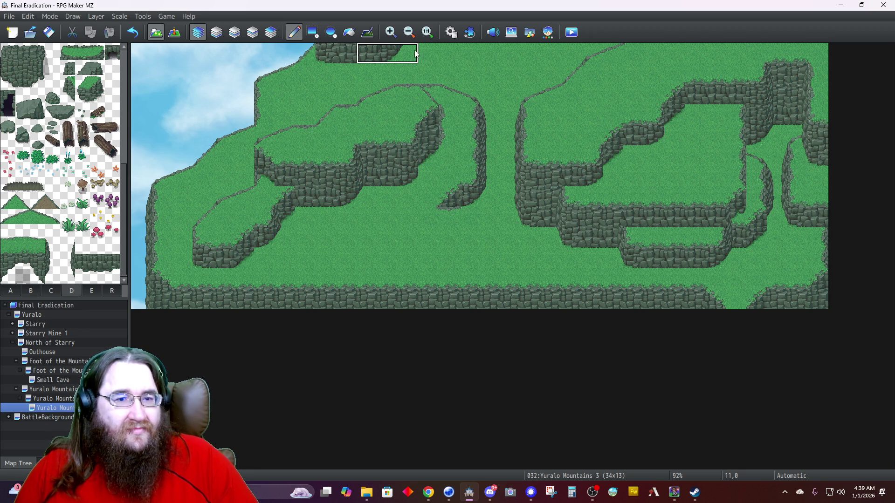
pyautogui.click(429, 53)
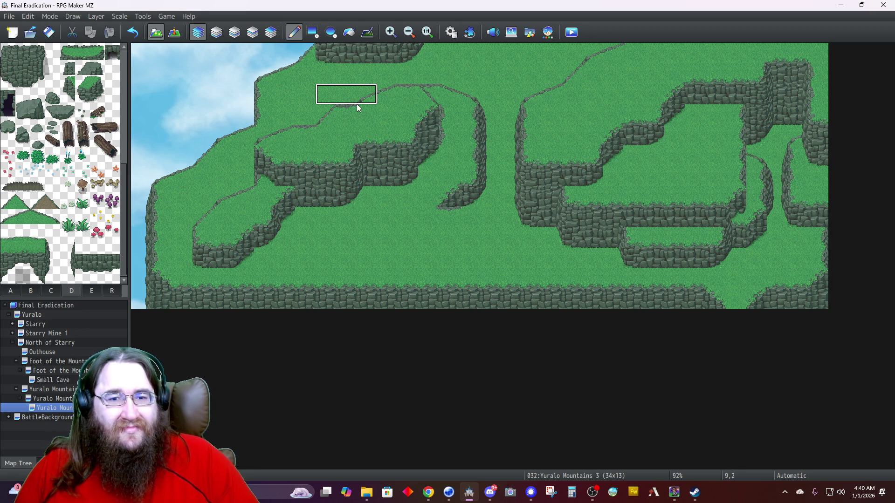
# Return to Layer 2 with the ground autotile set showing.
pyautogui.click(235, 32)
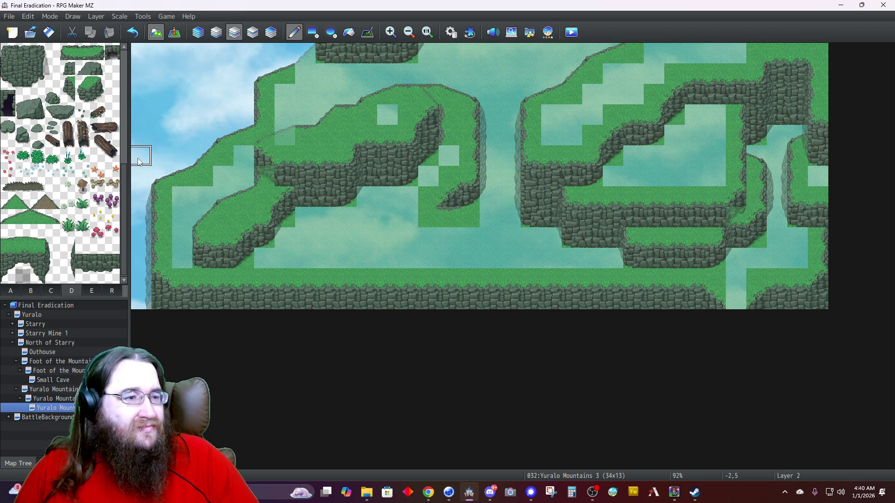
pyautogui.click(11, 292)
pyautogui.scroll(-3, 73, 145)
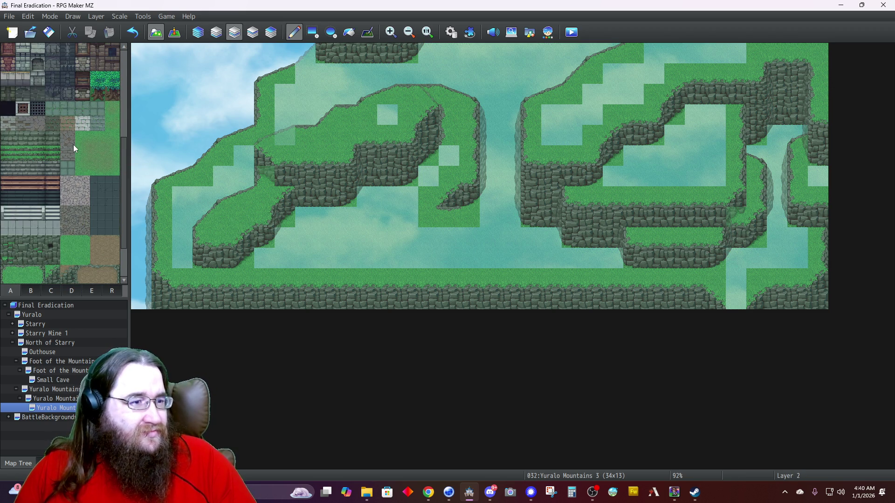
pyautogui.scroll(5, 75, 140)
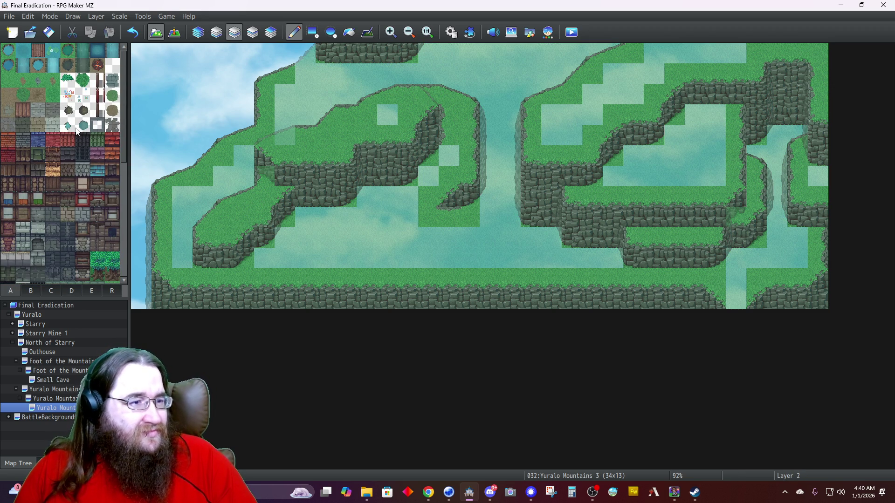
# Paint dirt down the top-centre gap and in patches on the lower-left and lower-centre grass.
pyautogui.click(534, 59)
pyautogui.moveTo(534, 60)
pyautogui.mouseDown()
pyautogui.moveTo(509, 50)
pyautogui.moveTo(511, 70)
pyautogui.moveTo(489, 50)
pyautogui.moveTo(472, 50)
pyautogui.moveTo(519, 69)
pyautogui.mouseUp()
pyautogui.click(509, 91)
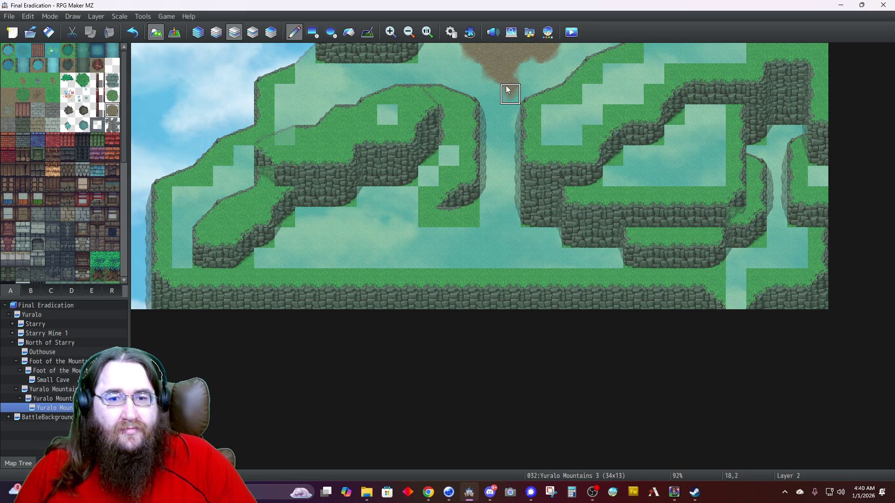
pyautogui.moveTo(405, 213)
pyautogui.mouseDown()
pyautogui.moveTo(368, 216)
pyautogui.moveTo(343, 234)
pyautogui.moveTo(384, 234)
pyautogui.moveTo(392, 252)
pyautogui.moveTo(415, 253)
pyautogui.moveTo(424, 238)
pyautogui.moveTo(429, 259)
pyautogui.moveTo(457, 255)
pyautogui.mouseUp()
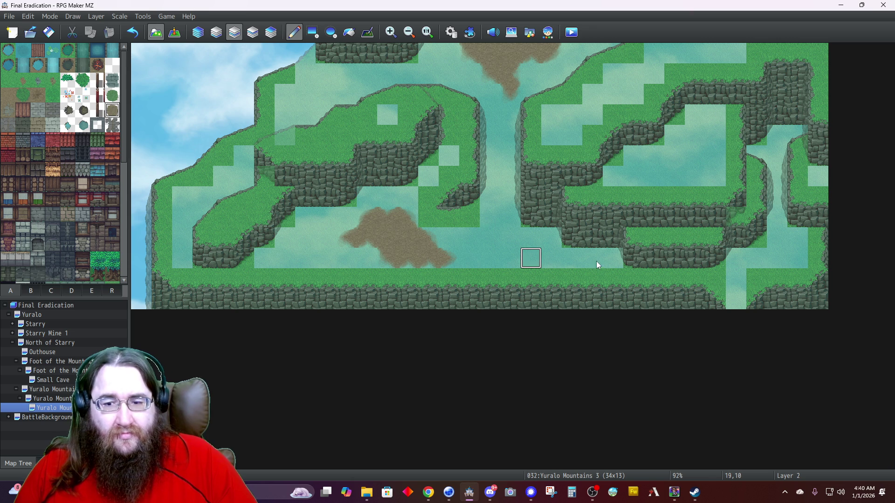
pyautogui.moveTo(590, 267)
pyautogui.mouseDown()
pyautogui.moveTo(579, 256)
pyautogui.moveTo(516, 255)
pyautogui.moveTo(521, 250)
pyautogui.moveTo(501, 241)
pyautogui.mouseUp()
pyautogui.click(499, 254)
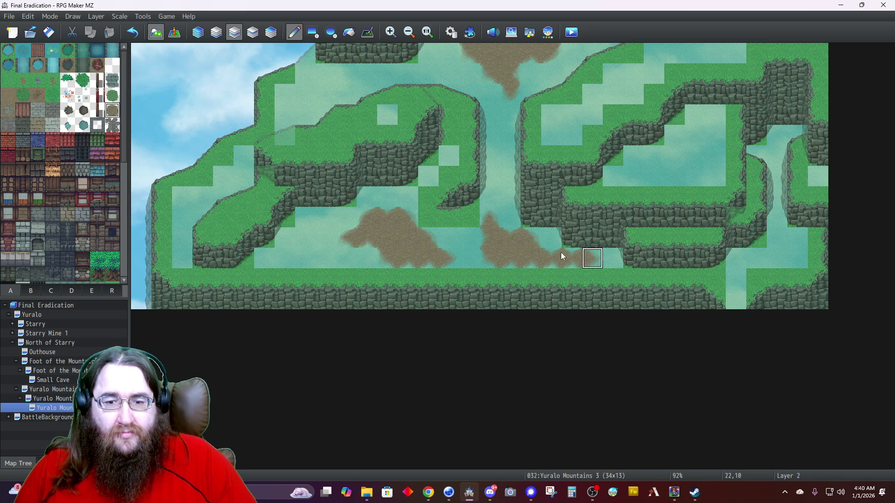
# Add a dirt patch on the right plateau, then return to Automatic layer mode.
pyautogui.click(198, 32)
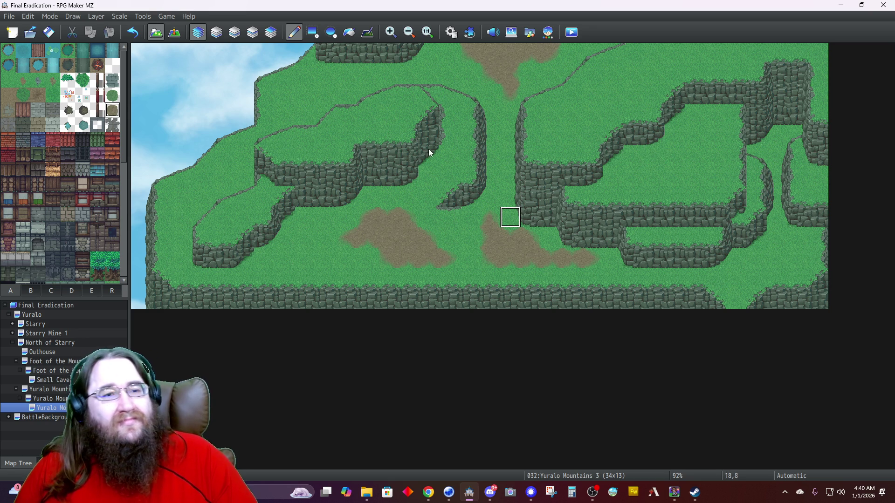
pyautogui.click(232, 33)
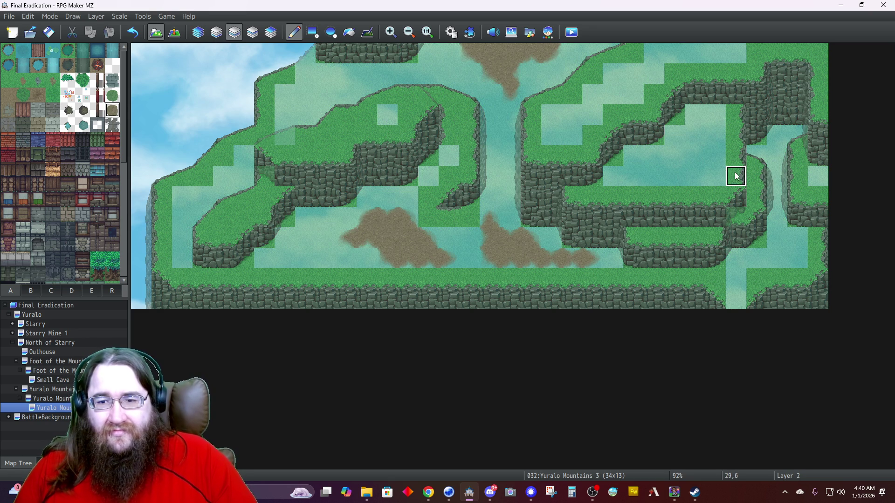
pyautogui.moveTo(689, 180)
pyautogui.mouseDown()
pyautogui.moveTo(673, 176)
pyautogui.moveTo(693, 156)
pyautogui.moveTo(675, 176)
pyautogui.moveTo(659, 174)
pyautogui.moveTo(701, 150)
pyautogui.moveTo(695, 133)
pyautogui.moveTo(680, 163)
pyautogui.mouseUp()
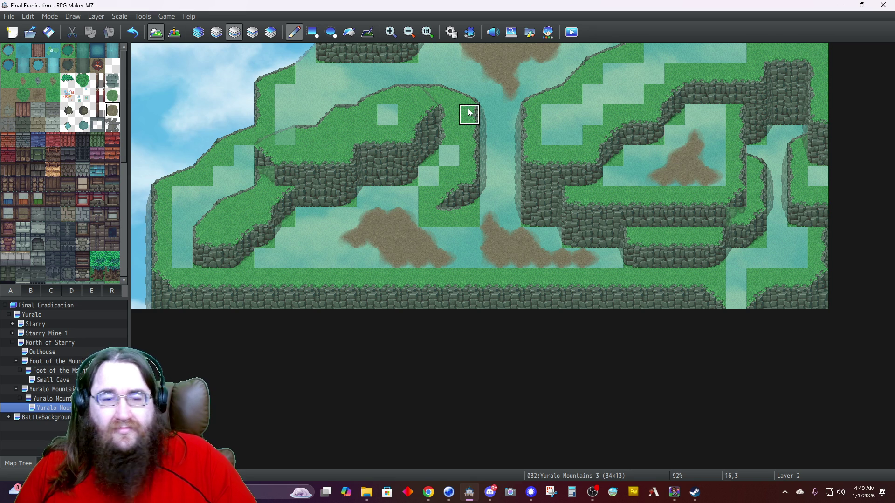
pyautogui.click(200, 34)
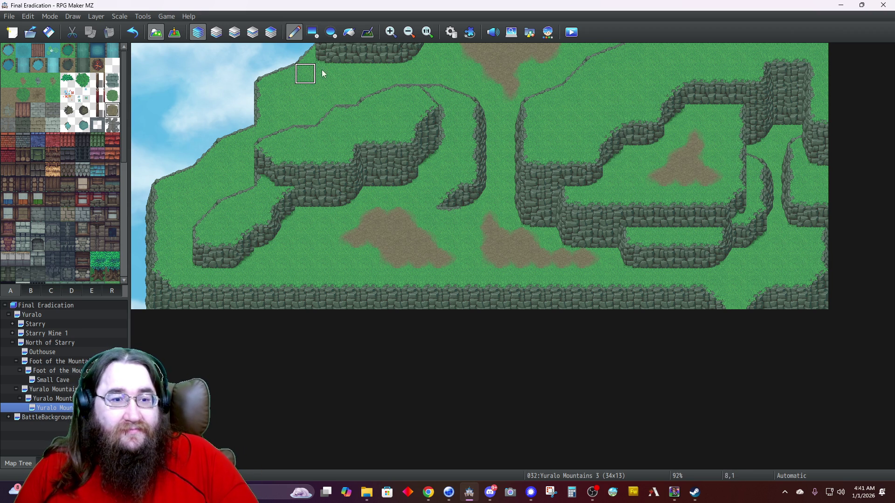
# Paint a cliff strip along the top edge at the upper right, extending it down toward the right cliff block.
pyautogui.click(664, 52)
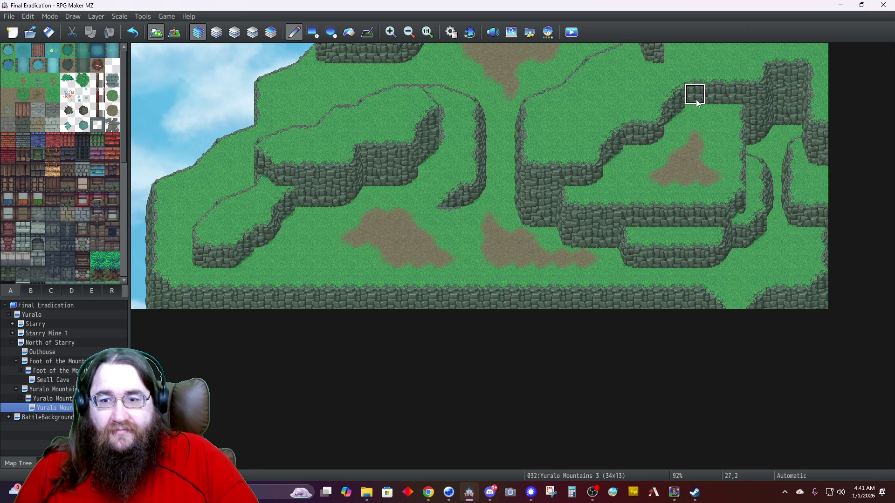
pyautogui.moveTo(673, 54); pyautogui.dragTo(702, 52)
pyautogui.click(711, 58)
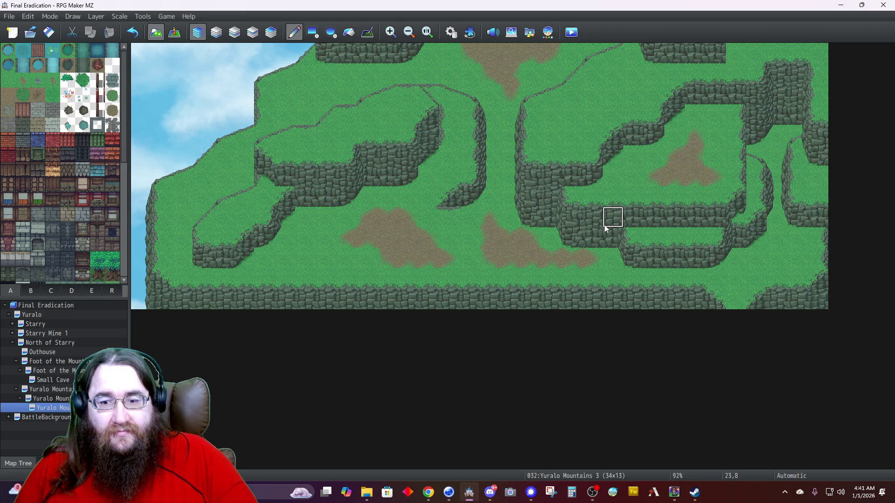
pyautogui.click(735, 54)
pyautogui.click(736, 73)
pyautogui.click(732, 93)
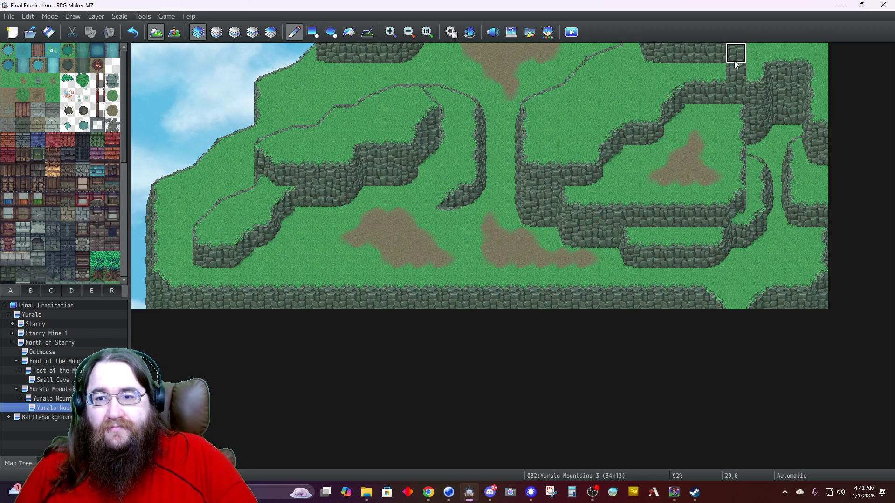
pyautogui.click(724, 88)
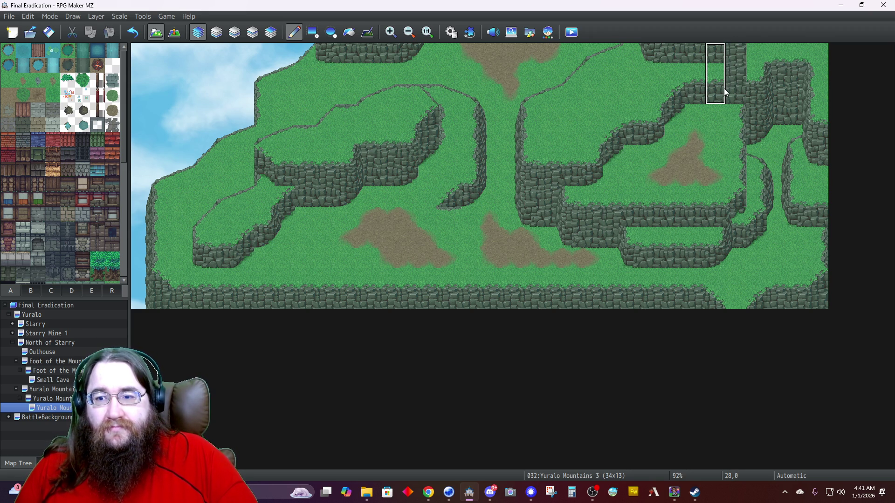
pyautogui.click(700, 72)
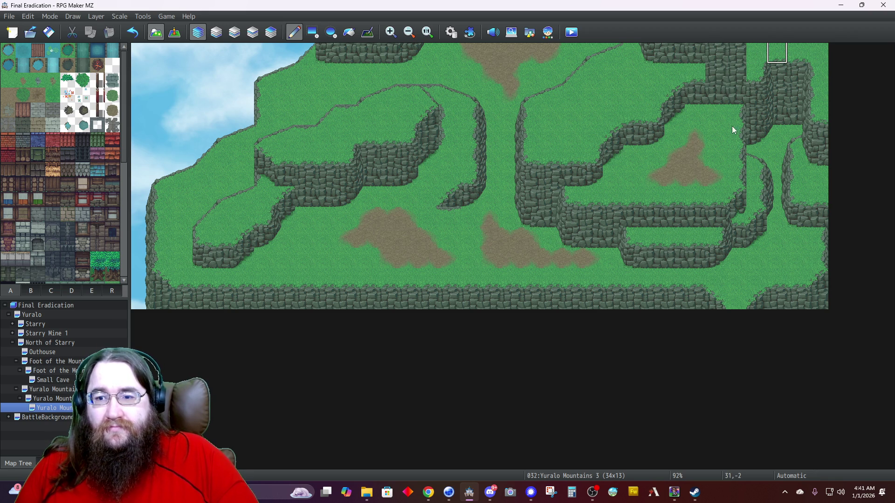
# Turn stray cliff tiles back into grass and fill the gap so the cliff row joins cleanly.
pyautogui.rightClick(653, 90)
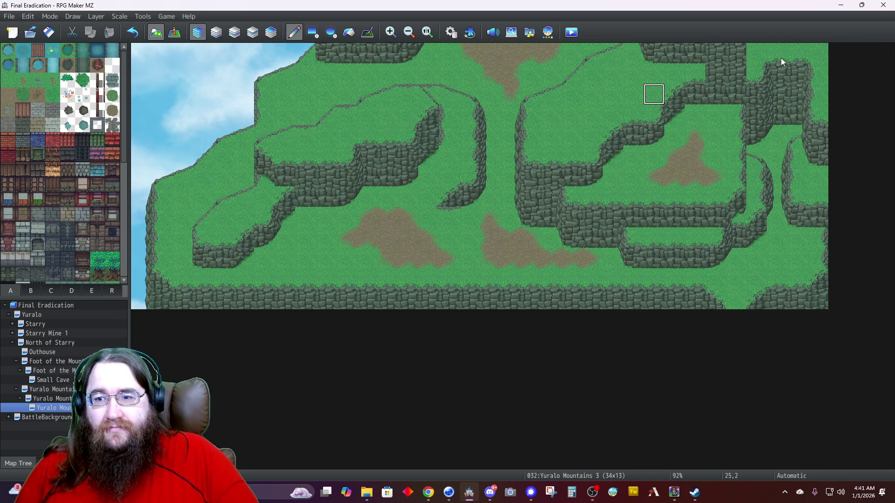
pyautogui.click(736, 91)
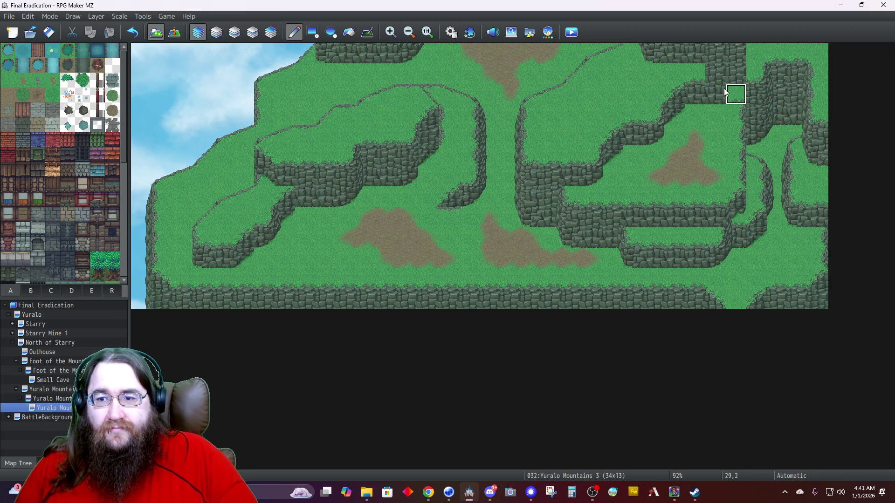
pyautogui.moveTo(735, 74); pyautogui.dragTo(718, 78)
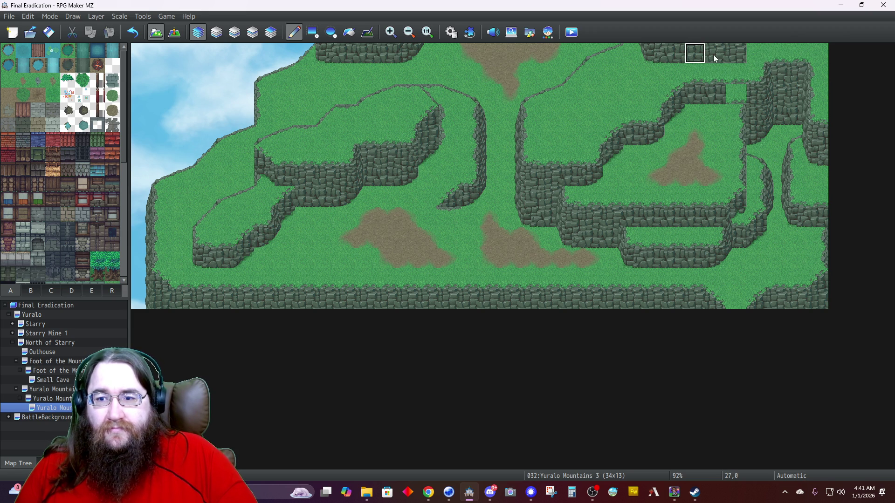
pyautogui.moveTo(716, 93); pyautogui.dragTo(736, 93)
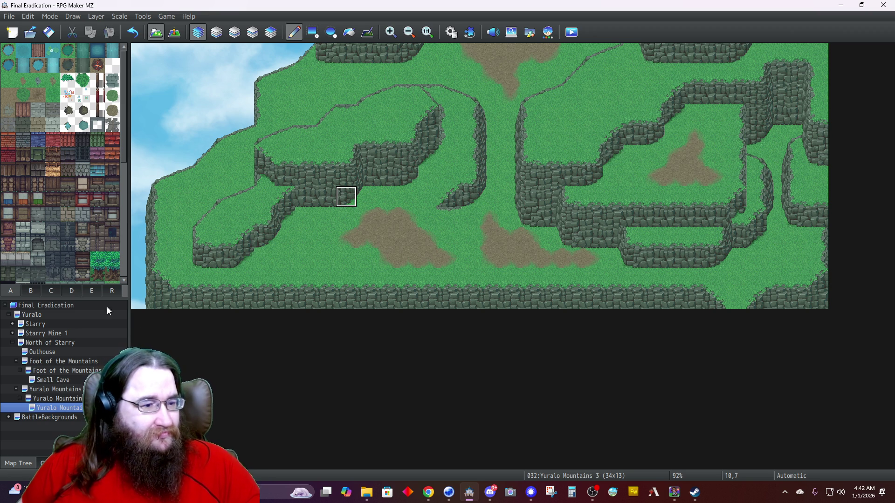
# Scatter small rocks from tileset tab B across the upper-left and lower-left grassy plateaus.
pyautogui.click(85, 292)
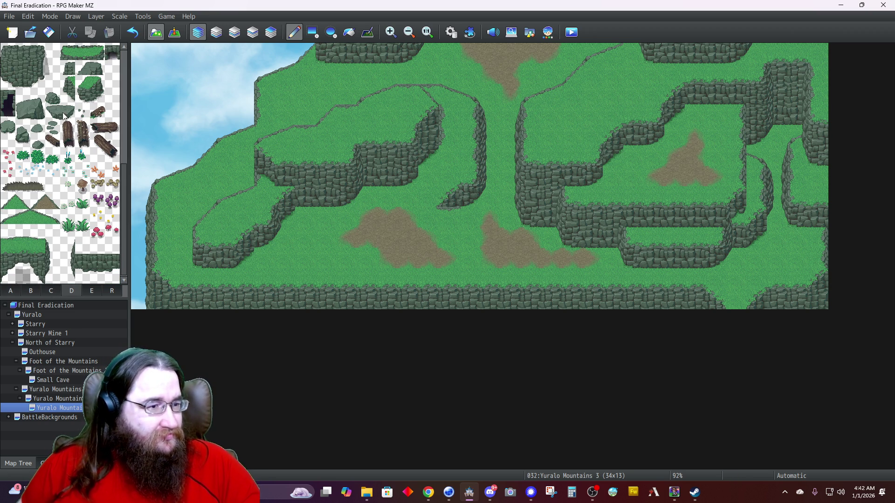
pyautogui.click(23, 131)
pyautogui.moveTo(25, 145); pyautogui.dragTo(25, 146)
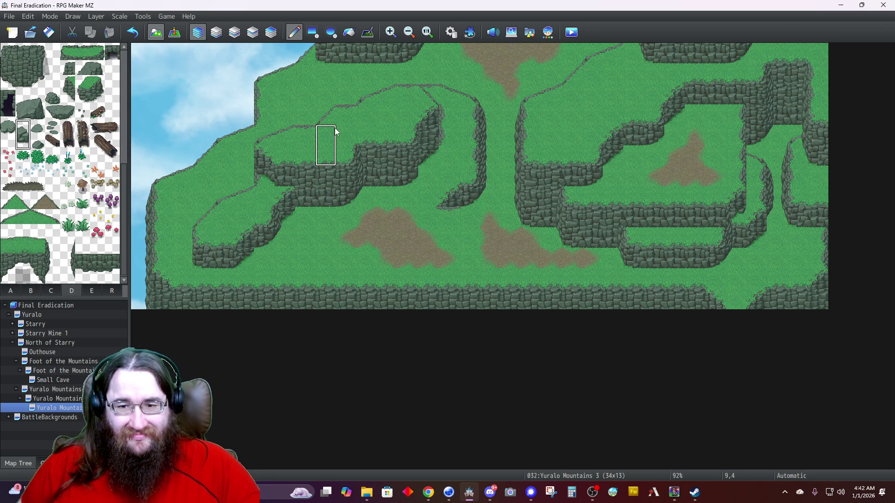
pyautogui.click(549, 124)
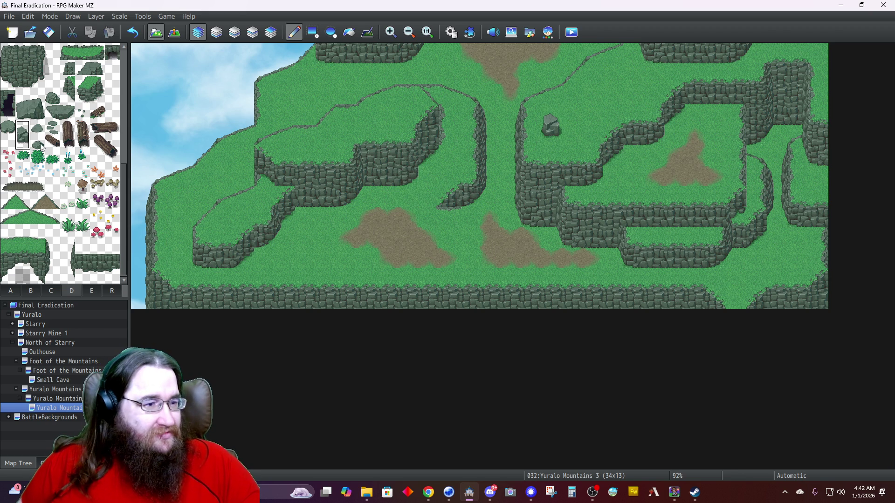
pyautogui.click(38, 127)
pyautogui.click(8, 127)
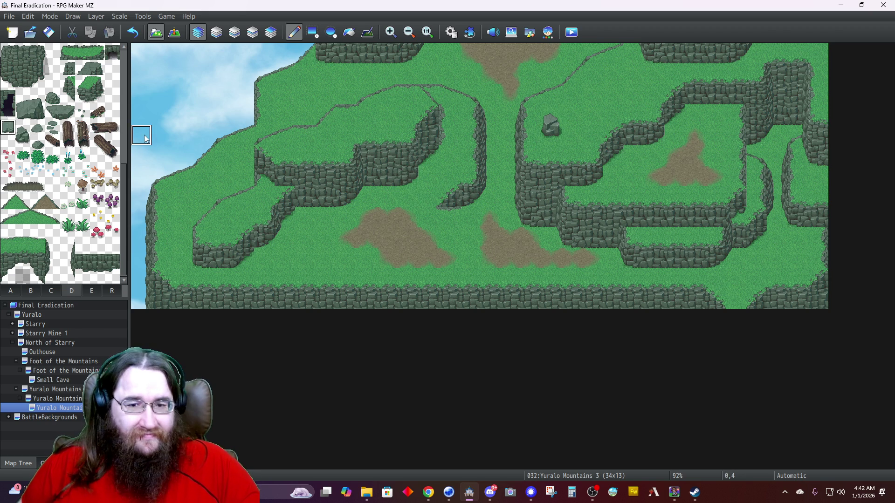
pyautogui.click(396, 117)
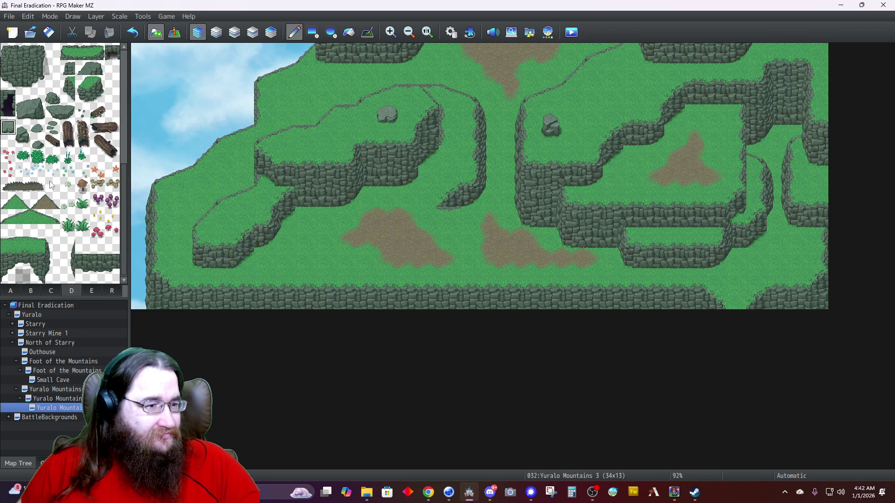
pyautogui.click(53, 98)
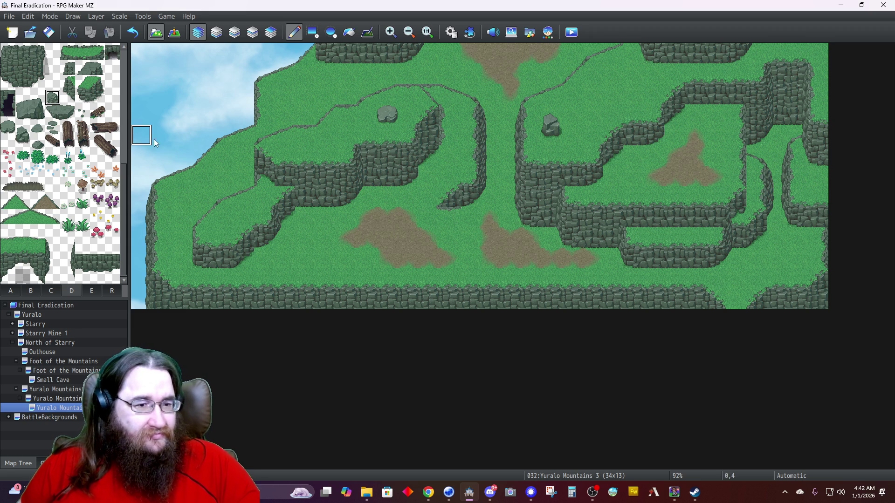
pyautogui.click(199, 196)
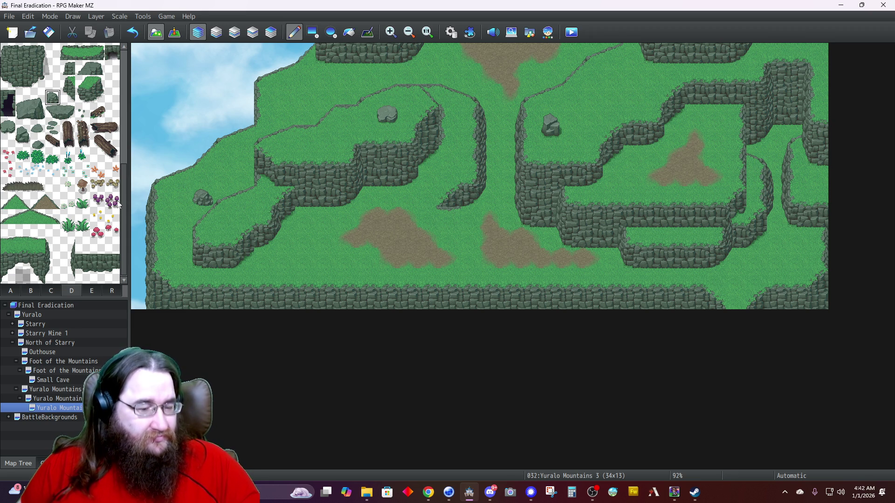
pyautogui.click(224, 177)
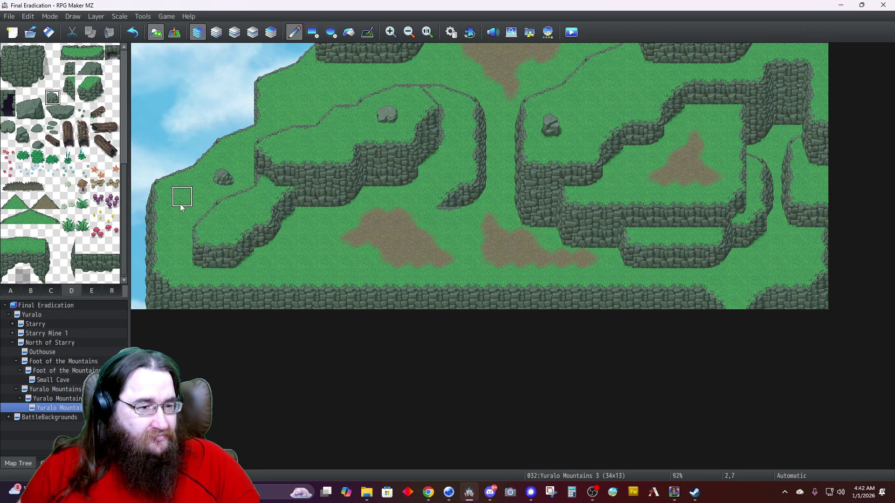
pyautogui.click(182, 198)
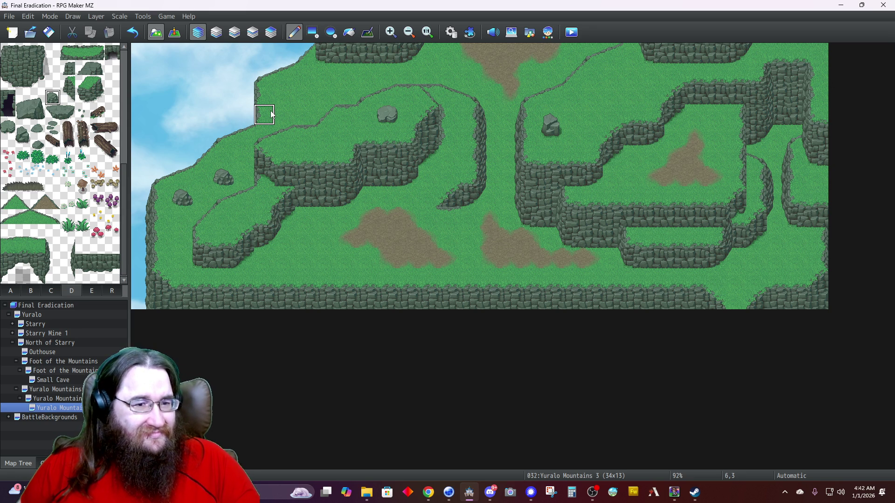
# Extend the upper-left cliff edge one tile further left with a two-tile-tall cliff piece.
pyautogui.moveTo(67, 247); pyautogui.dragTo(67, 261)
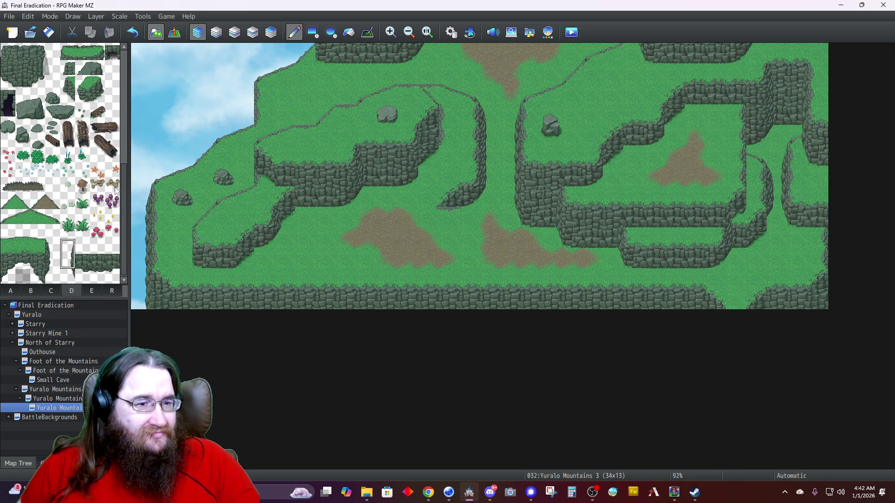
pyautogui.click(240, 100)
pyautogui.press('F9')
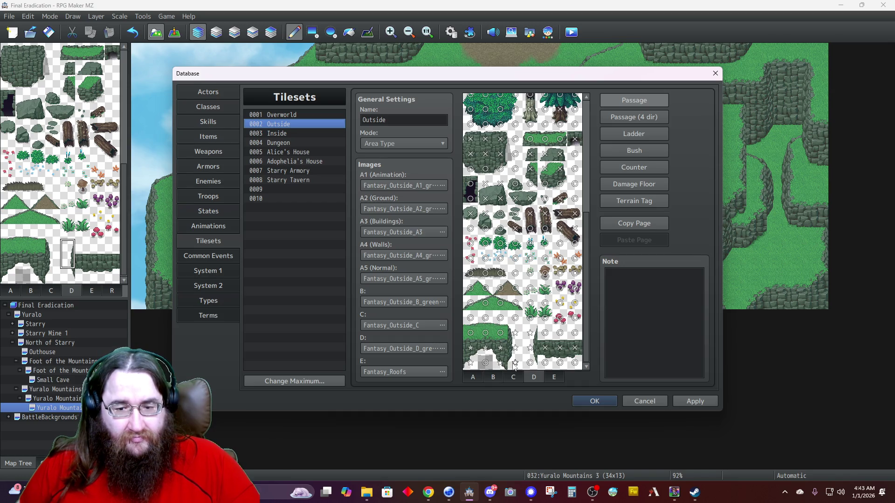
pyautogui.click(591, 402)
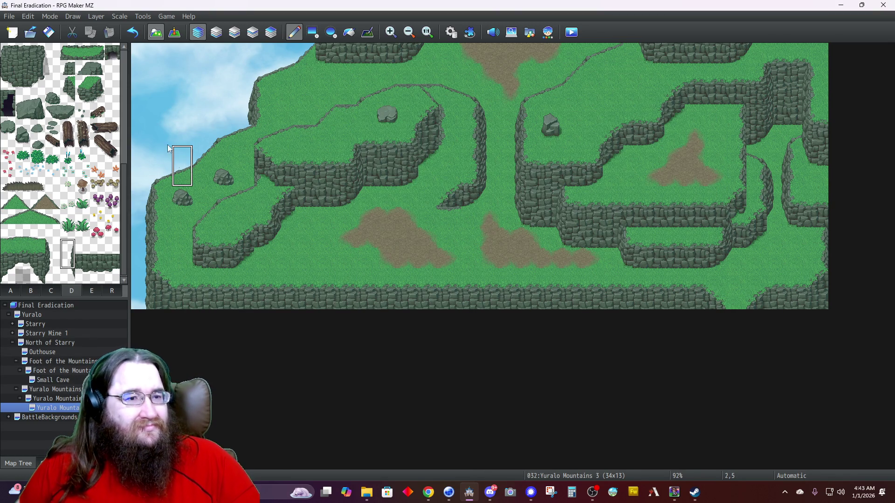
pyautogui.click(216, 32)
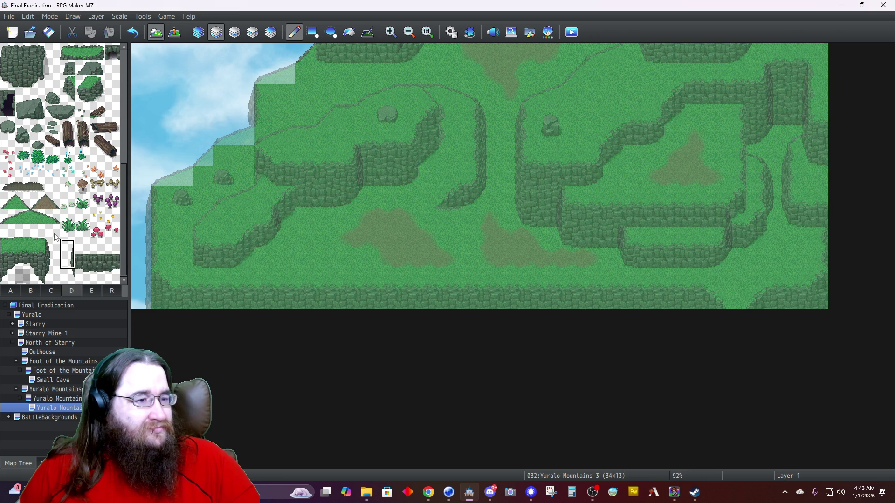
pyautogui.click(70, 276)
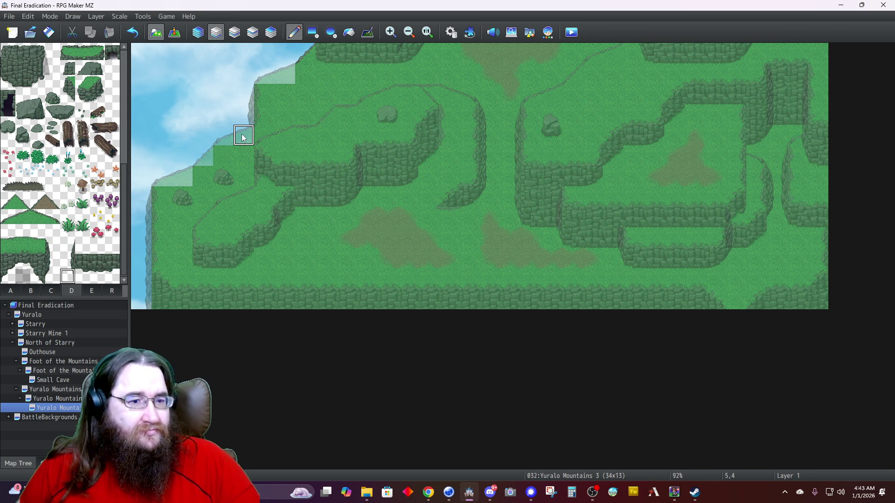
pyautogui.click(198, 33)
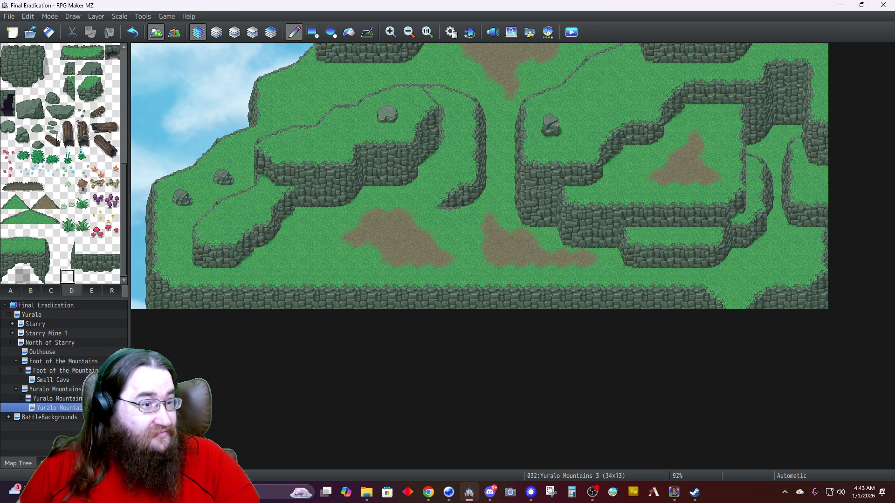
pyautogui.click(97, 112)
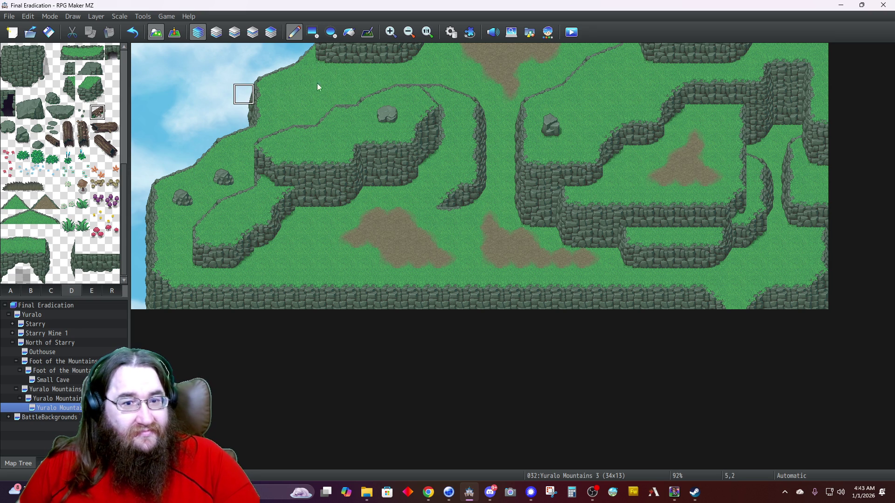
# Place a log near the top and paint colourful flower beds on the upper-left and lower-left grass.
pyautogui.click(373, 80)
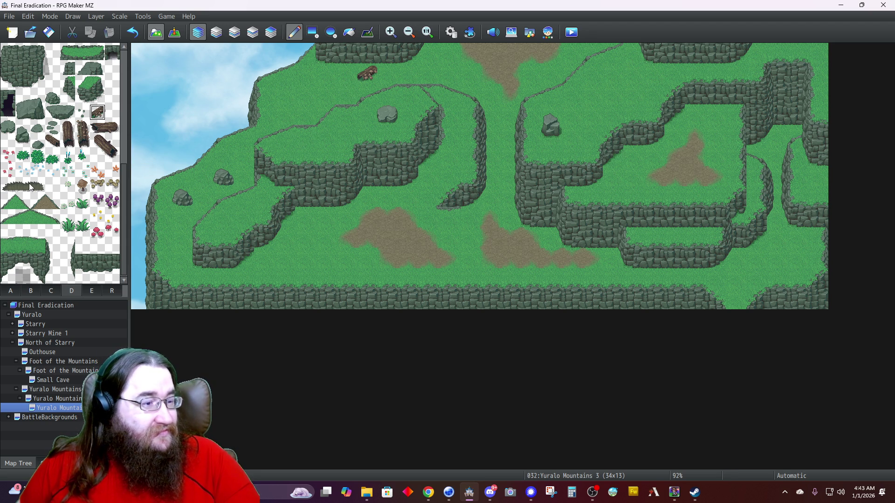
pyautogui.click(8, 157)
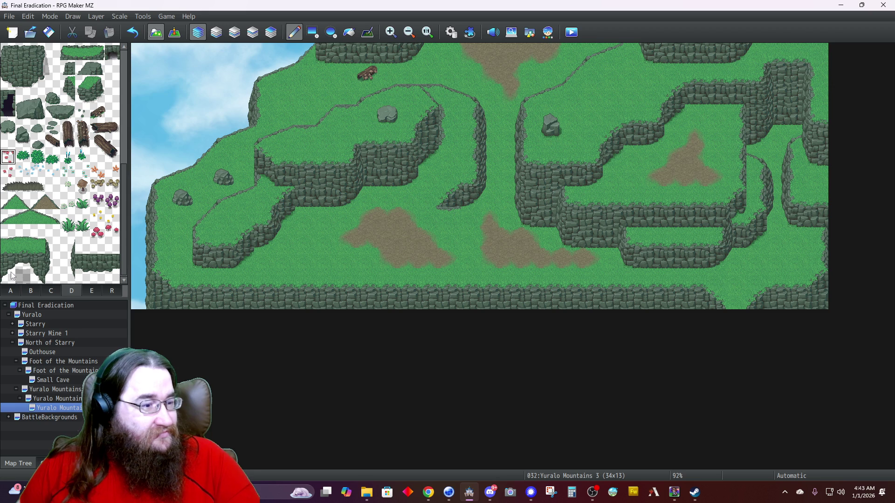
pyautogui.click(10, 292)
pyautogui.click(68, 95)
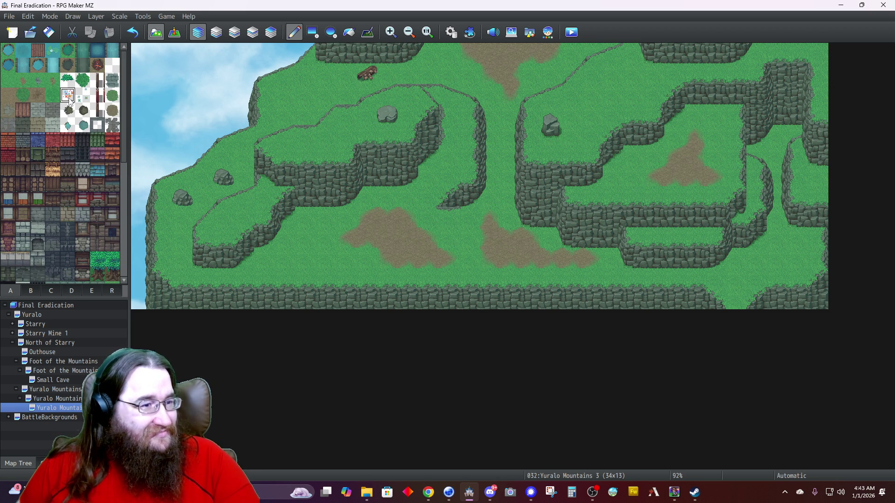
pyautogui.moveTo(331, 93)
pyautogui.mouseDown()
pyautogui.moveTo(344, 90)
pyautogui.moveTo(345, 74)
pyautogui.moveTo(303, 91)
pyautogui.moveTo(322, 96)
pyautogui.moveTo(331, 84)
pyautogui.moveTo(284, 114)
pyautogui.moveTo(293, 99)
pyautogui.mouseUp()
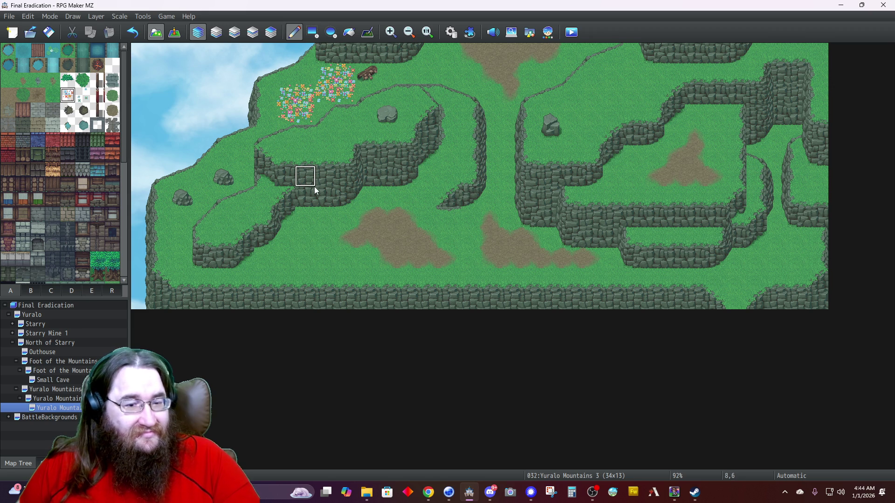
pyautogui.moveTo(322, 227)
pyautogui.mouseDown()
pyautogui.moveTo(310, 219)
pyautogui.moveTo(307, 233)
pyautogui.moveTo(321, 237)
pyautogui.moveTo(289, 261)
pyautogui.moveTo(307, 261)
pyautogui.moveTo(281, 270)
pyautogui.mouseUp()
pyautogui.click(272, 264)
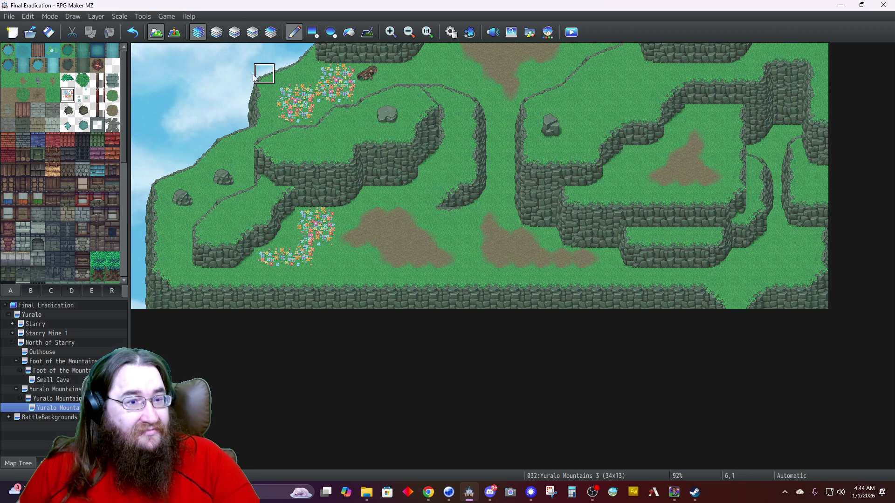
# Paint blue wildflowers across the upper-right, right and far-right plateaus, checking the Layer 2 view.
pyautogui.click(234, 32)
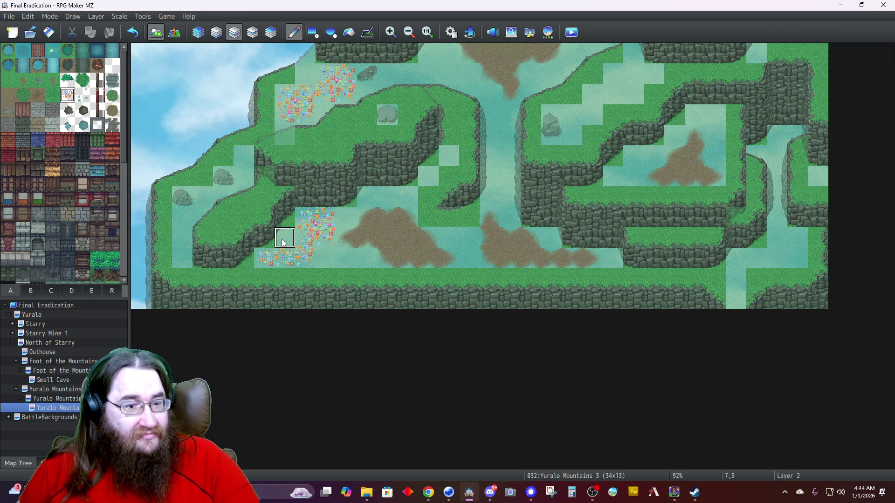
pyautogui.click(208, 36)
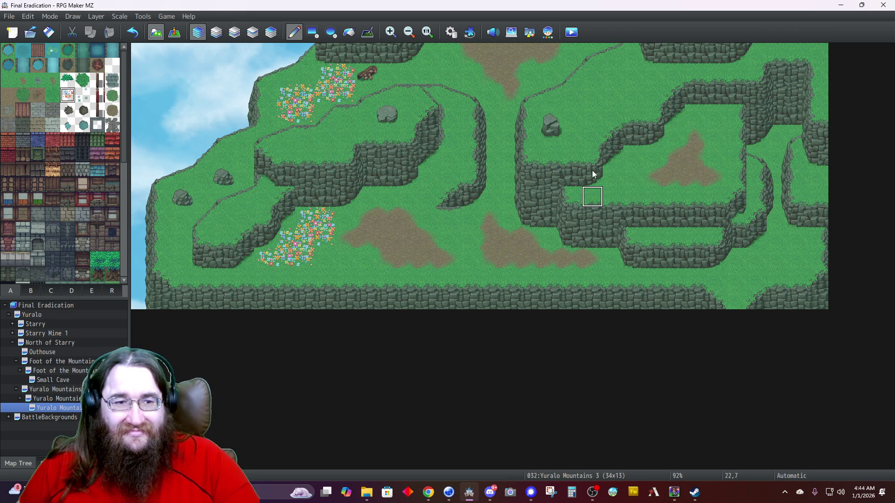
pyautogui.click(85, 97)
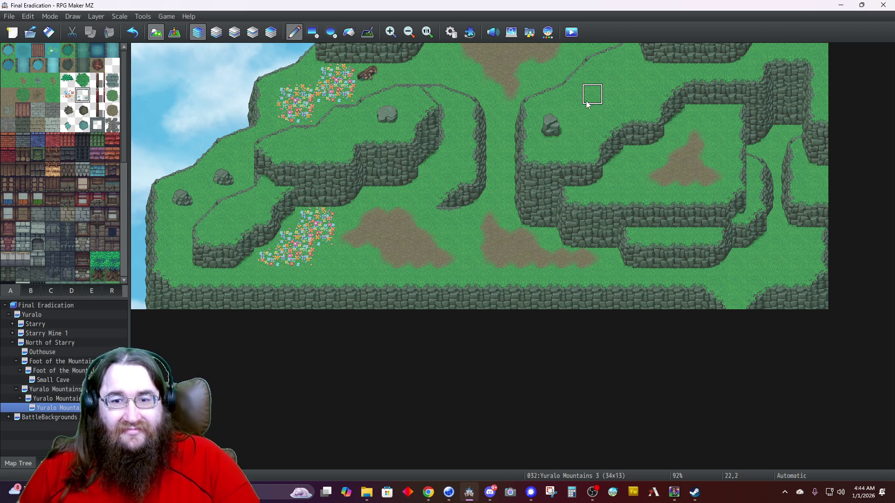
pyautogui.moveTo(582, 114)
pyautogui.mouseDown()
pyautogui.moveTo(567, 118)
pyautogui.moveTo(620, 93)
pyautogui.moveTo(614, 74)
pyautogui.moveTo(635, 79)
pyautogui.moveTo(579, 109)
pyautogui.mouseUp()
pyautogui.moveTo(632, 179); pyautogui.dragTo(634, 156)
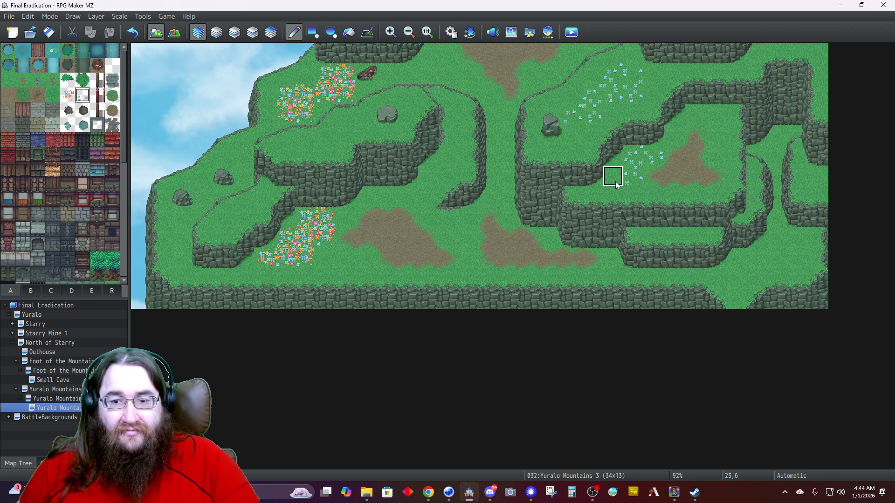
pyautogui.click(237, 34)
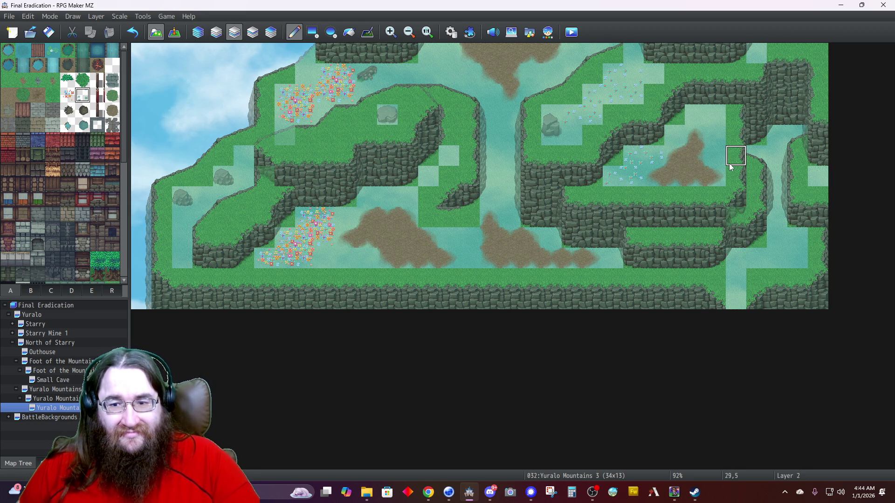
pyautogui.moveTo(710, 132)
pyautogui.mouseDown()
pyautogui.moveTo(709, 114)
pyautogui.moveTo(697, 114)
pyautogui.mouseUp()
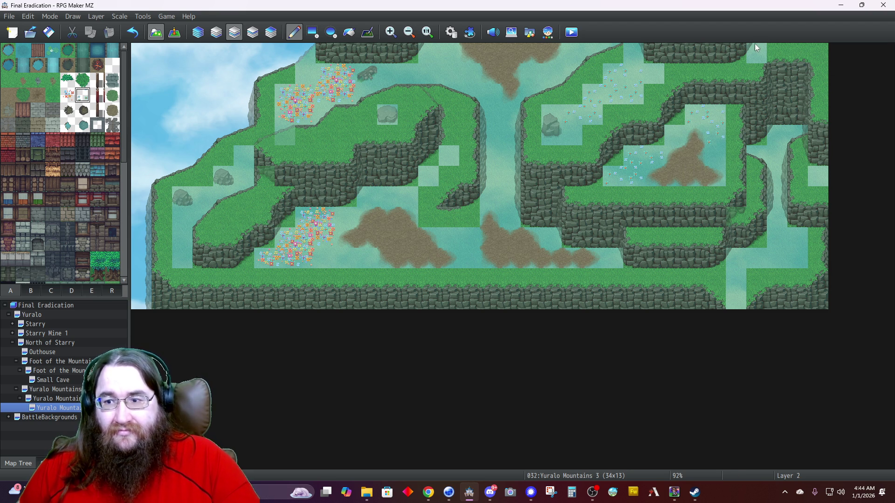
pyautogui.click(200, 33)
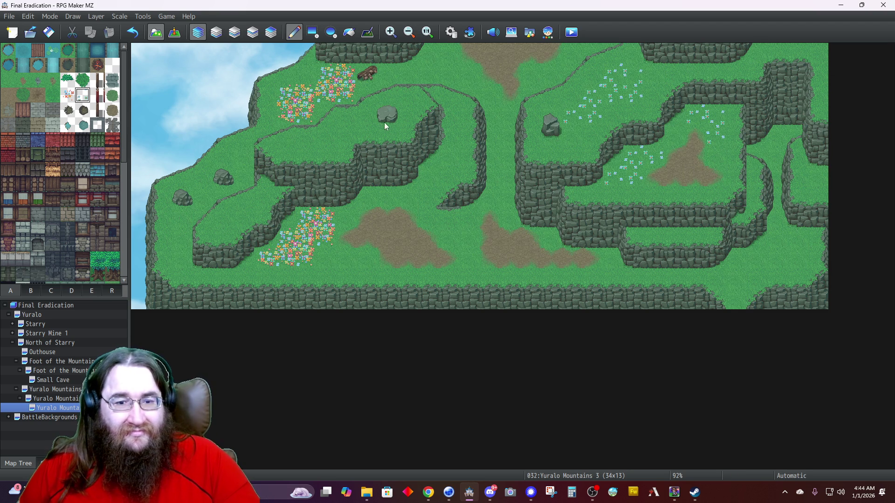
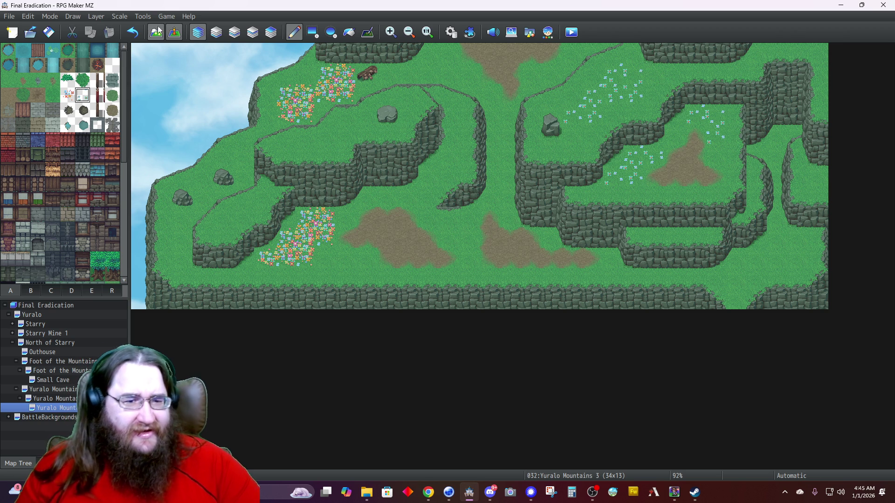
# Paint small pale flowers on the upper-left plateau on Layer 3, then pick tall grass from tab D.
pyautogui.click(252, 32)
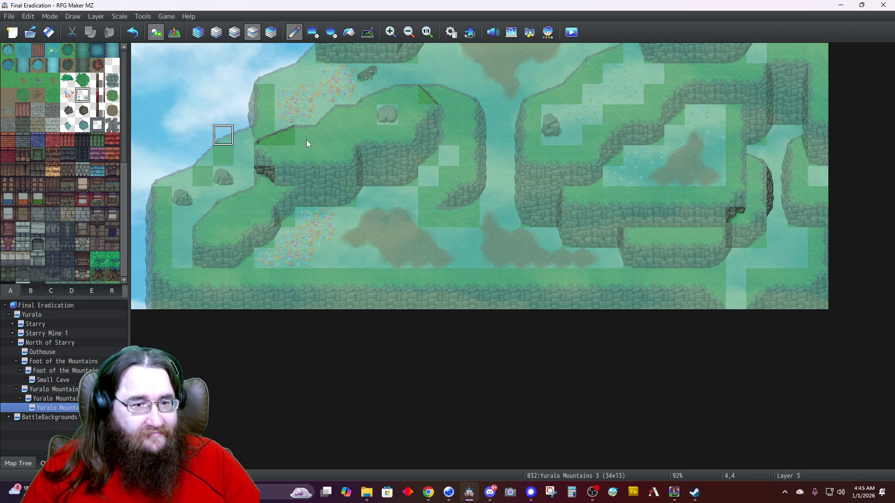
pyautogui.moveTo(329, 151)
pyautogui.mouseDown()
pyautogui.moveTo(330, 135)
pyautogui.moveTo(365, 134)
pyautogui.moveTo(324, 140)
pyautogui.moveTo(343, 114)
pyautogui.moveTo(314, 140)
pyautogui.moveTo(328, 142)
pyautogui.mouseUp()
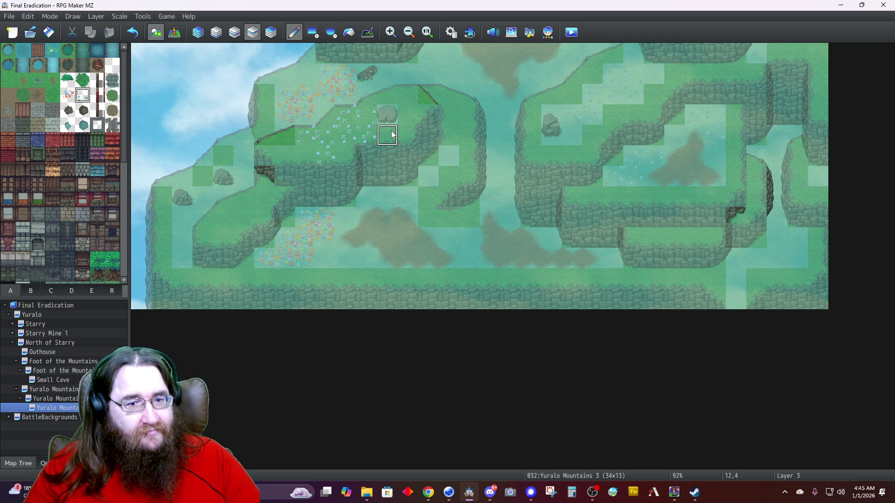
pyautogui.click(198, 32)
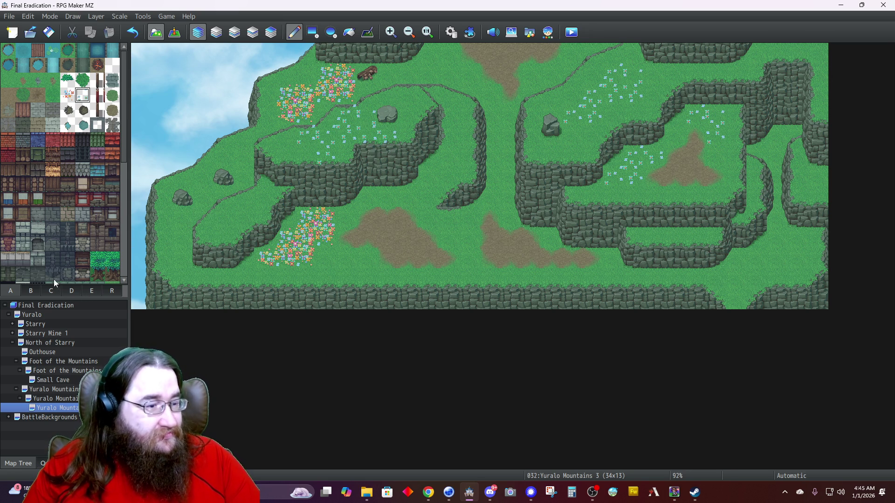
pyautogui.click(72, 292)
pyautogui.moveTo(72, 219); pyautogui.dragTo(71, 229)
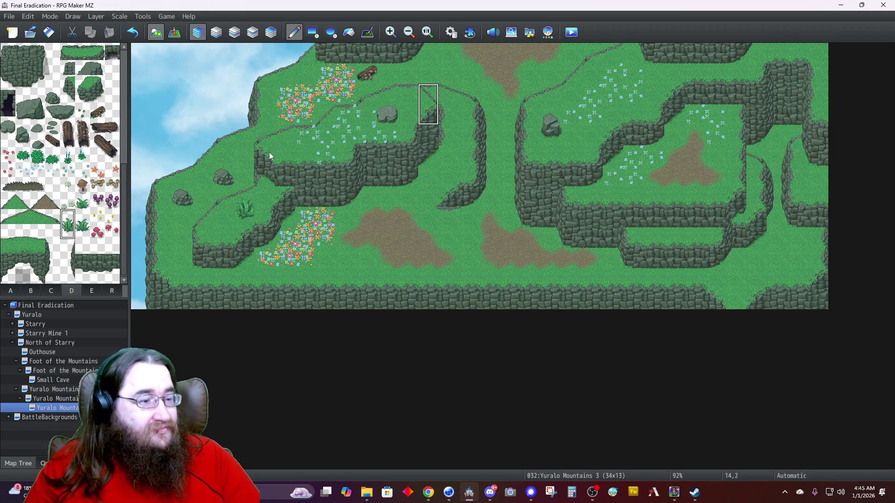
# Paint tall grass tufts from tab D at top-edge cells 15,0 and 20,0.
pyautogui.click(80, 231)
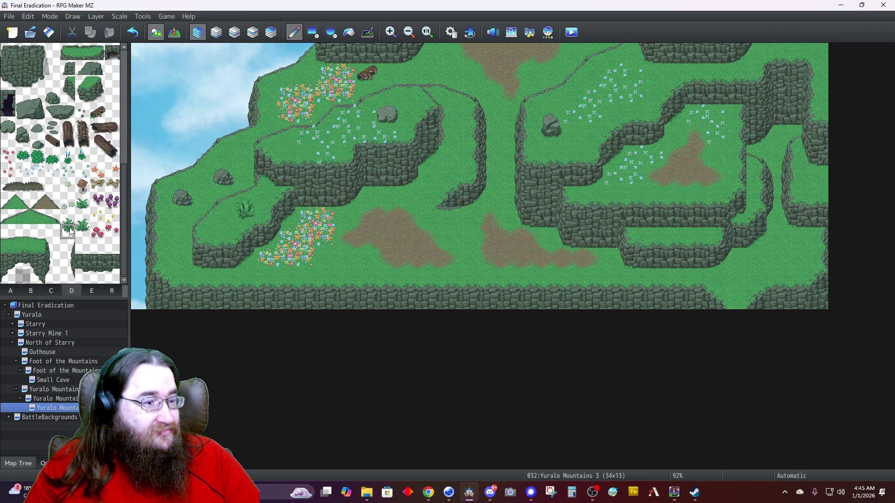
pyautogui.click(68, 231)
pyautogui.click(441, 60)
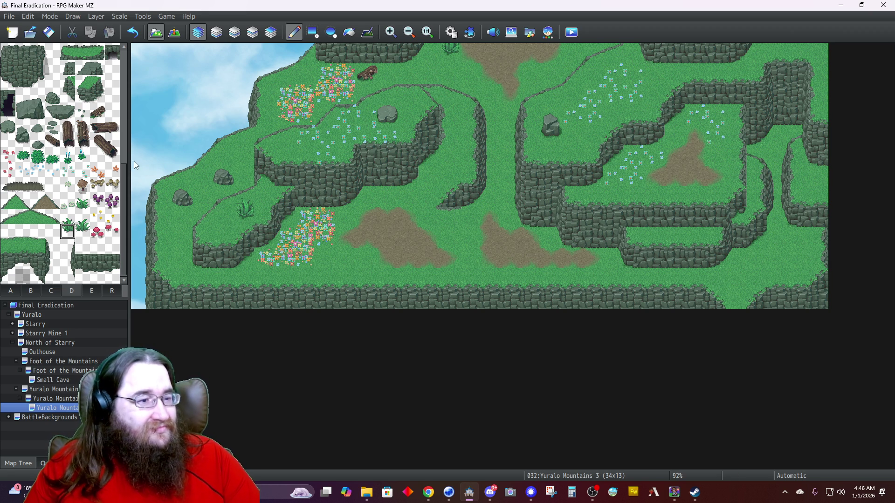
pyautogui.moveTo(79, 222); pyautogui.dragTo(83, 227)
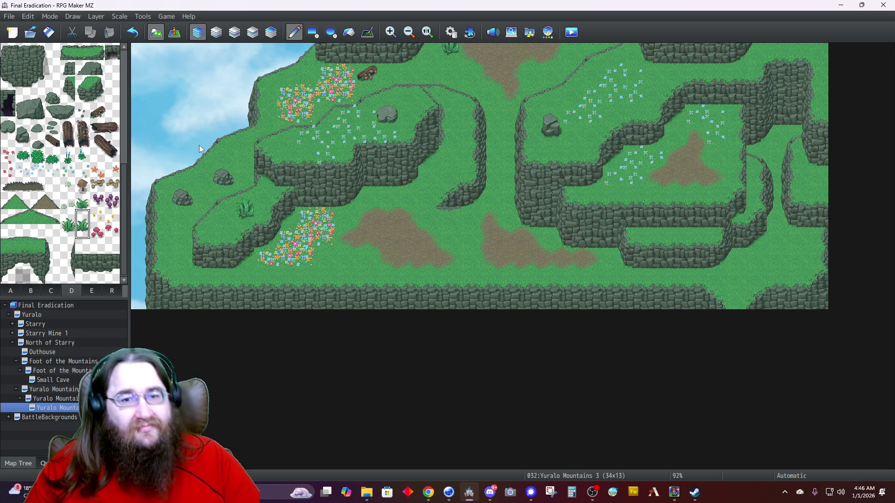
pyautogui.click(545, 65)
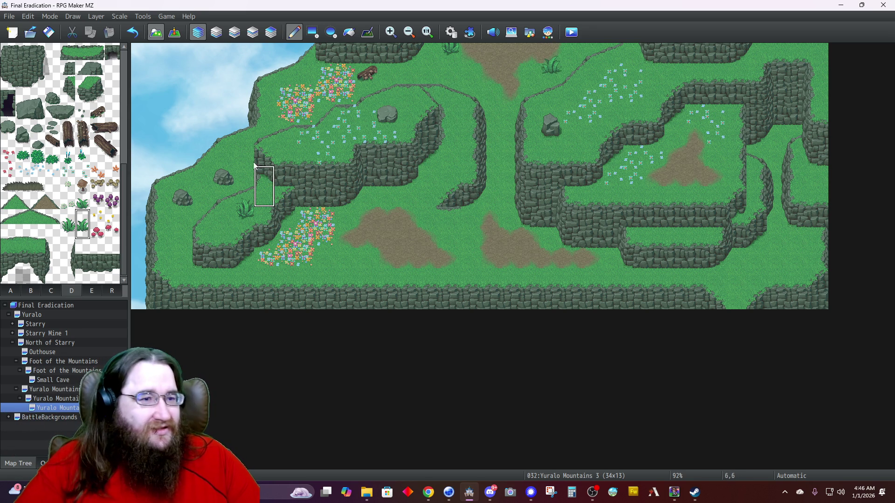
# Create a quick transfer event on tile 29,12 leading to Yuralo Mountains 2 at 22,1.
pyautogui.click(177, 34)
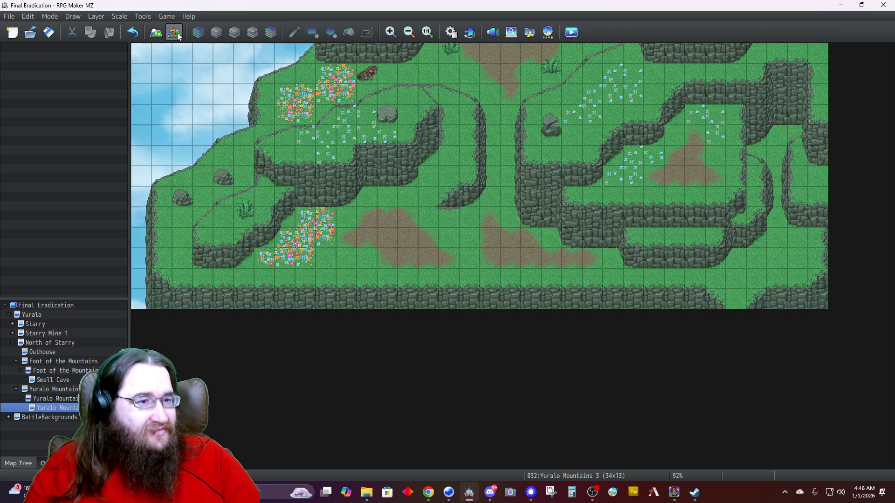
pyautogui.rightClick(736, 303)
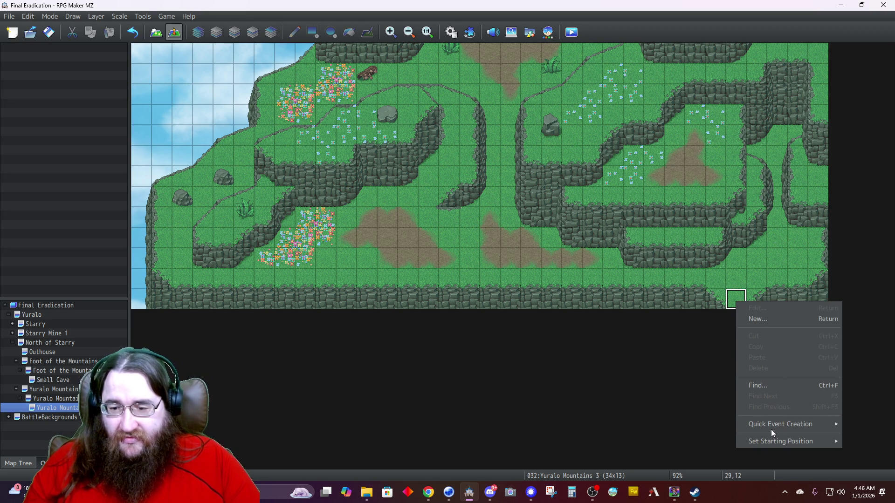
pyautogui.moveTo(768, 427)
pyautogui.click(695, 425)
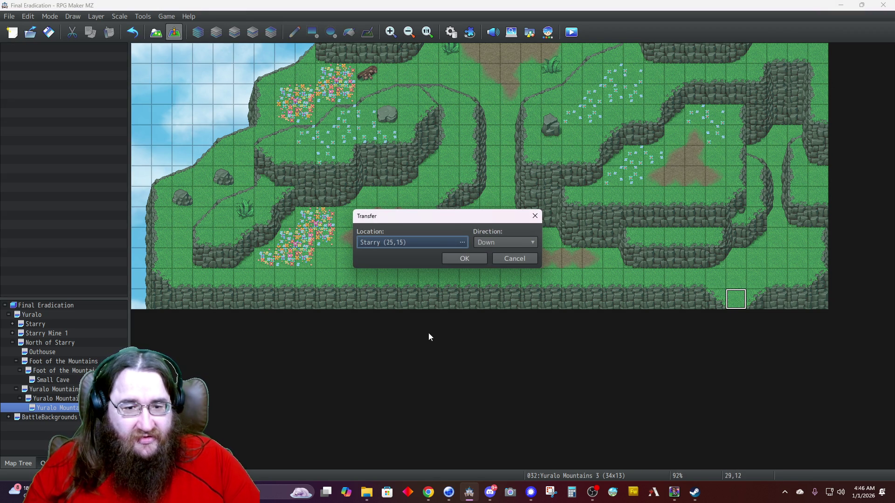
pyautogui.doubleClick(407, 241)
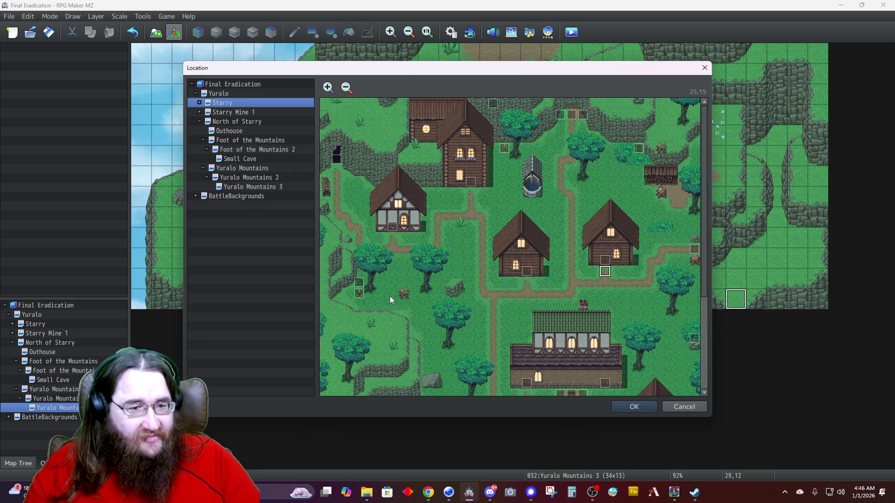
pyautogui.click(270, 177)
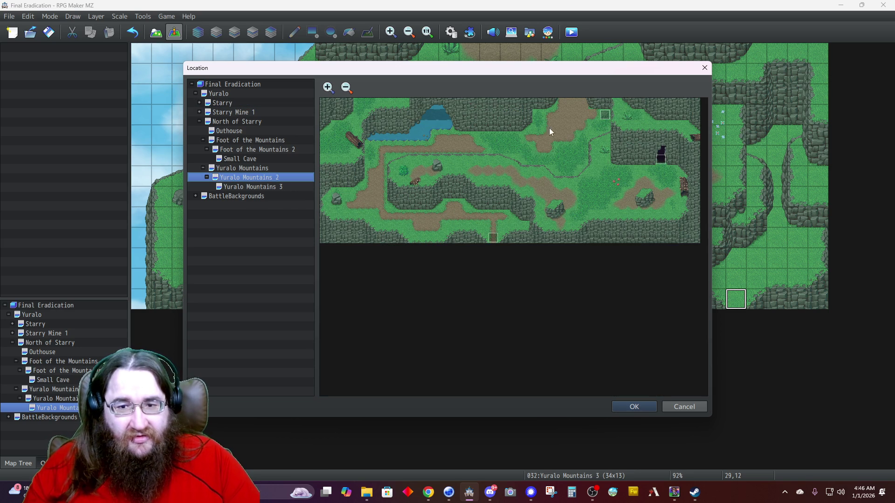
pyautogui.click(572, 116)
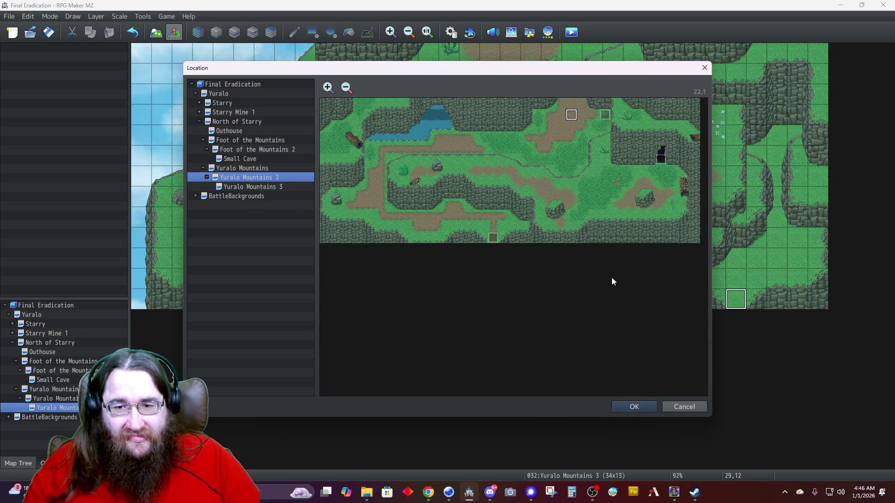
pyautogui.click(630, 406)
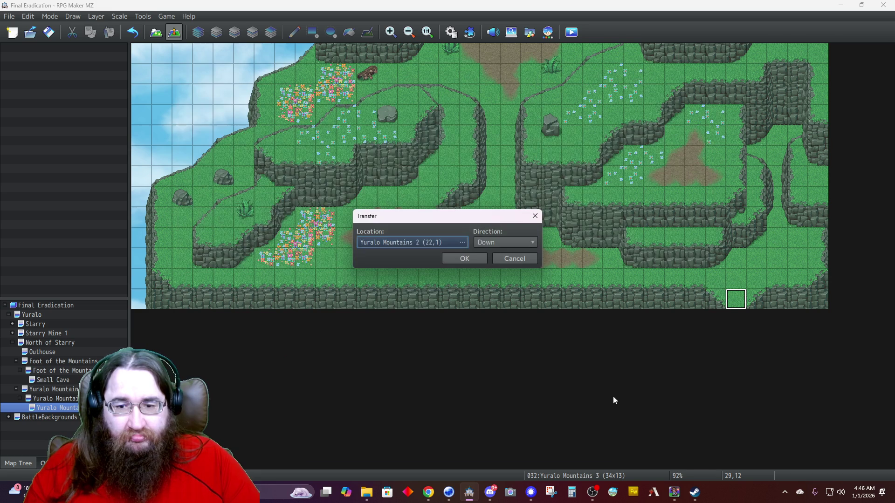
pyautogui.click(482, 258)
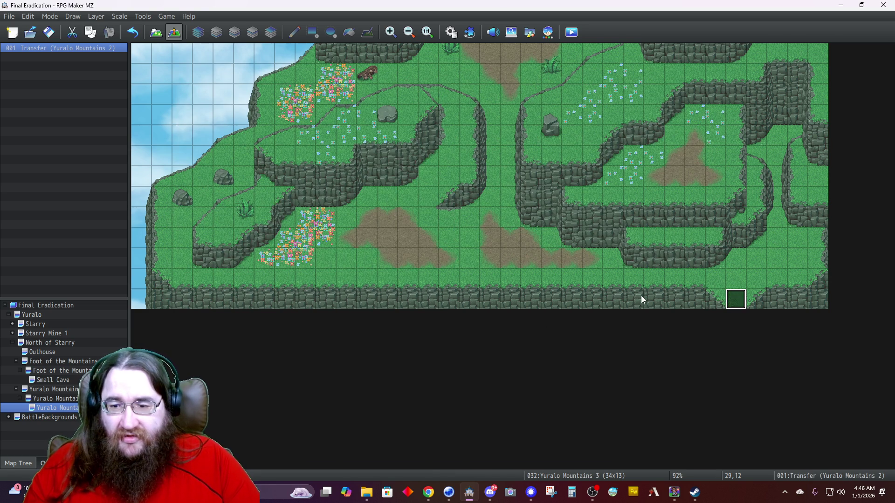
# Remove the Play SE command from the new transfer event and open Yuralo Mountains 2.
pyautogui.doubleClick(735, 299)
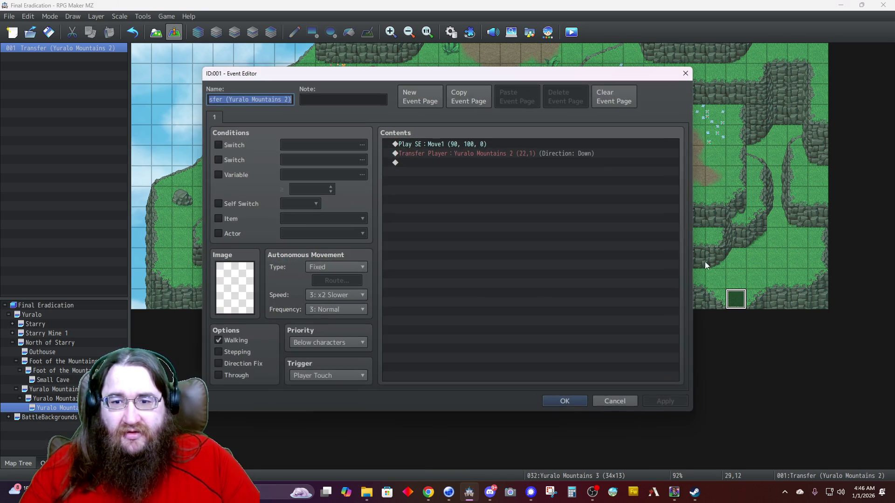
pyautogui.click(478, 144)
pyautogui.press('Delete')
pyautogui.click(557, 401)
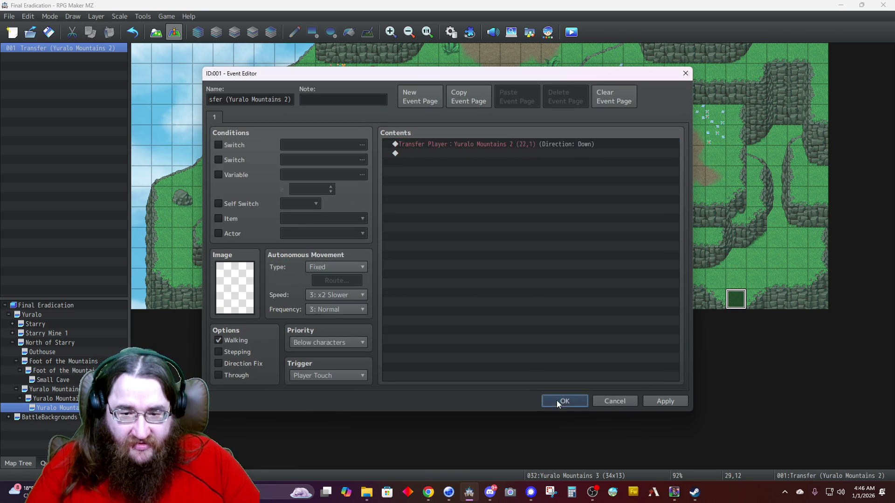
pyautogui.click(53, 399)
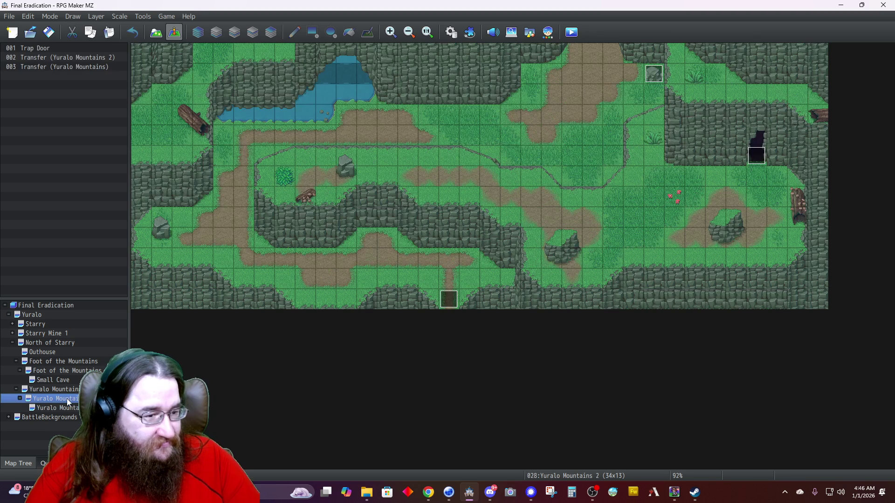
# Set up a transfer on tile 22,0 to Yuralo Mountains 3 (29,11), cancel it, and return to Yuralo Mountains 3.
pyautogui.rightClick(590, 52)
pyautogui.moveTo(653, 171)
pyautogui.click(717, 170)
pyautogui.click(396, 242)
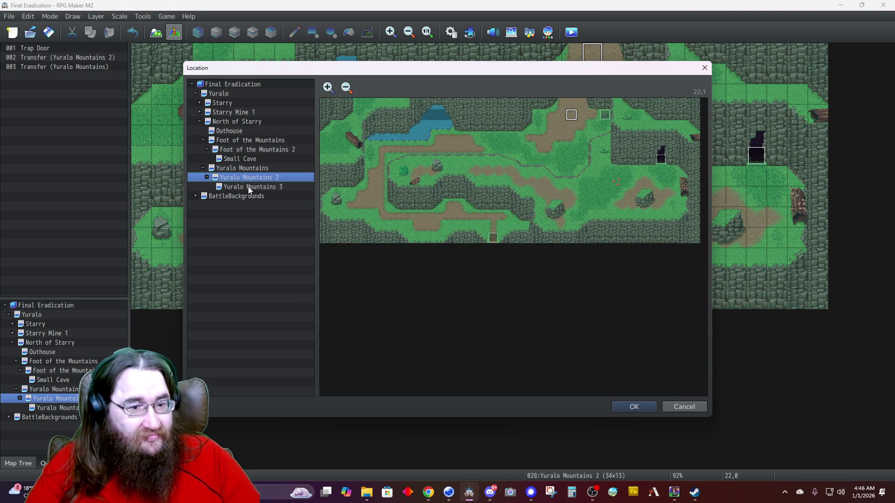
pyautogui.click(251, 187)
pyautogui.click(649, 227)
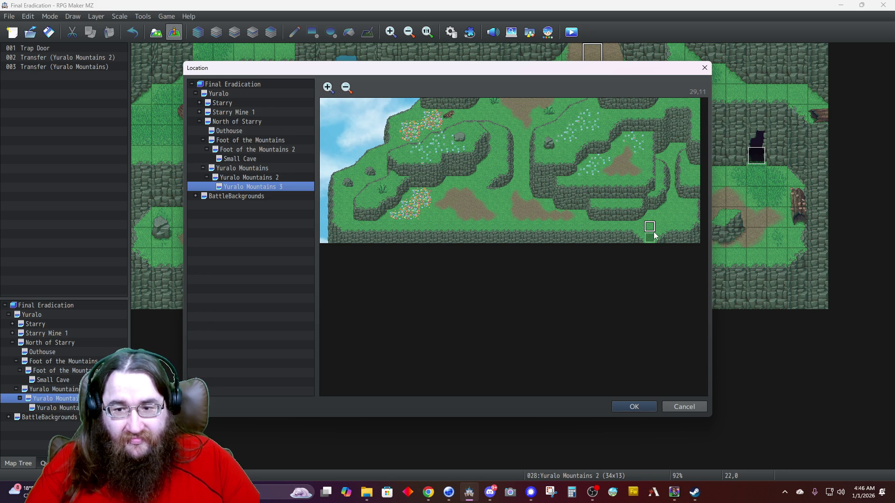
pyautogui.click(632, 405)
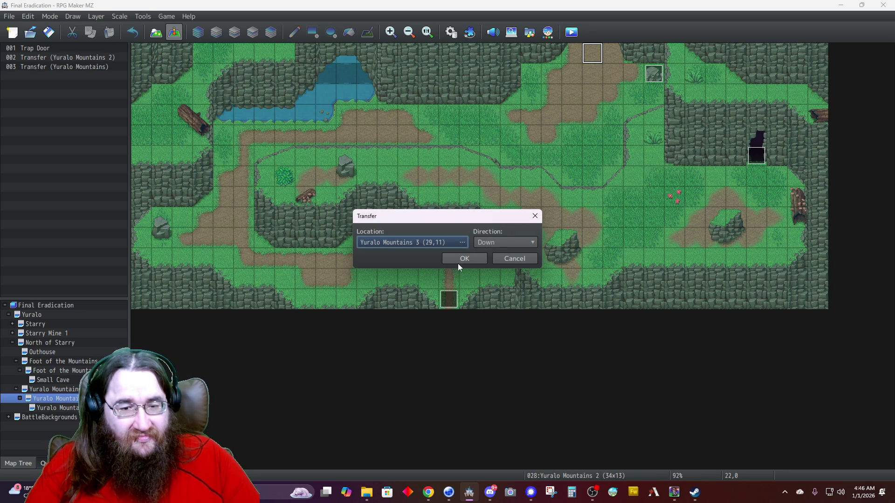
pyautogui.click(515, 259)
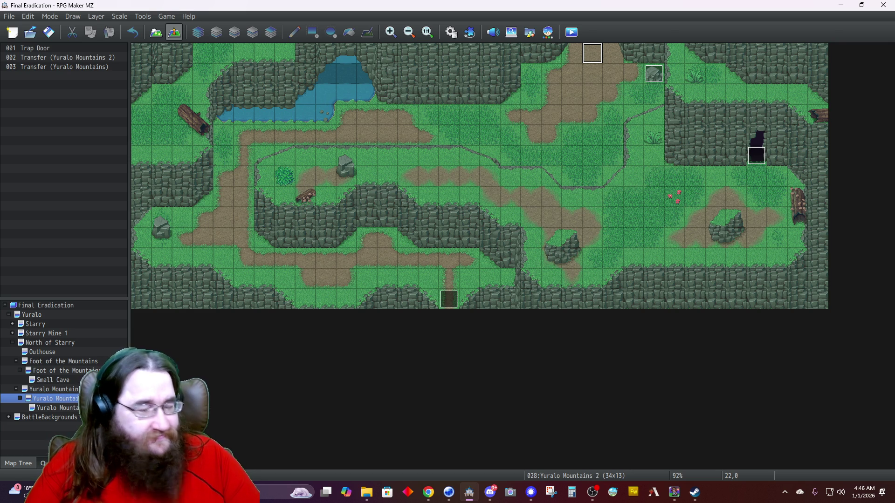
pyautogui.click(66, 407)
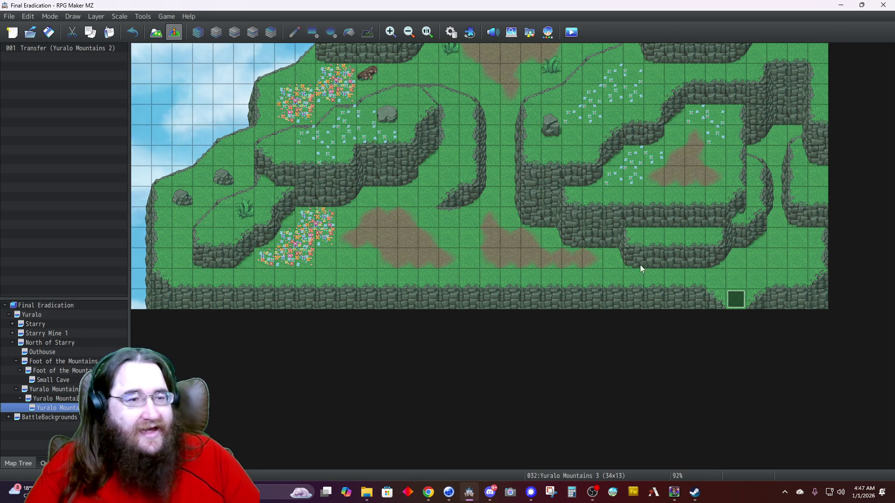
# Place a diagonal slope tile from tab D on Layer 2 at corner cells 32,11 and 32,12.
pyautogui.click(157, 33)
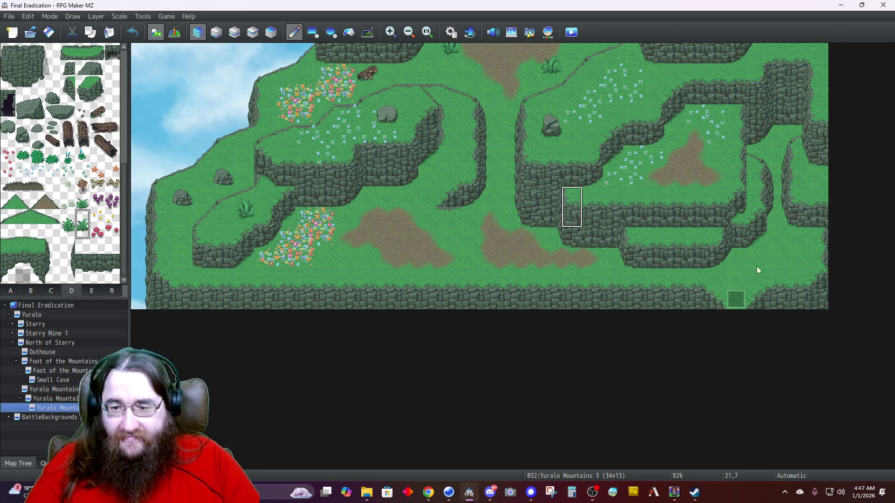
pyautogui.moveTo(699, 289)
pyautogui.mouseDown()
pyautogui.moveTo(751, 311)
pyautogui.moveTo(798, 297)
pyautogui.mouseUp()
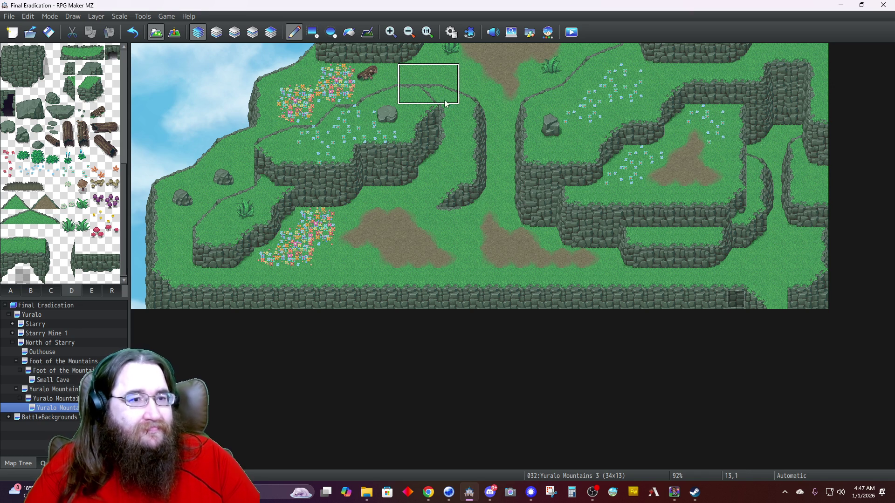
pyautogui.click(234, 33)
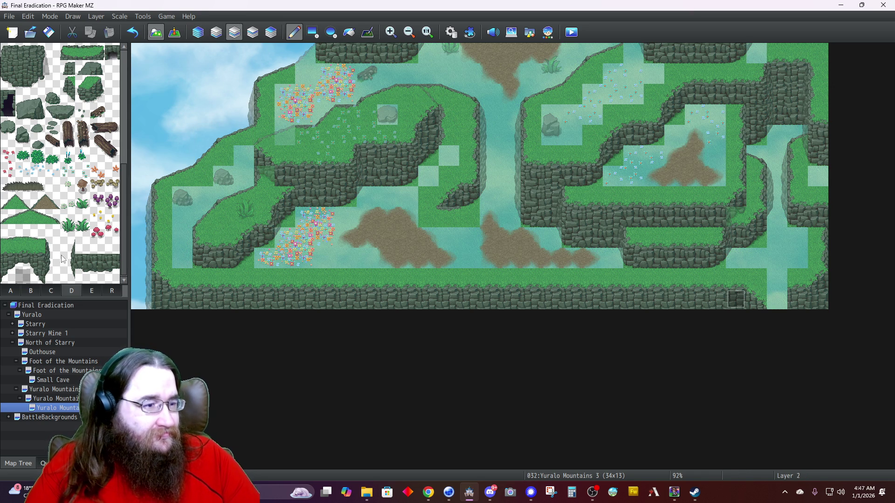
pyautogui.click(30, 291)
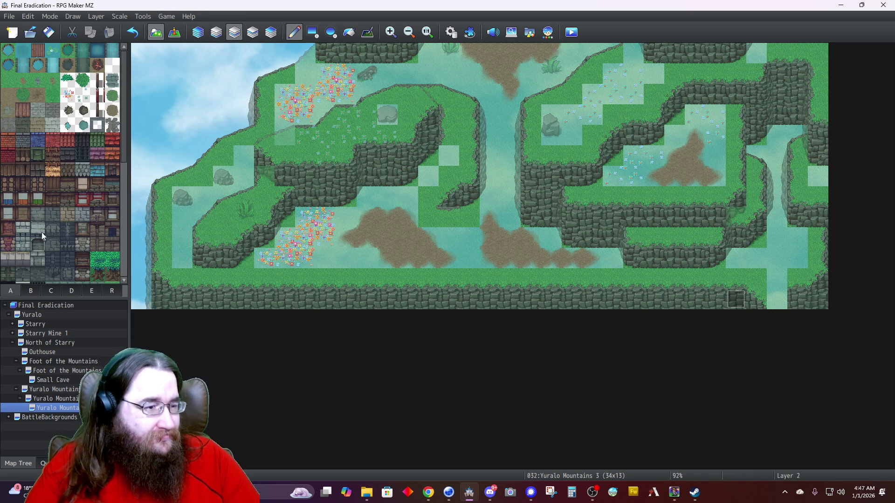
pyautogui.scroll(-6, 46, 238)
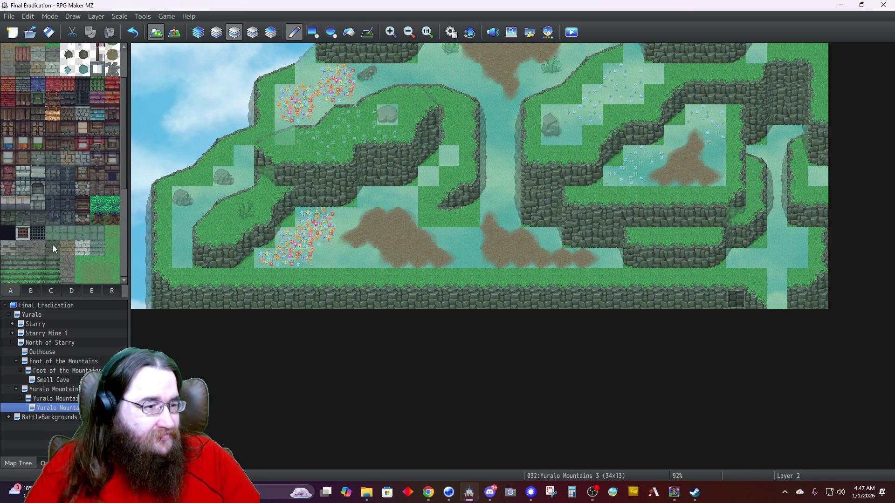
pyautogui.click(72, 291)
pyautogui.click(22, 201)
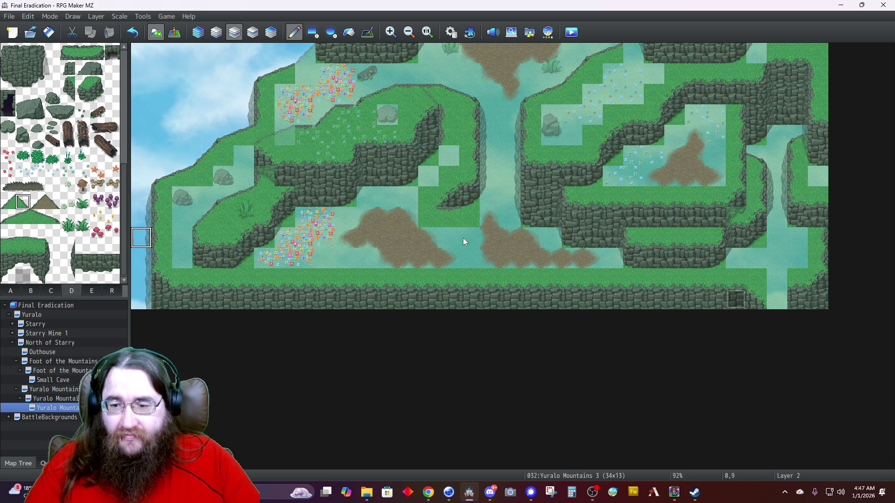
pyautogui.click(790, 279)
pyautogui.click(798, 298)
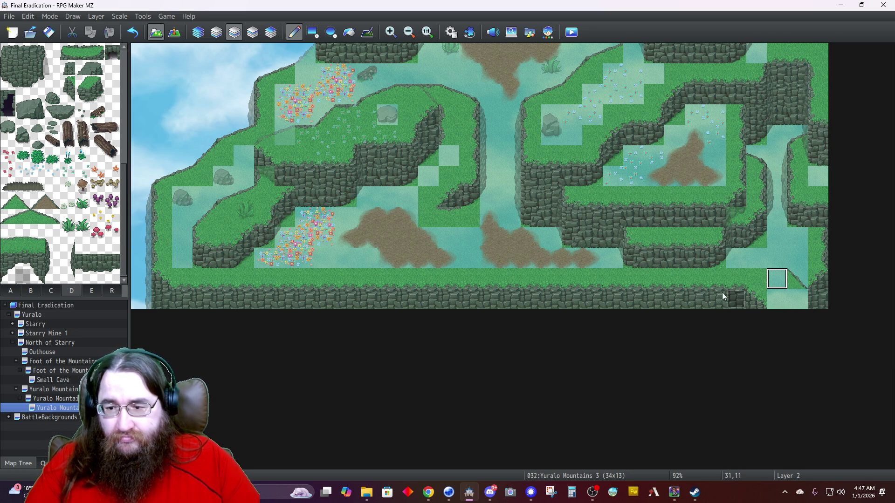
# Paint the grass autotile from tab A into corner cell 32,12 and sample a tile from the map.
pyautogui.click(11, 291)
pyautogui.scroll(-2, 63, 253)
pyautogui.scroll(-3, 61, 249)
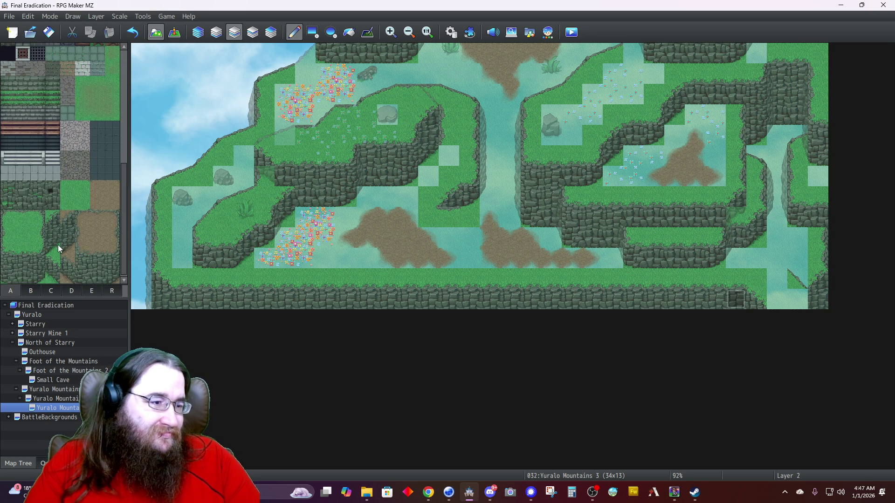
pyautogui.click(40, 236)
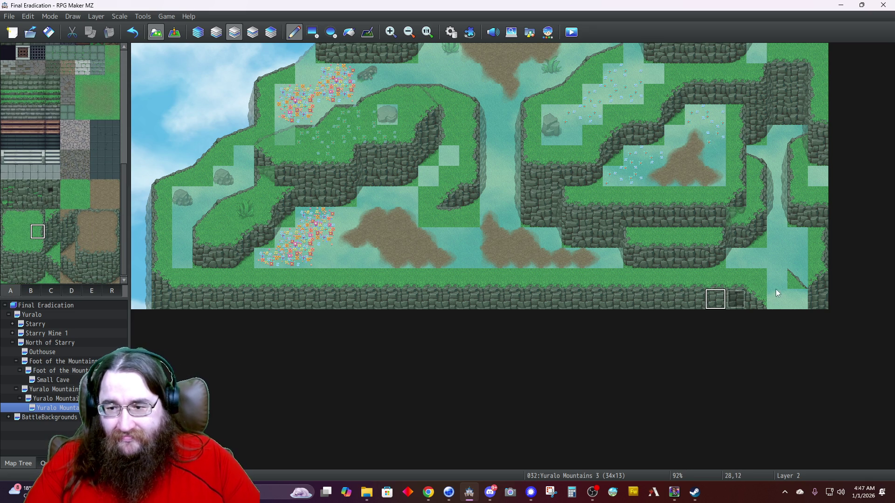
pyautogui.click(802, 297)
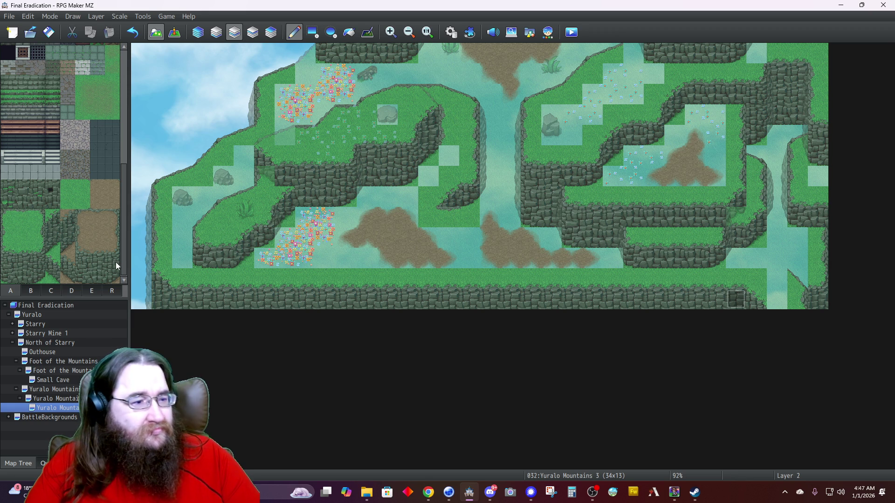
pyautogui.click(37, 267)
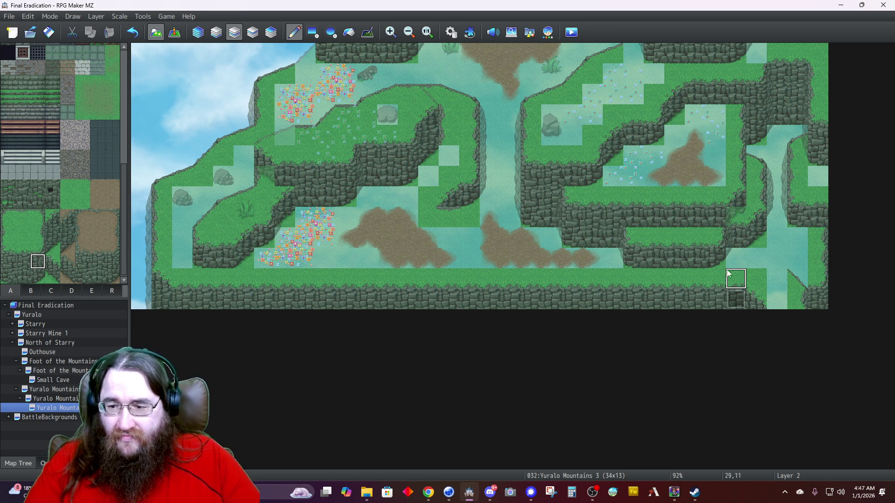
pyautogui.rightClick(792, 281)
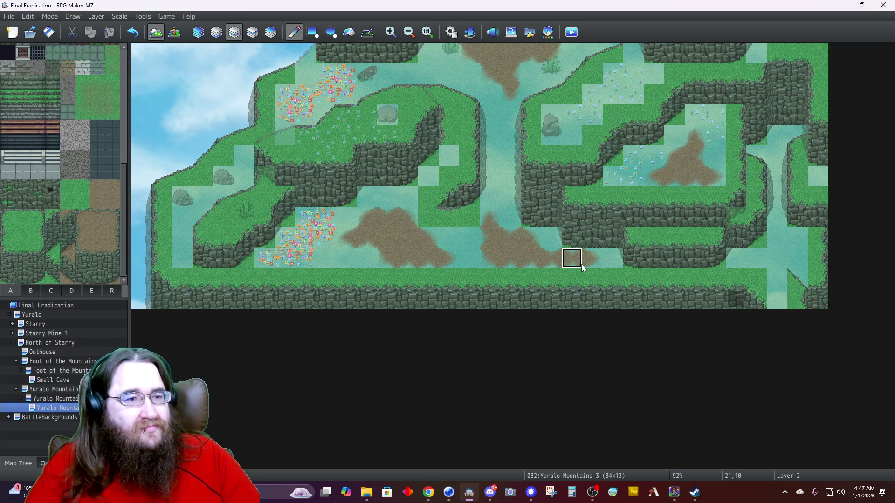
pyautogui.click(252, 31)
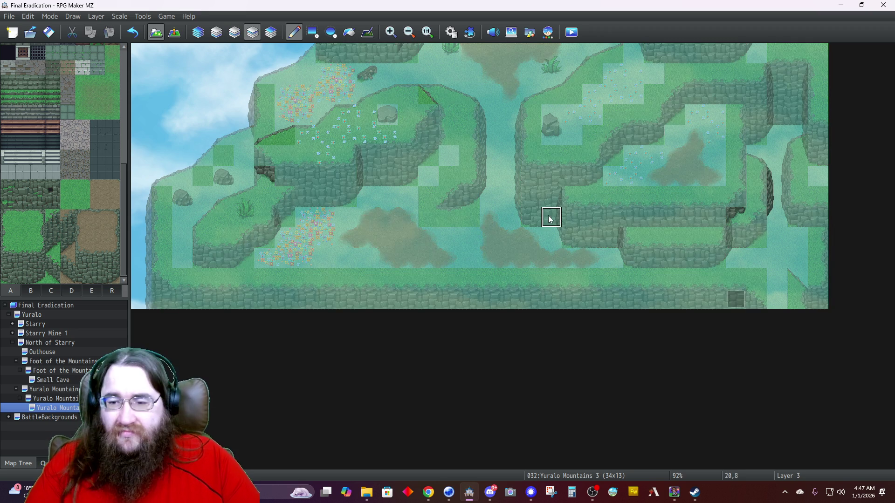
# Paint diagonal cliff-edge pieces on Layer 3 out to corner cell 33,12.
pyautogui.click(796, 281)
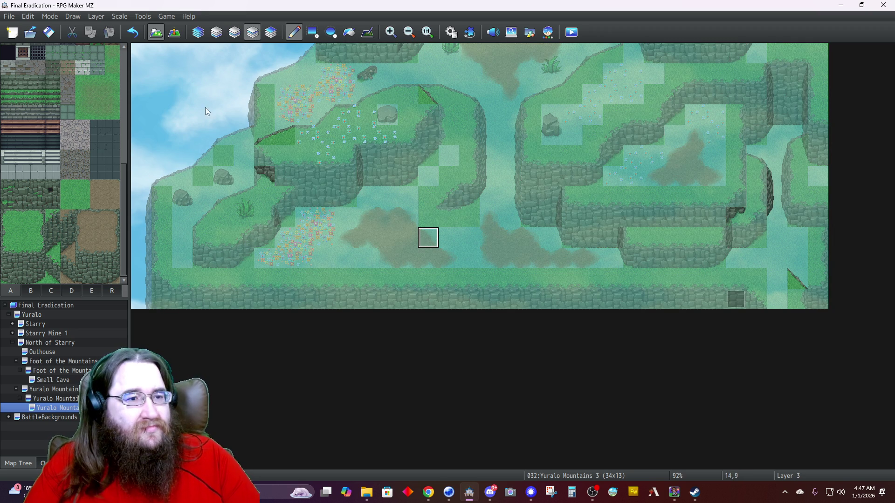
pyautogui.click(233, 32)
pyautogui.click(23, 246)
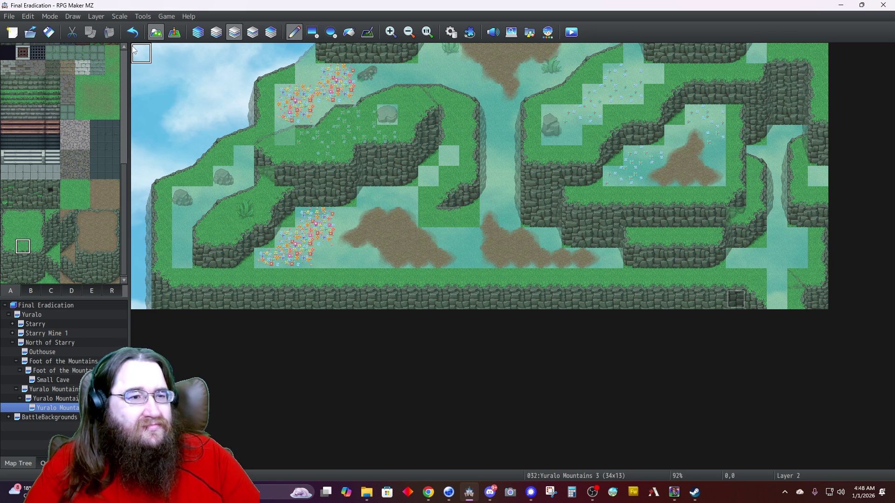
pyautogui.click(193, 35)
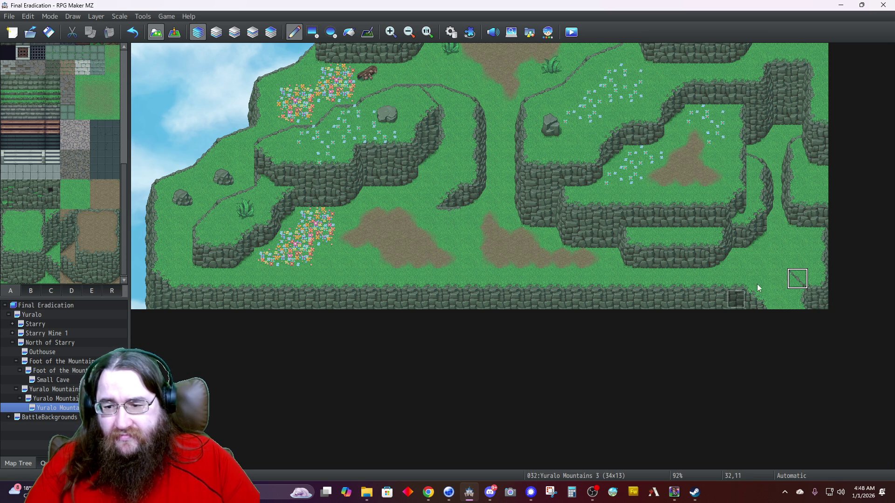
pyautogui.click(252, 35)
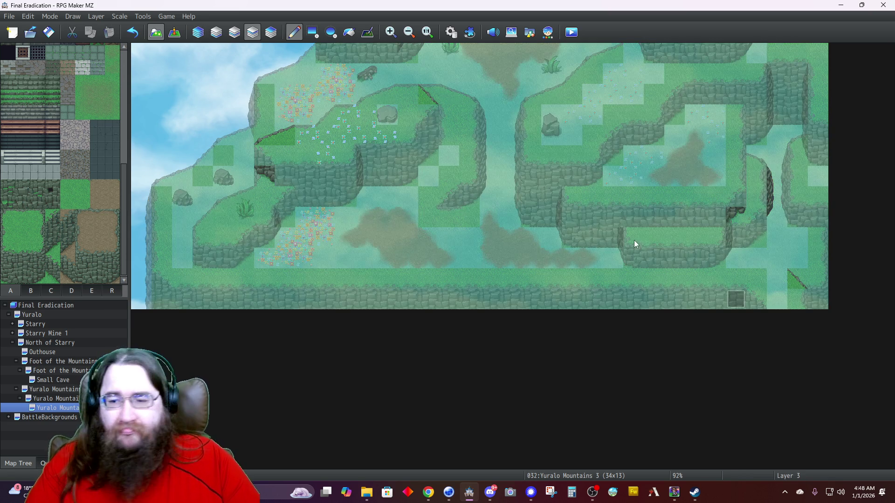
pyautogui.click(814, 299)
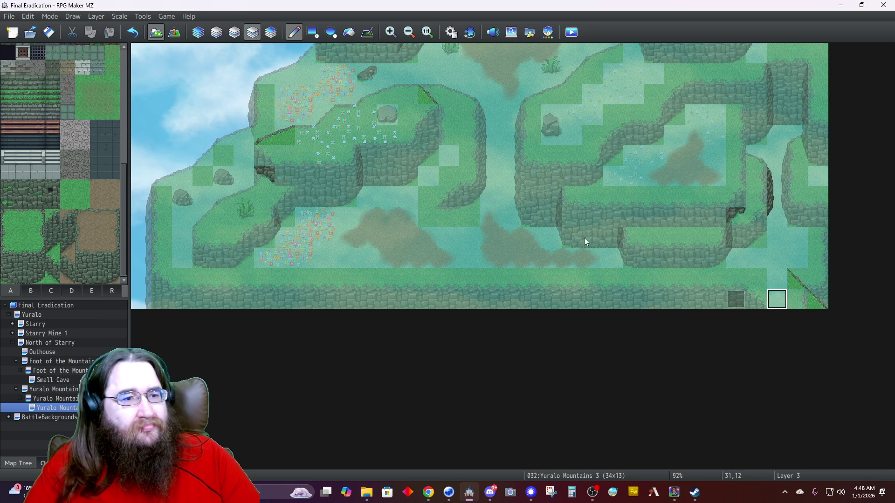
pyautogui.click(235, 34)
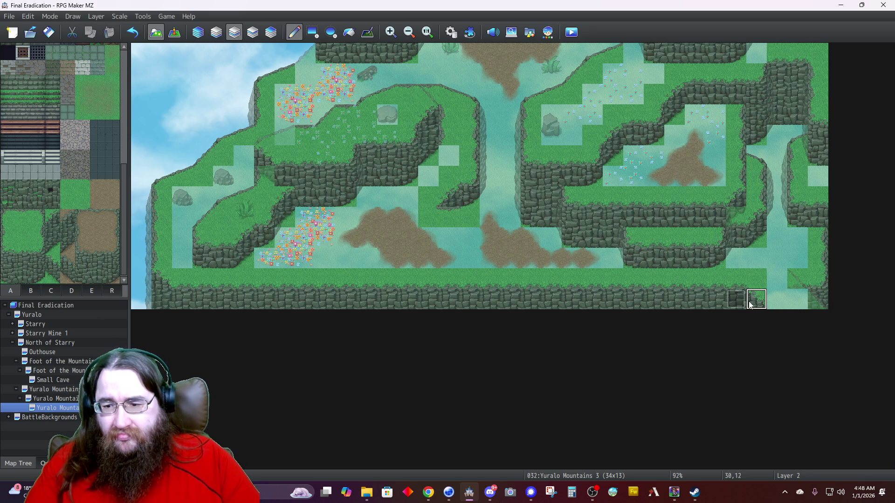
pyautogui.click(194, 31)
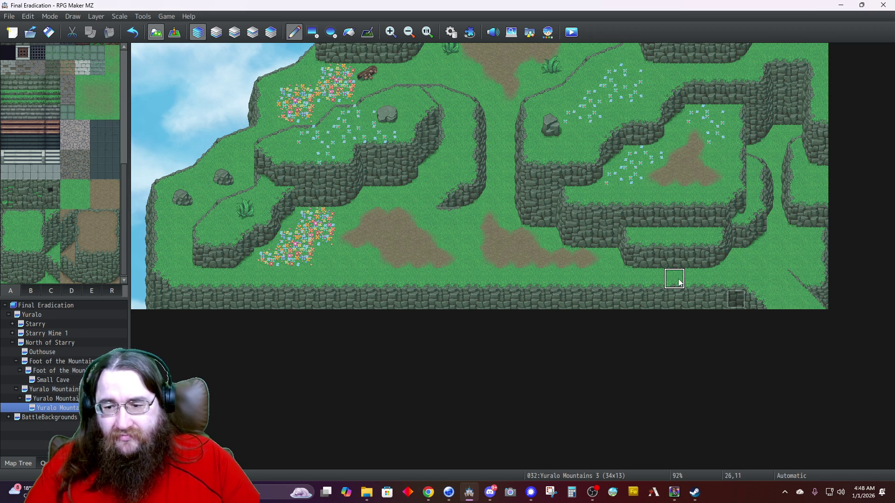
# Begin a quick transfer event on exit tile 31,12.
pyautogui.click(175, 32)
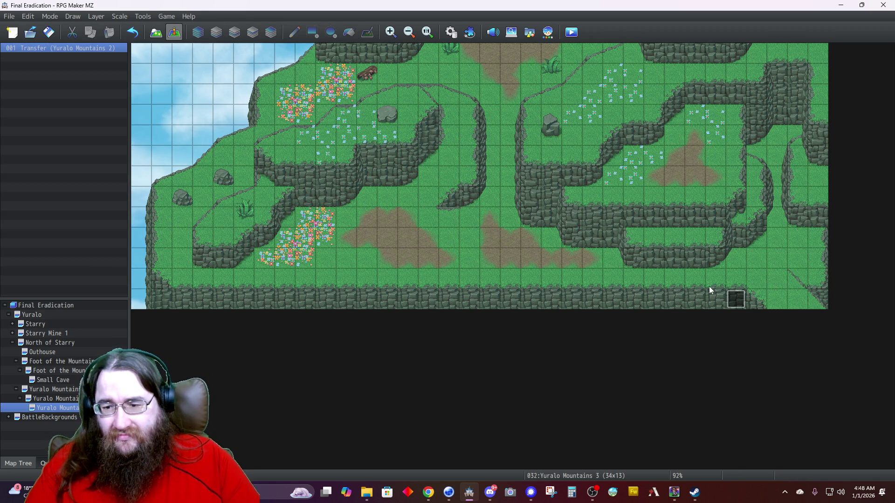
pyautogui.rightClick(777, 301)
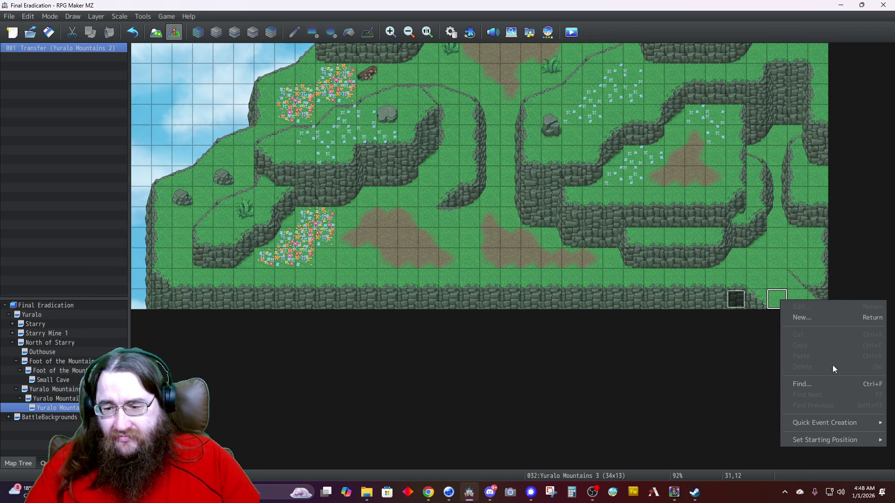
pyautogui.moveTo(826, 424)
pyautogui.click(722, 424)
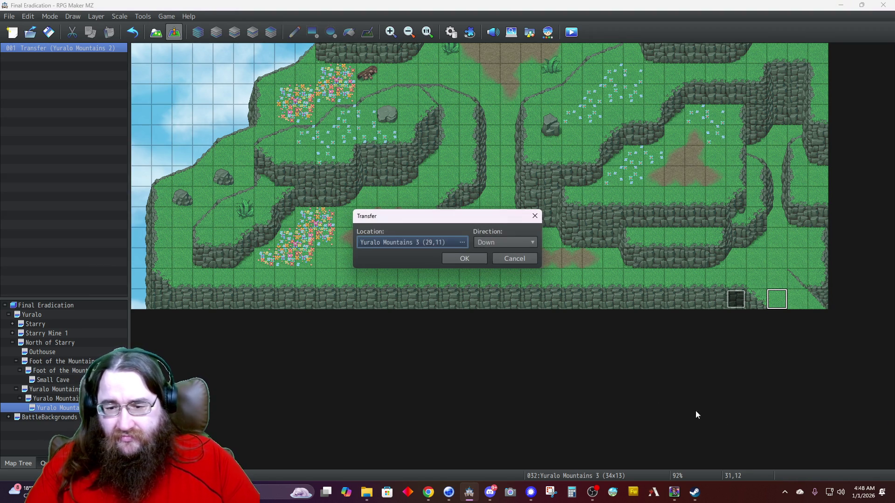
# Point the new transfer event to Yuralo Mountains 2 at 22,1 and create it.
pyautogui.doubleClick(399, 244)
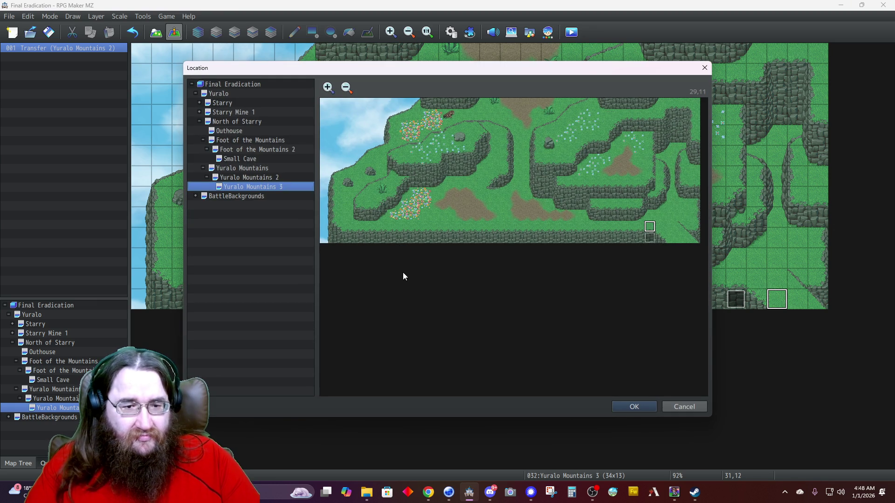
pyautogui.click(239, 176)
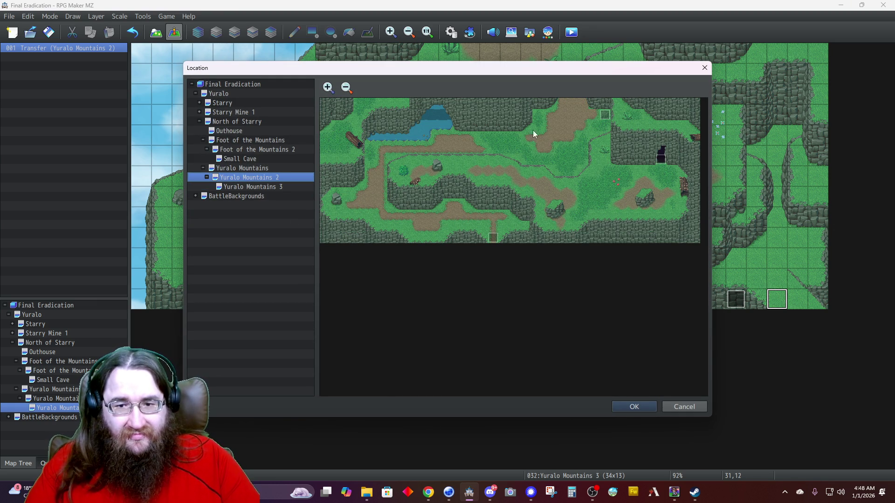
pyautogui.click(570, 115)
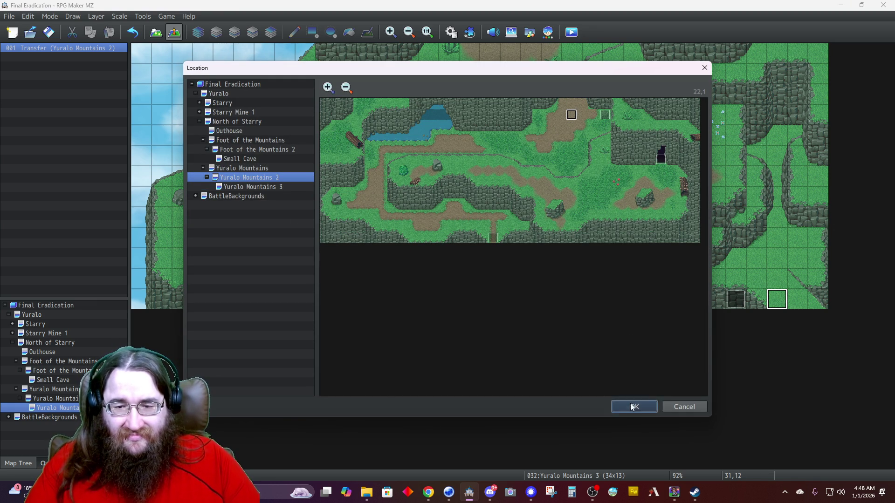
pyautogui.click(633, 407)
pyautogui.click(466, 258)
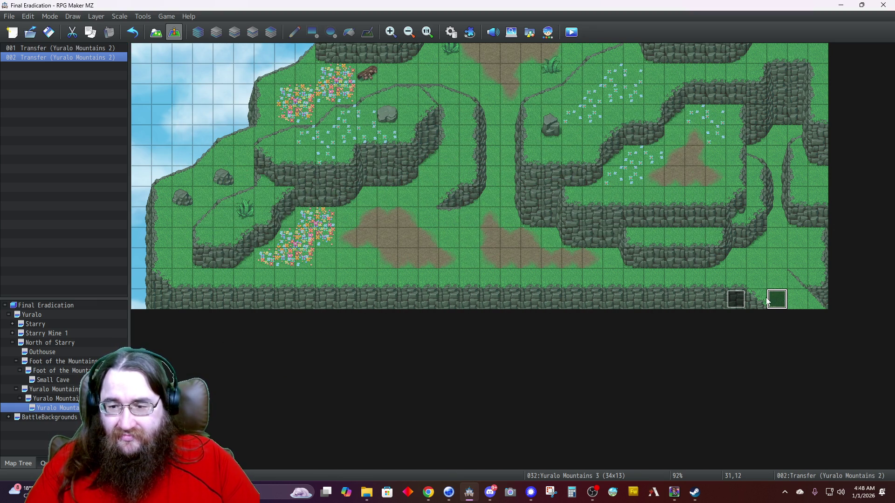
pyautogui.click(737, 304)
# Delete old transfer event 001 and strip the Play SE command from event 002.
pyautogui.press('Delete')
pyautogui.click(779, 300)
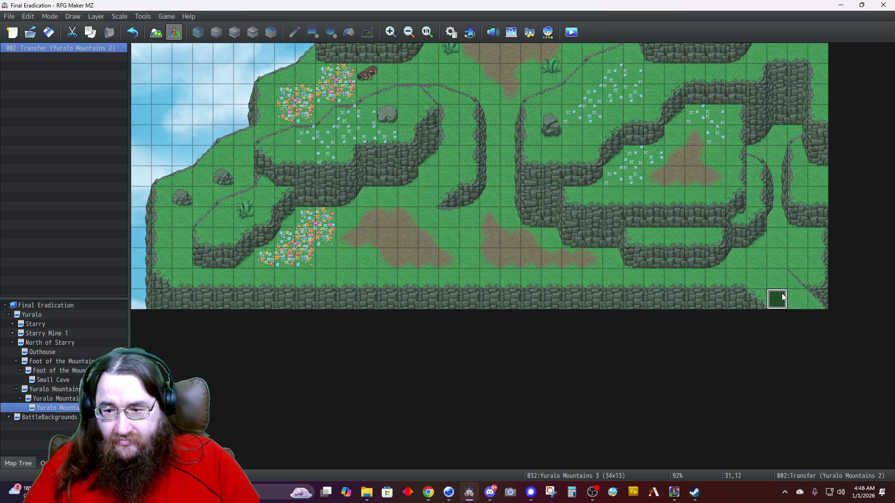
pyautogui.doubleClick(782, 299)
pyautogui.click(463, 144)
pyautogui.press('Delete')
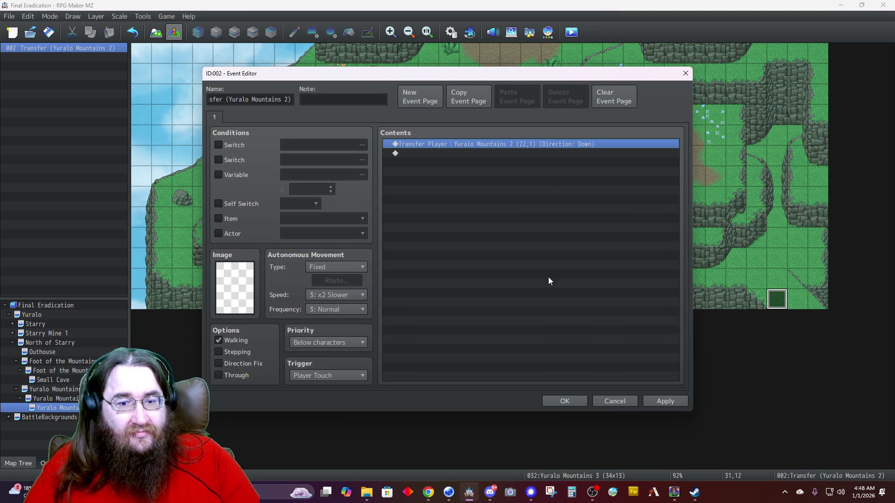
pyautogui.click(565, 401)
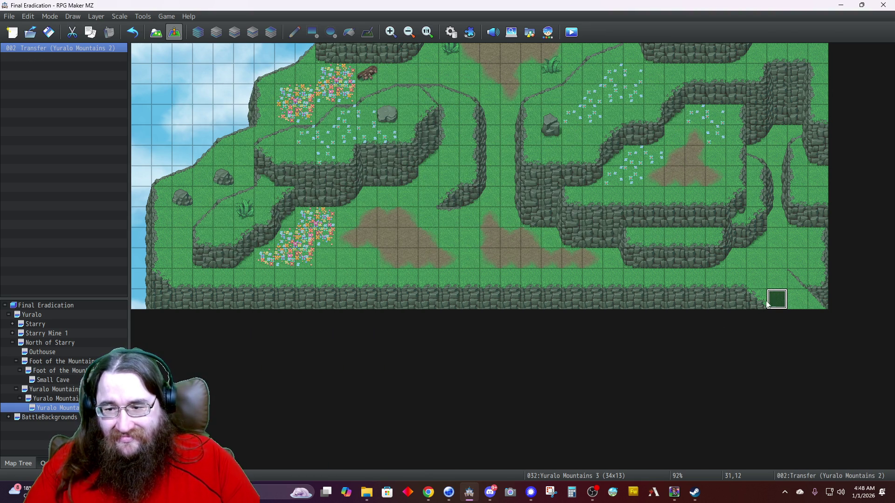
# Paste a transfer copy at 32,12, delete the extra copy, and open Yuralo Mountains 2.
pyautogui.press('Right')
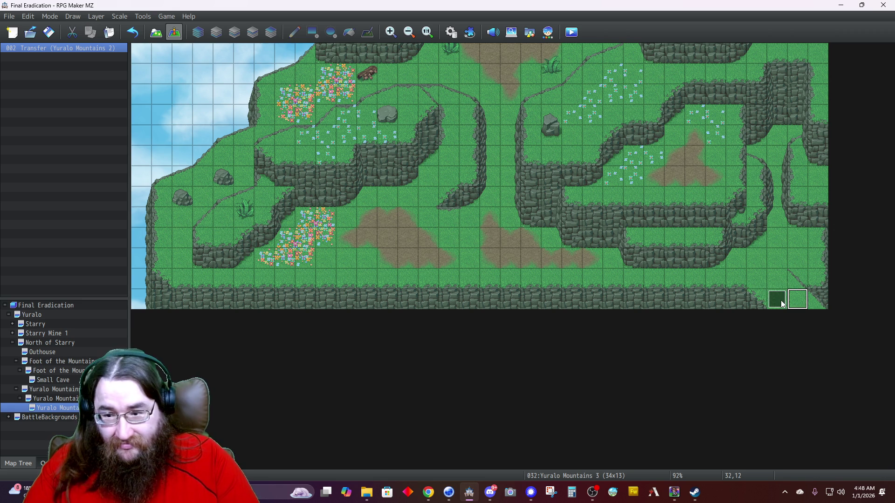
pyautogui.hotkey('ctrl', 'v')
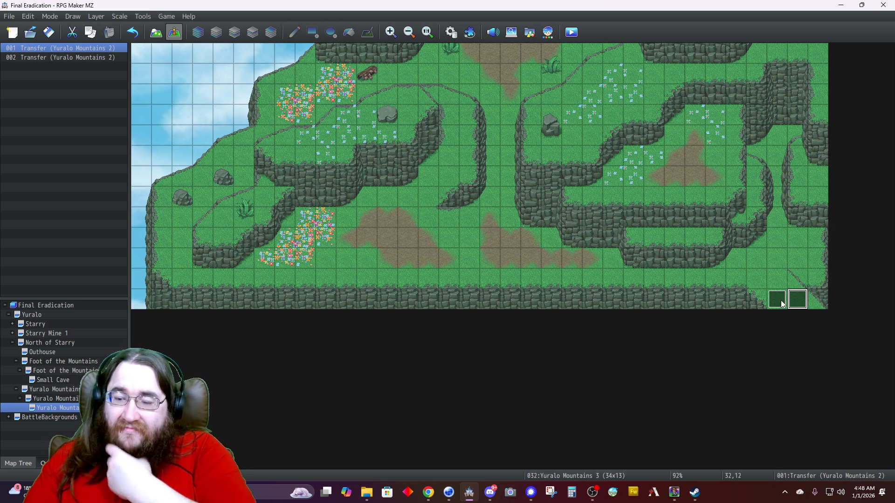
pyautogui.press('Right')
pyautogui.hotkey('ctrl', 'v')
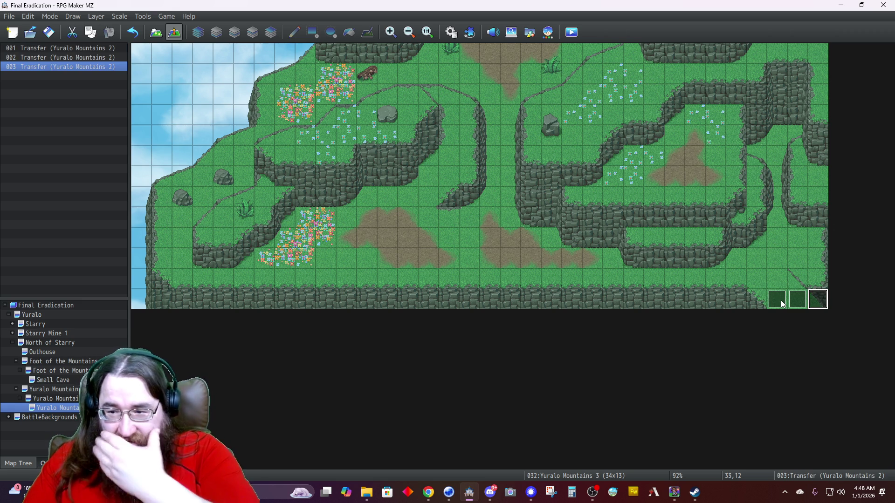
pyautogui.press('Left')
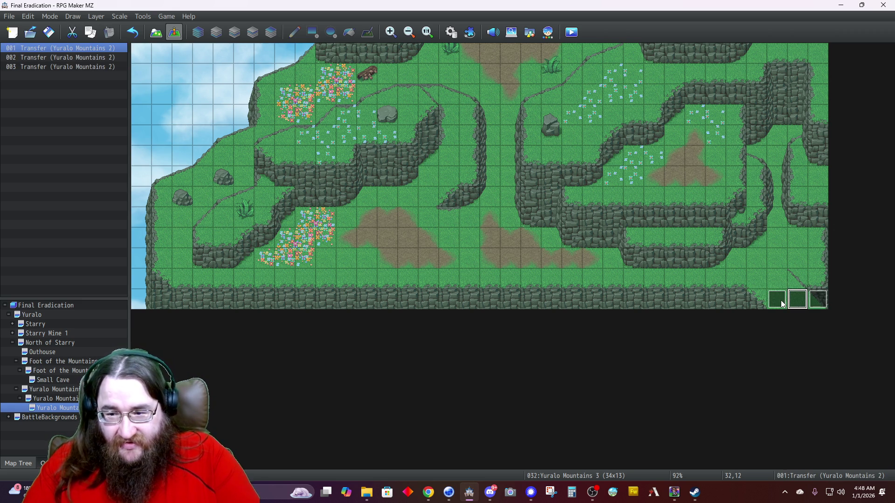
pyautogui.press('Left')
pyautogui.press('Left')
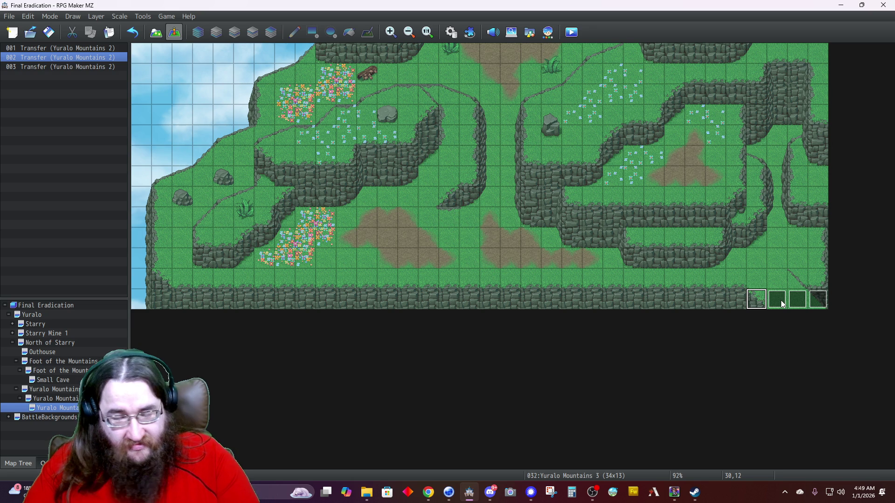
pyautogui.press('Right')
pyautogui.press('Right')
pyautogui.press('Right')
pyautogui.press('Delete')
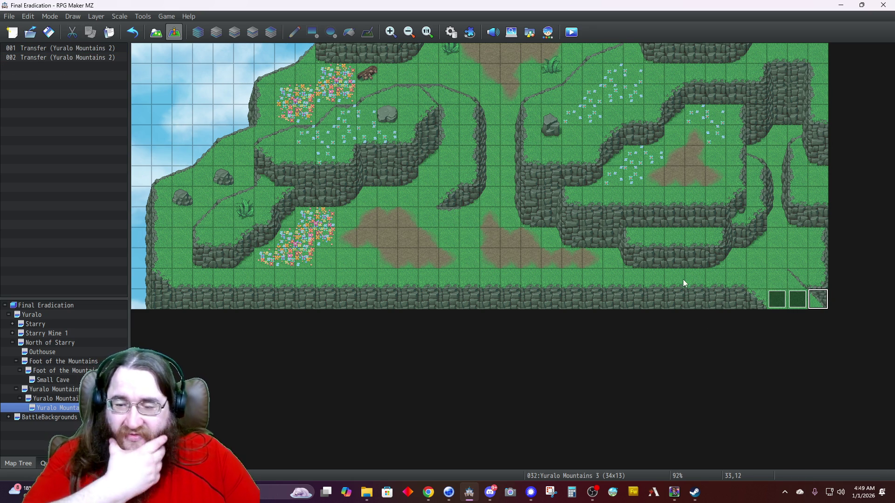
pyautogui.click(56, 399)
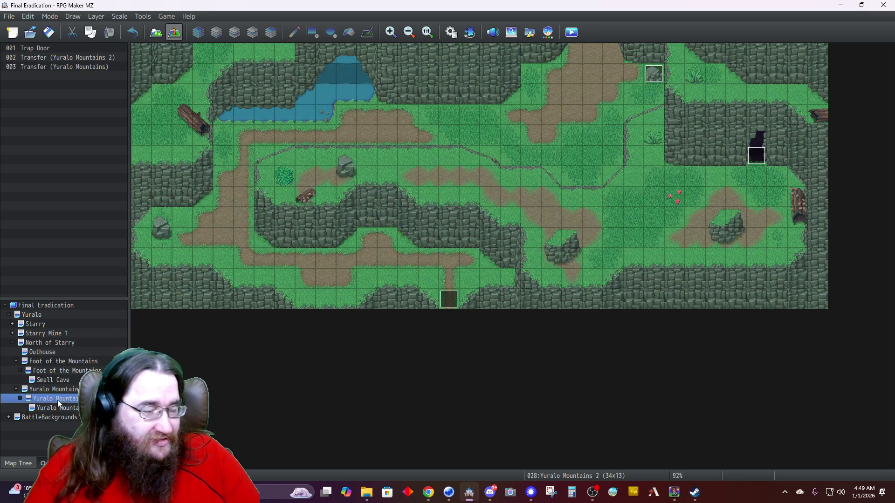
# Create a transfer on tile 22,0 to Yuralo Mountains 3 (31,11), facing Up.
pyautogui.click(592, 55)
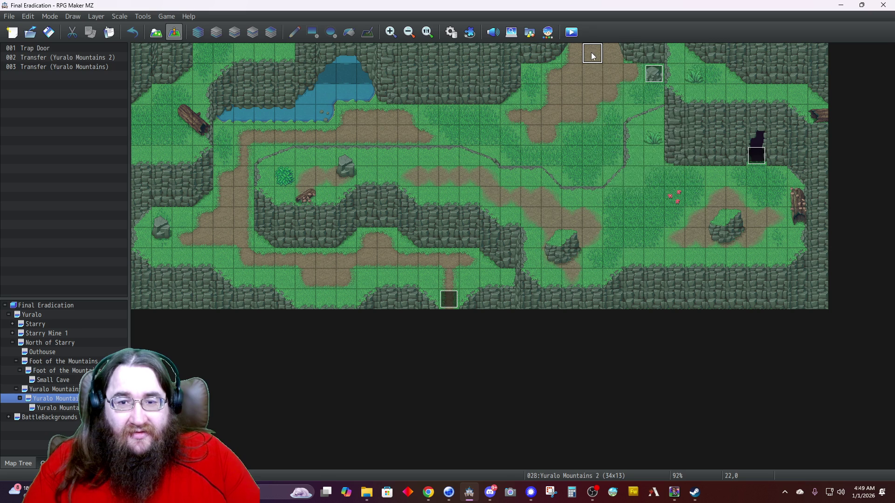
pyautogui.rightClick(592, 55)
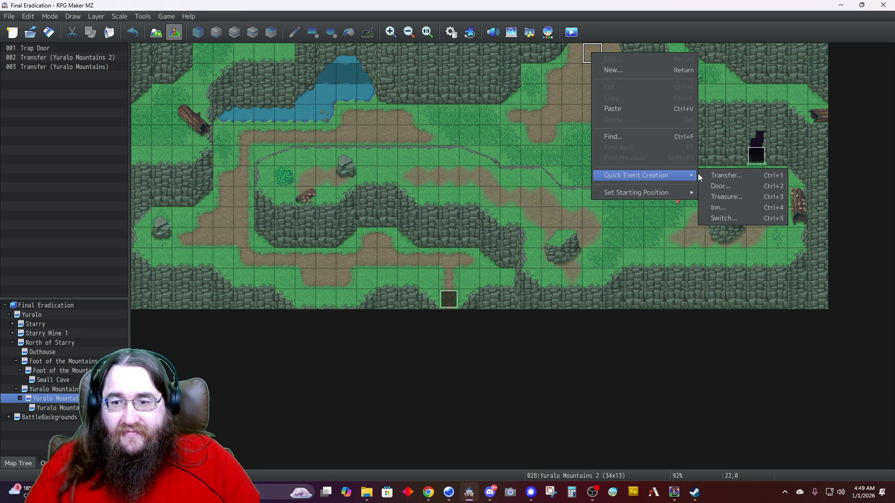
pyautogui.click(712, 173)
pyautogui.click(437, 241)
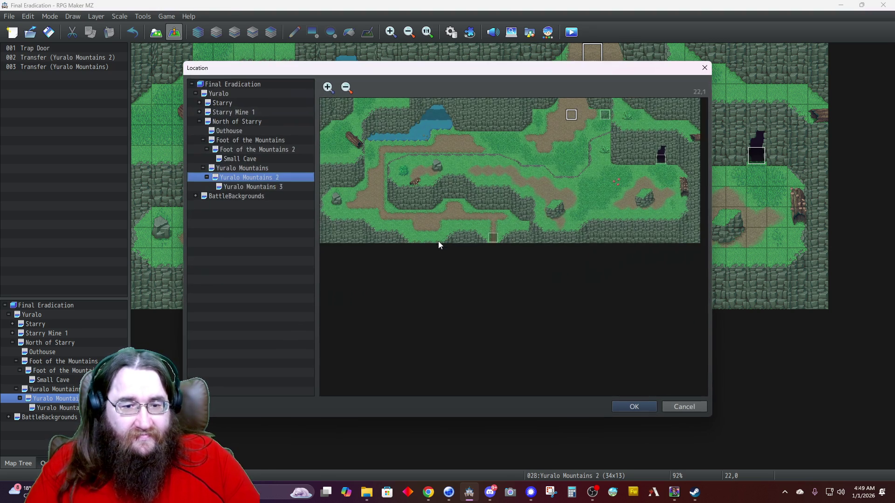
pyautogui.click(268, 187)
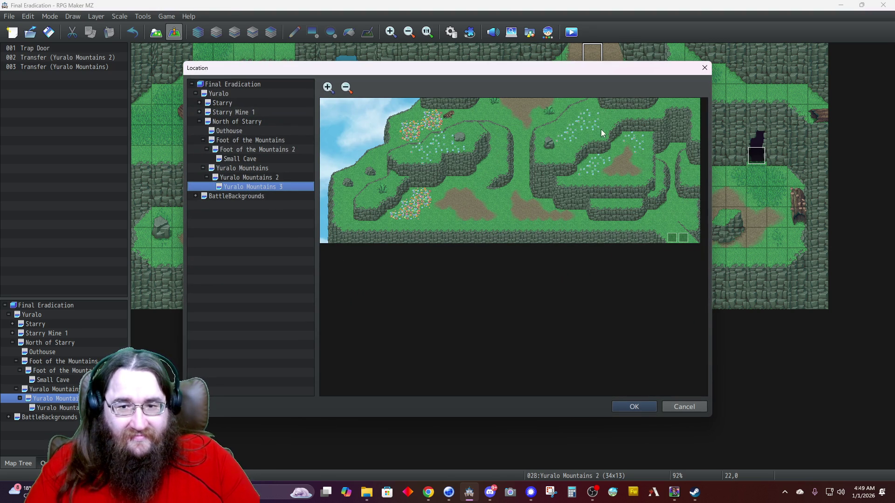
pyautogui.click(672, 227)
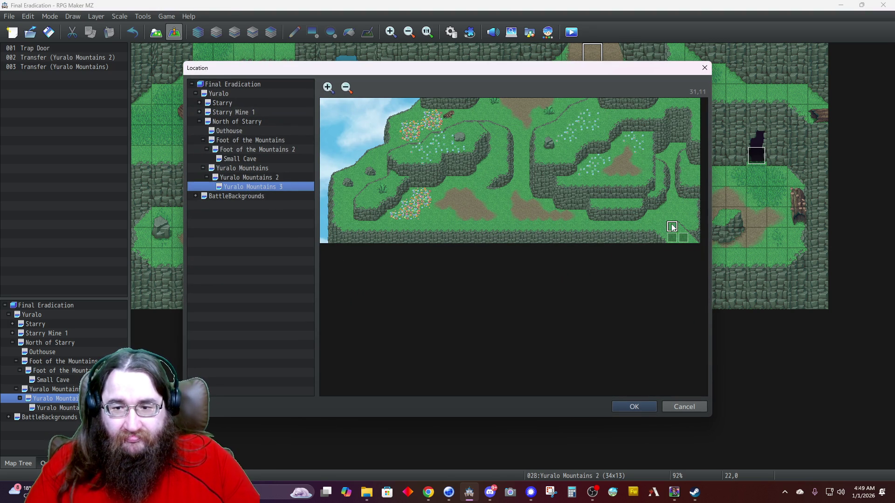
pyautogui.click(632, 407)
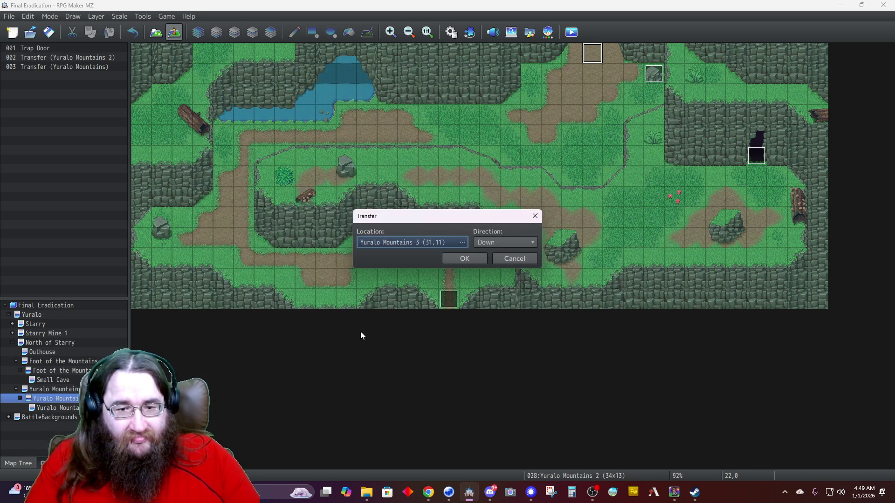
pyautogui.click(485, 243)
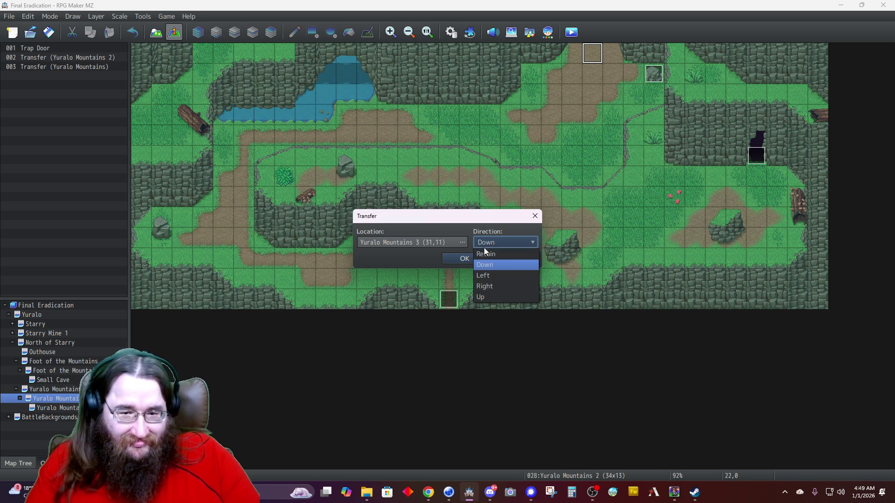
pyautogui.click(482, 297)
pyautogui.click(462, 259)
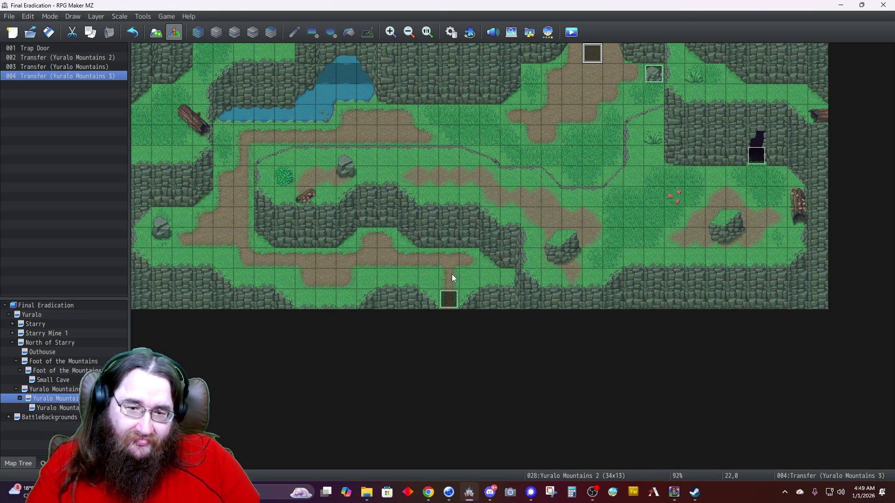
# Delete the Play SE command from the new transfer event.
pyautogui.doubleClick(589, 50)
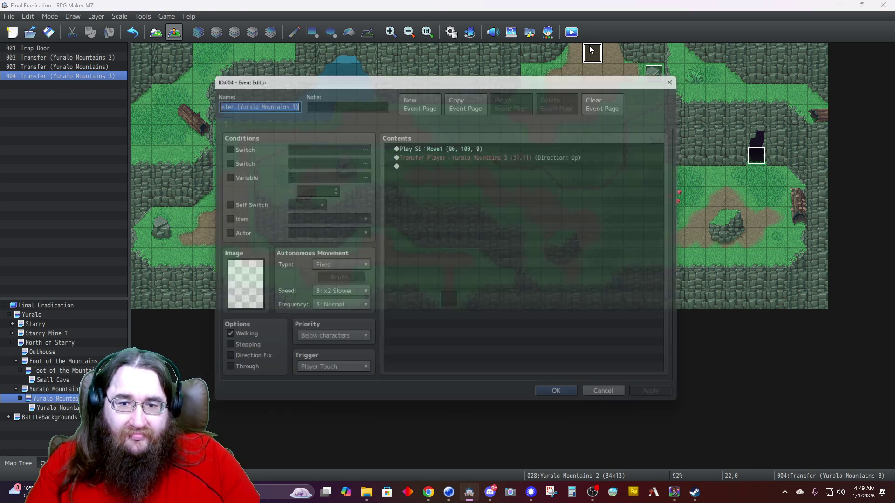
pyautogui.click(475, 145)
pyautogui.press('Delete')
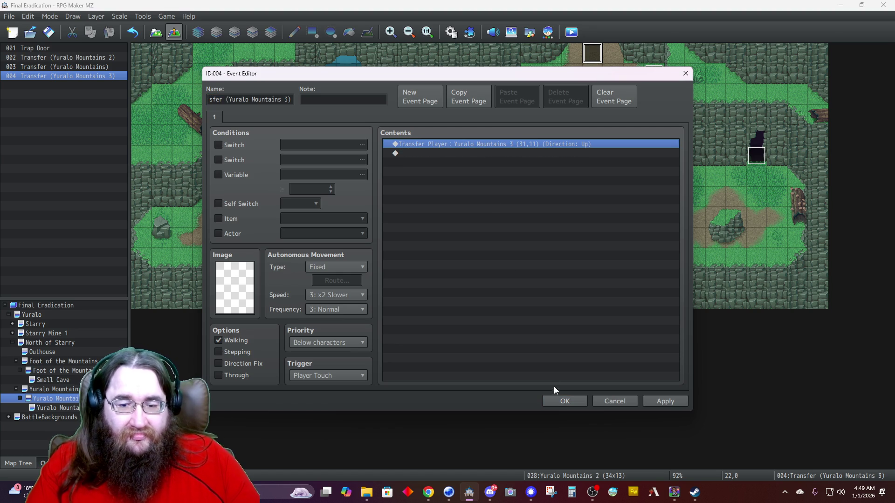
pyautogui.click(562, 401)
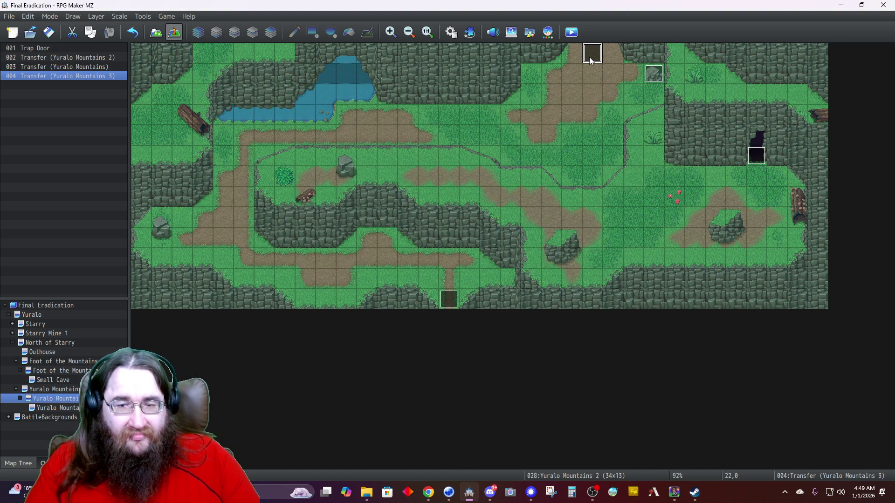
# Copy the transfer onto the tiles on either side of 22,0 and open event 003 to verify it.
pyautogui.hotkey('ctrl', 'c')
pyautogui.press('Left')
pyautogui.hotkey('ctrl', 'v')
pyautogui.press('Right')
pyautogui.press('Right')
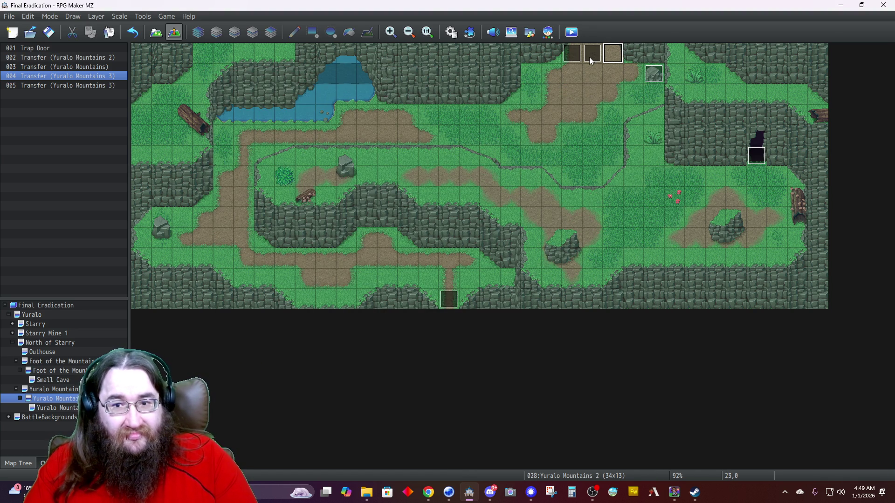
pyautogui.hotkey('ctrl', 'v')
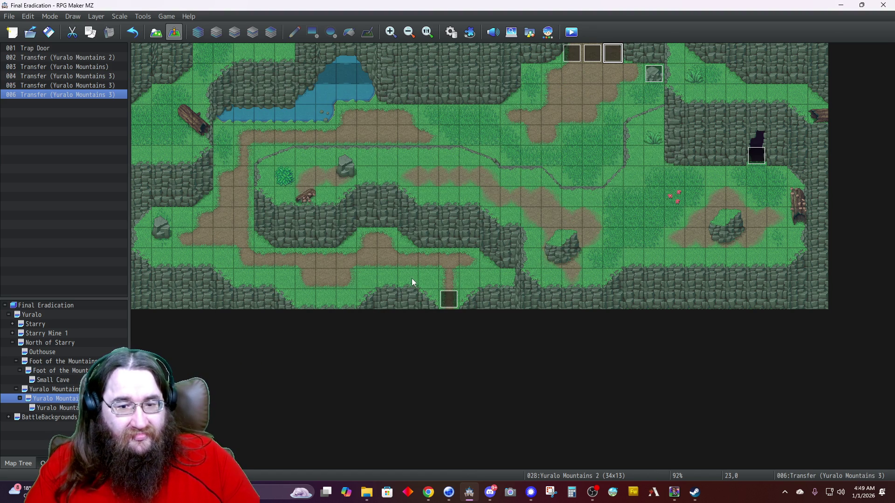
pyautogui.doubleClick(446, 300)
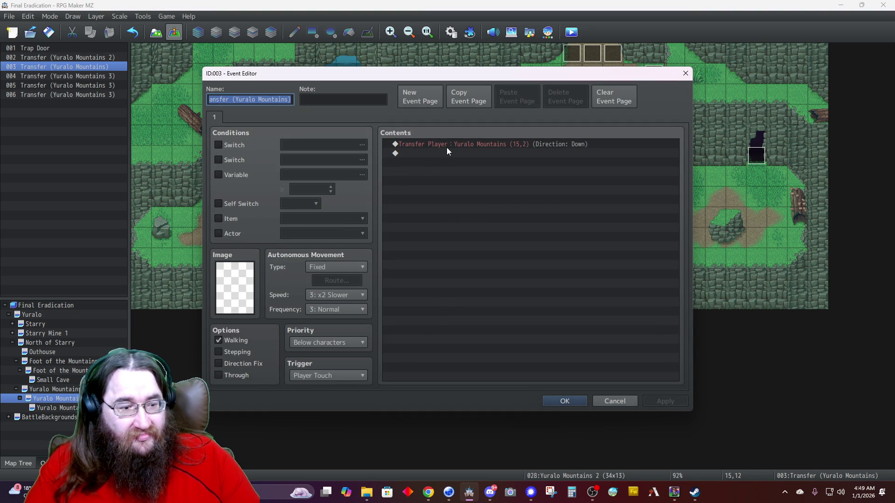
pyautogui.click(564, 401)
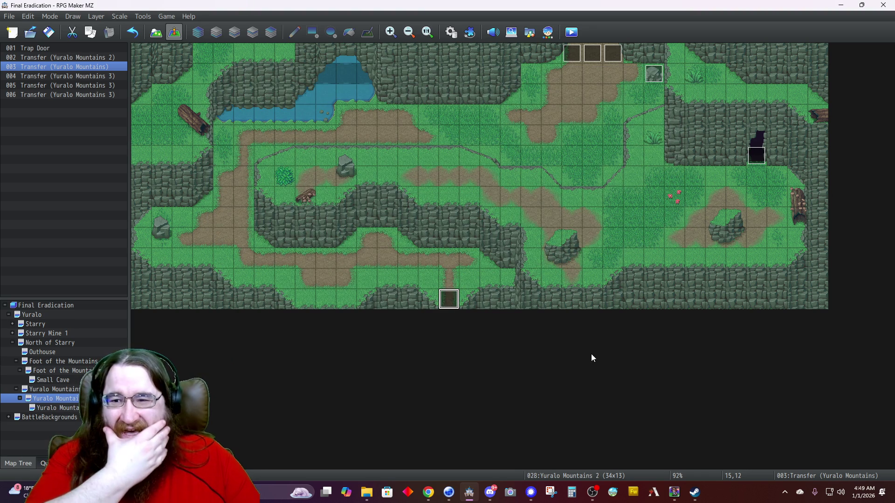
pyautogui.doubleClick(754, 161)
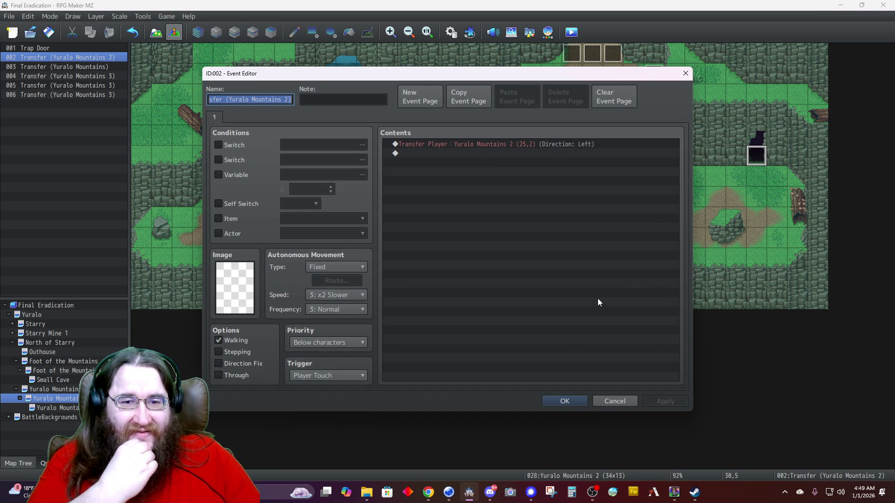
pyautogui.click(554, 402)
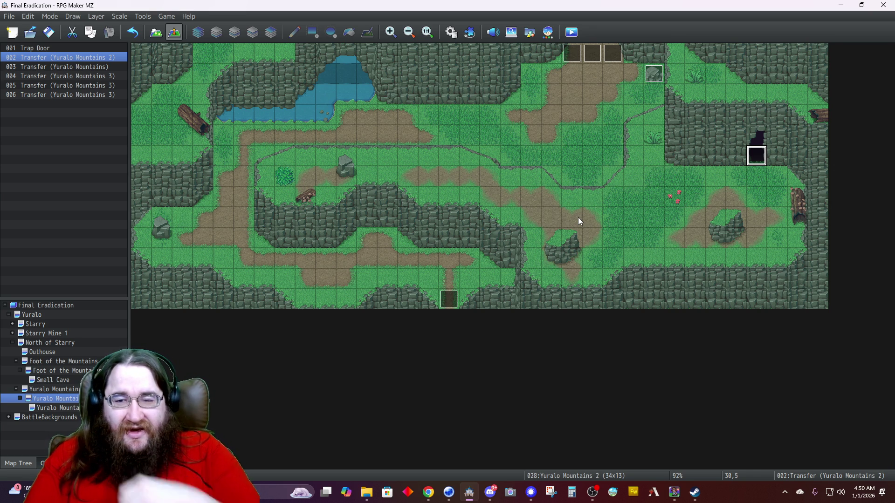
# Inspect the Trap Door event's second page, close it unchanged, and return to Map mode.
pyautogui.doubleClick(653, 75)
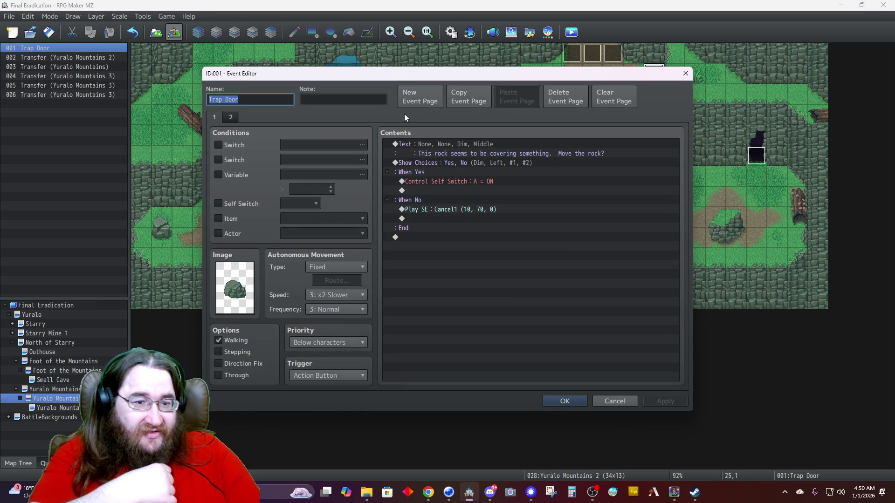
pyautogui.click(234, 115)
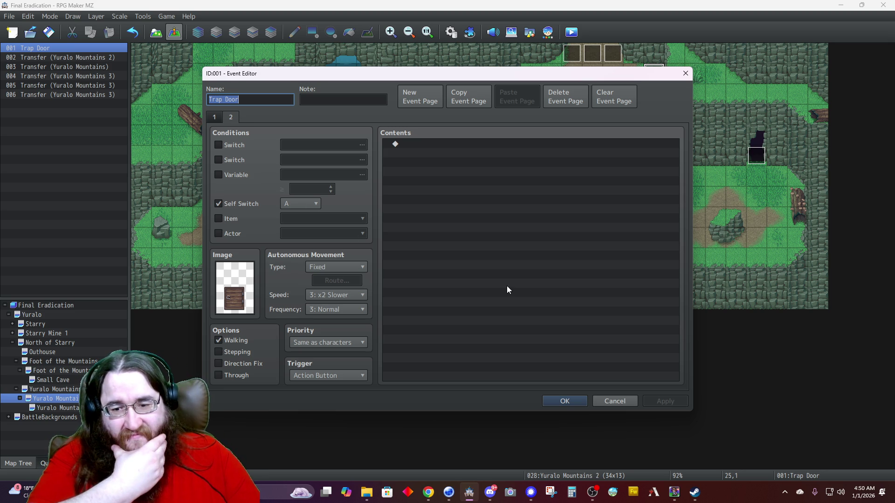
pyautogui.click(607, 401)
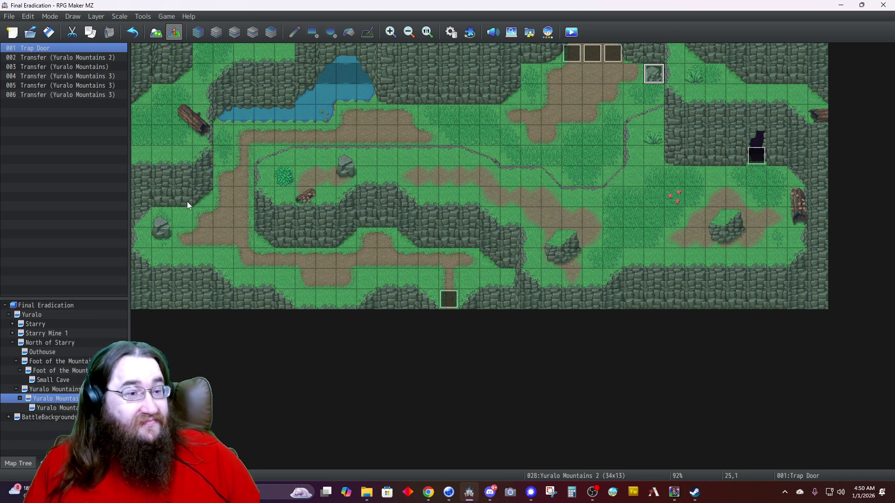
pyautogui.click(159, 37)
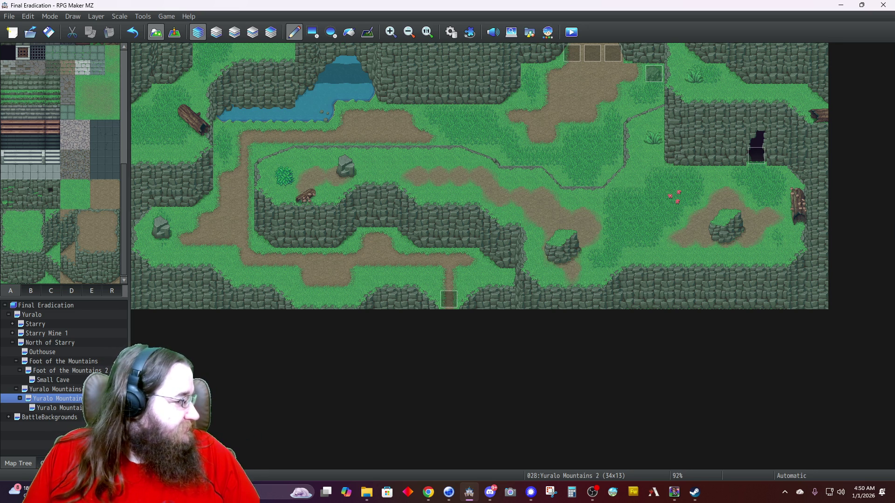
pyautogui.press('super+d')
pyautogui.press('super+d')
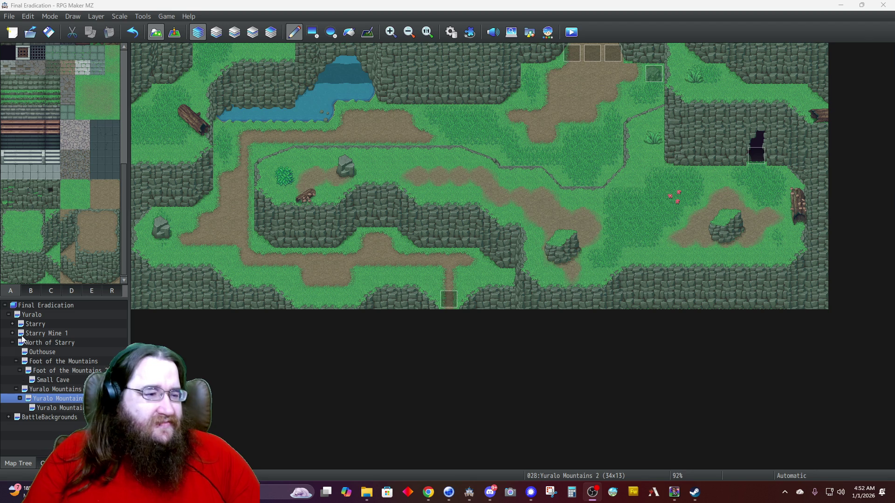
# Open the Yuralo world map, scroll north toward the castle peninsula, and switch to Layer 4.
pyautogui.click(42, 319)
pyautogui.rightClick(43, 318)
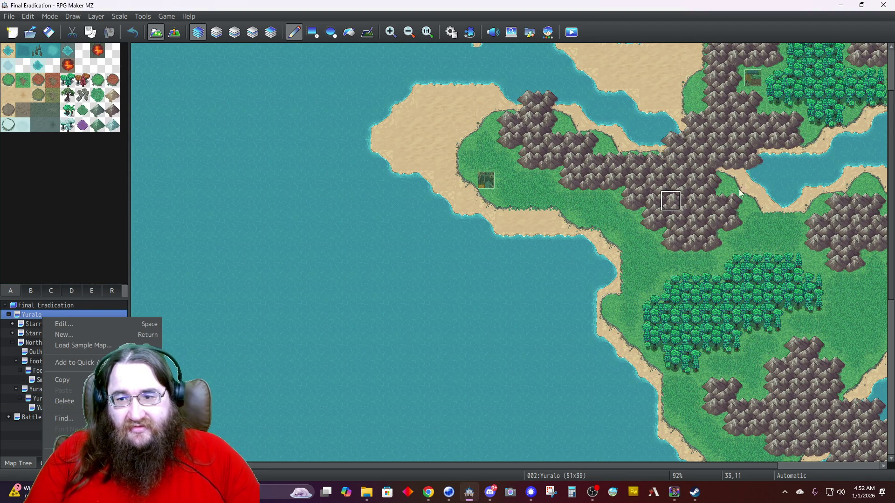
pyautogui.scroll(3, 764, 149)
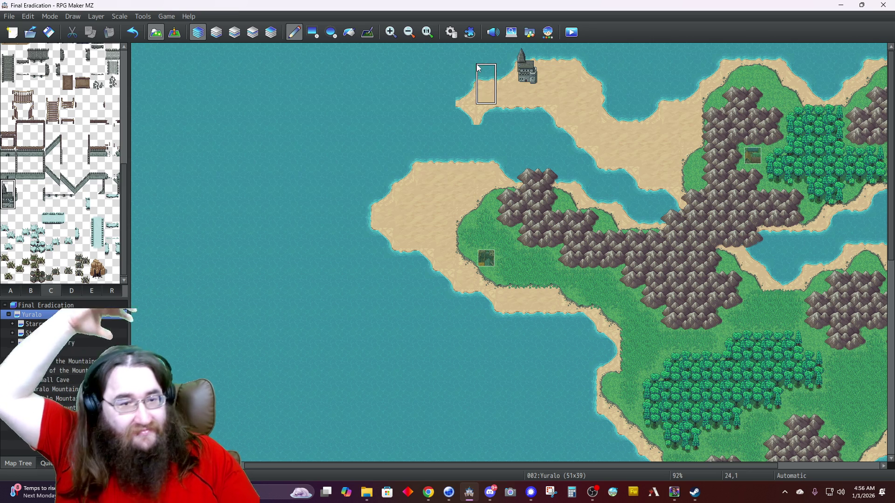
pyautogui.click(270, 32)
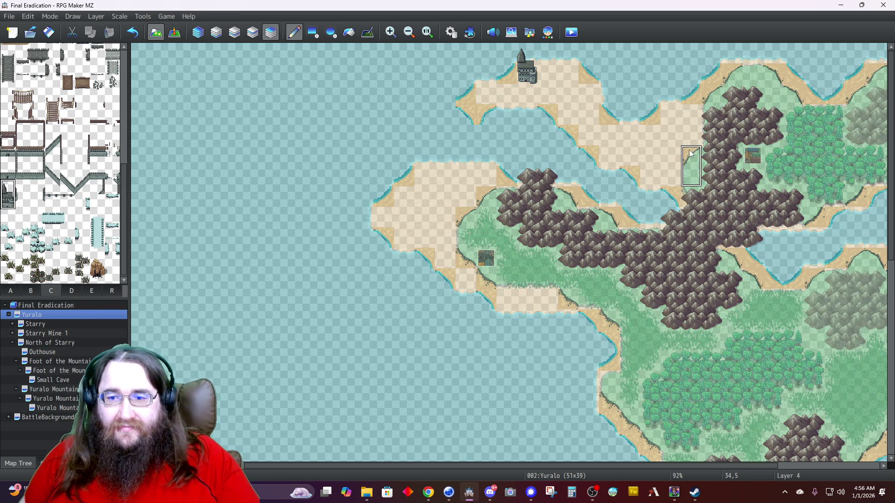
# Paint mountain tiles over the sand at the range's western edge around cell 34,5.
pyautogui.rightClick(692, 156)
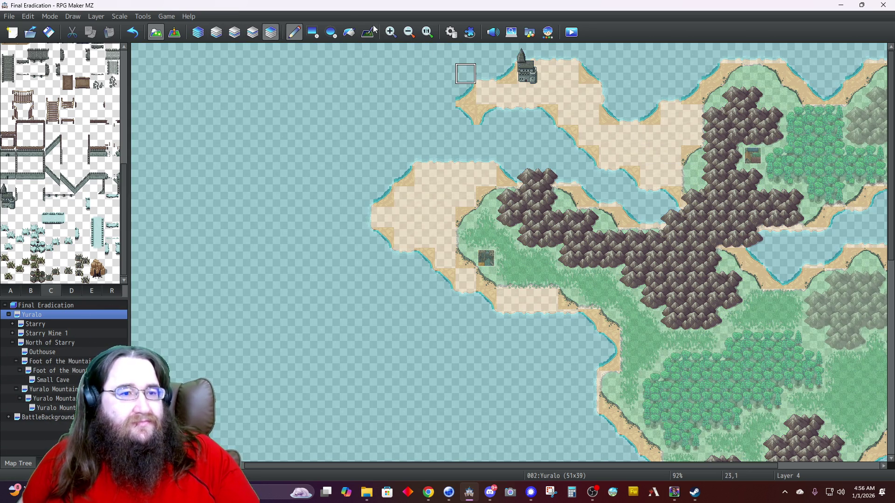
pyautogui.click(252, 32)
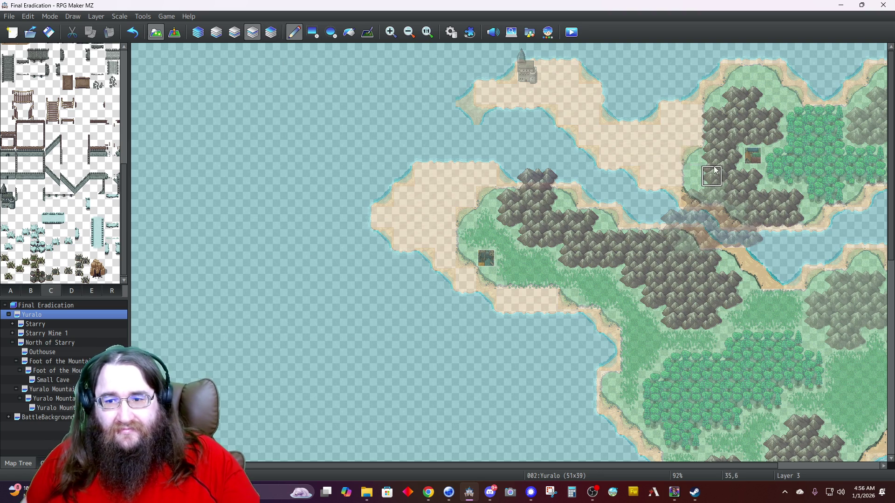
pyautogui.click(692, 157)
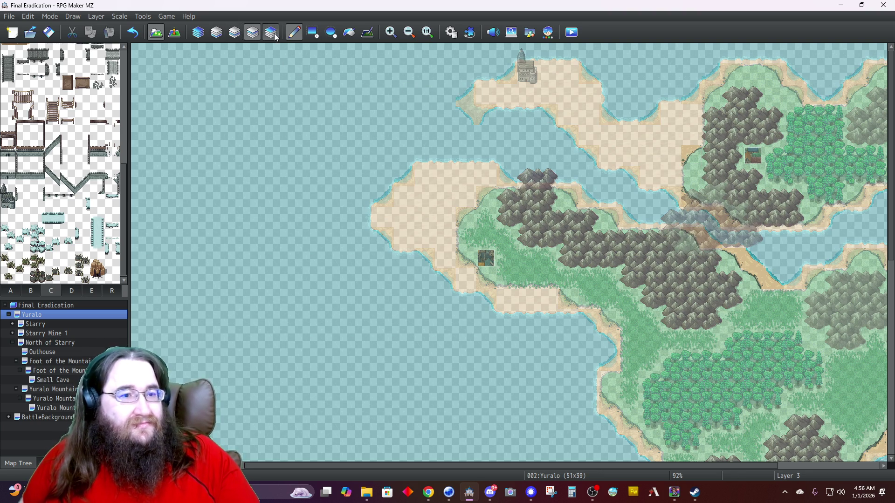
pyautogui.click(270, 33)
pyautogui.click(692, 157)
pyautogui.click(692, 136)
pyautogui.click(680, 140)
pyautogui.click(671, 157)
pyautogui.click(692, 117)
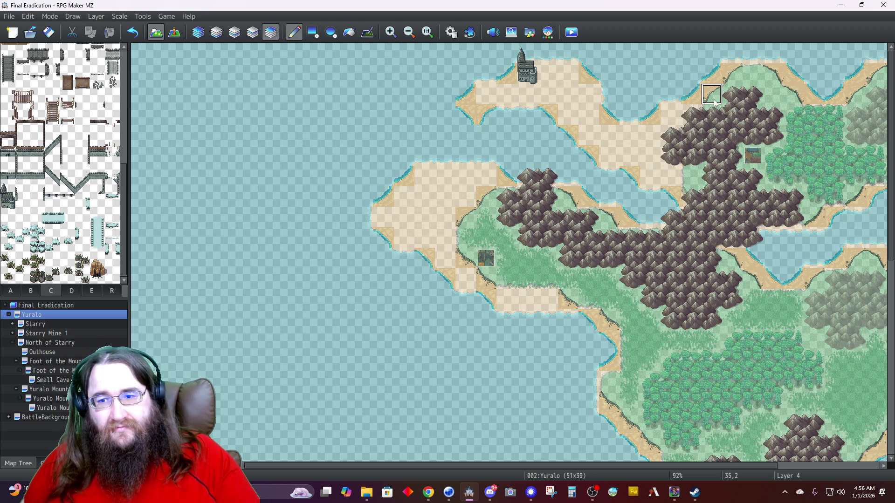
# Extend the mountains along the top of the range, then restore automatic layer mode.
pyautogui.click(252, 32)
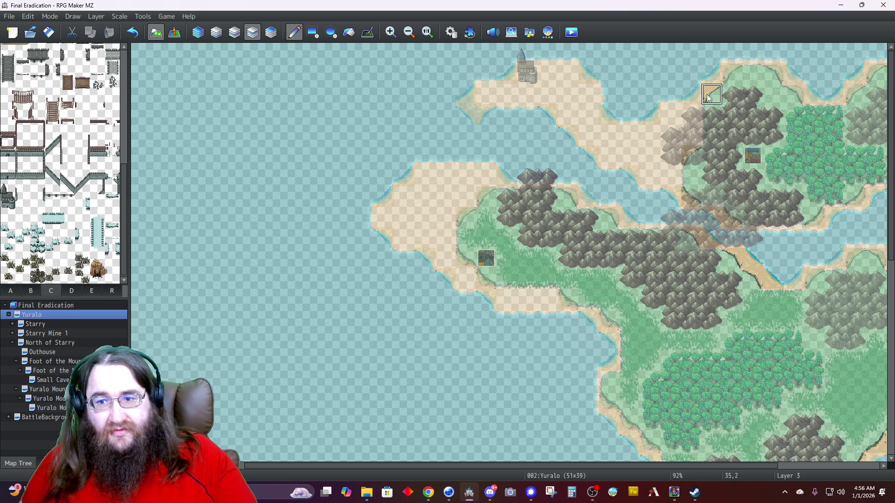
pyautogui.click(271, 33)
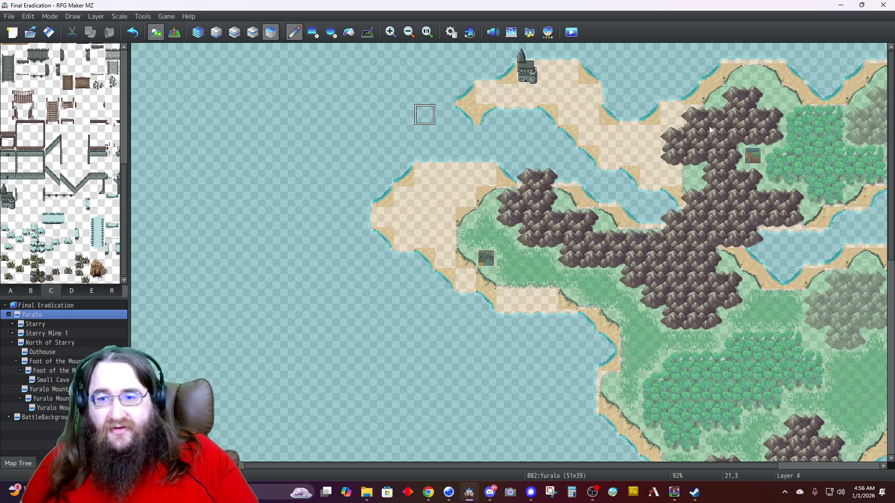
pyautogui.moveTo(733, 98); pyautogui.dragTo(712, 97)
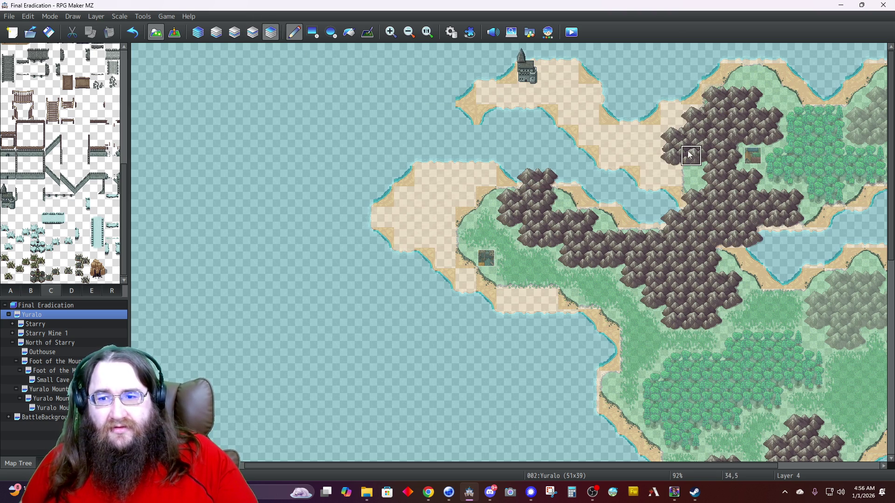
pyautogui.click(198, 36)
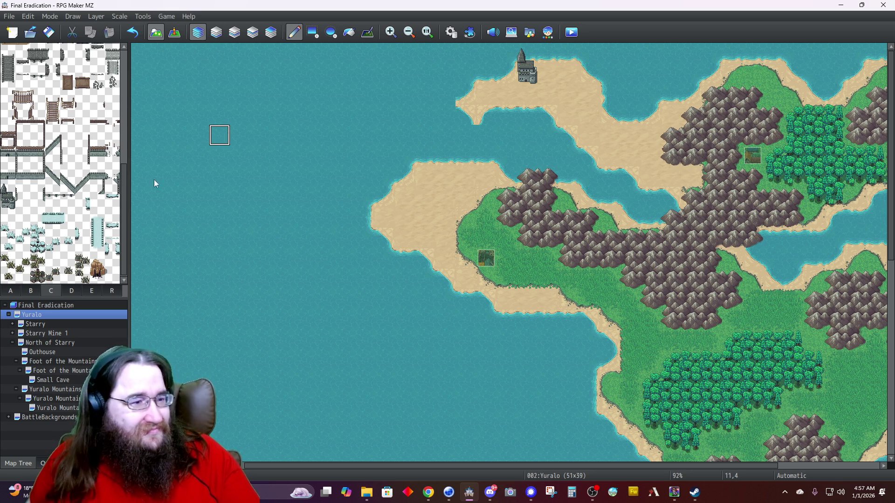
# Repaint the mountain tiles near the cave with a B-set tile, leaving the sand.
pyautogui.click(28, 291)
pyautogui.scroll(-1, 51, 228)
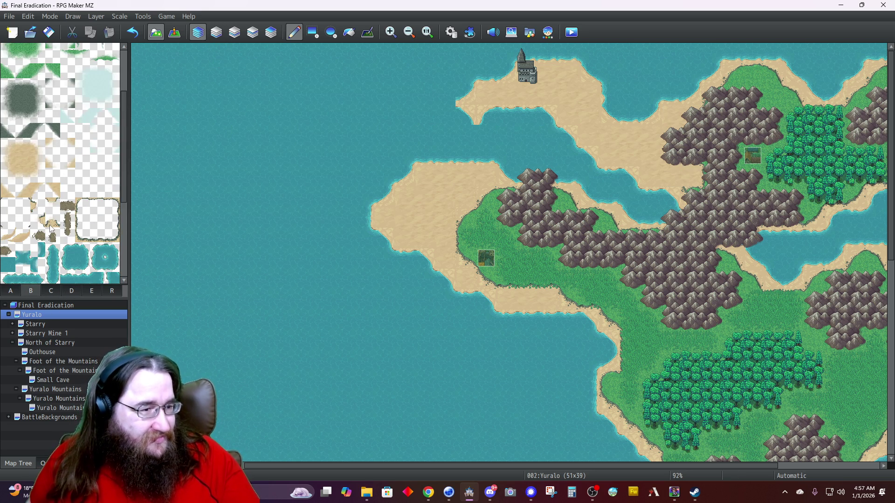
pyautogui.click(52, 221)
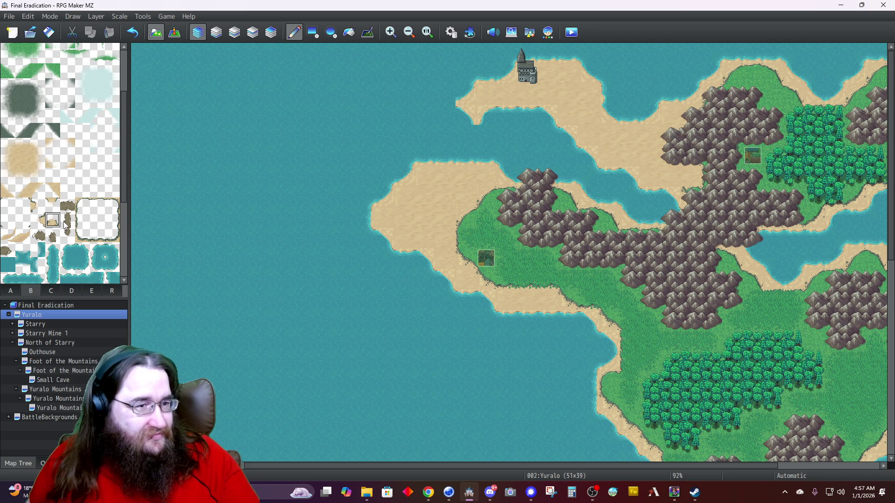
pyautogui.click(270, 32)
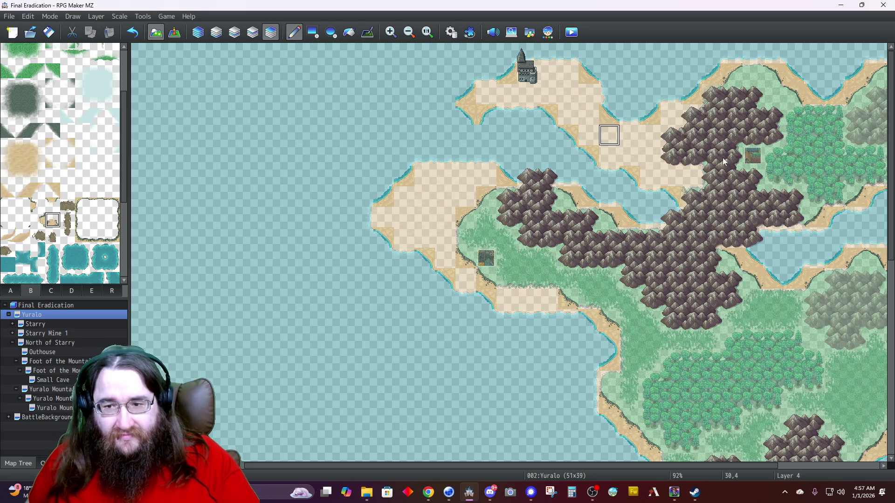
pyautogui.click(691, 155)
pyautogui.click(671, 176)
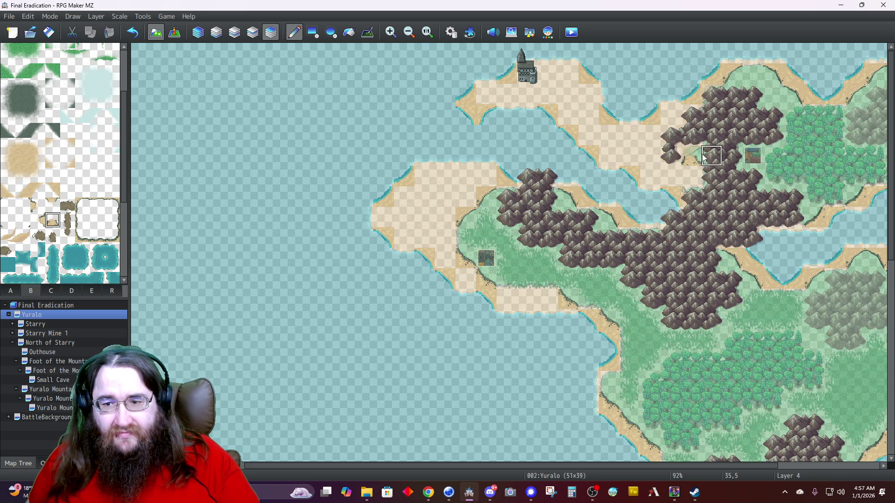
pyautogui.click(252, 32)
pyautogui.click(234, 33)
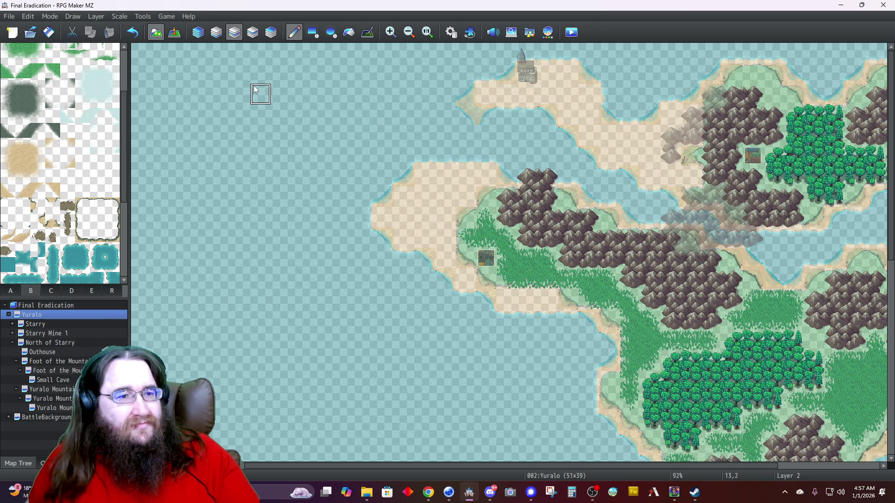
pyautogui.click(251, 29)
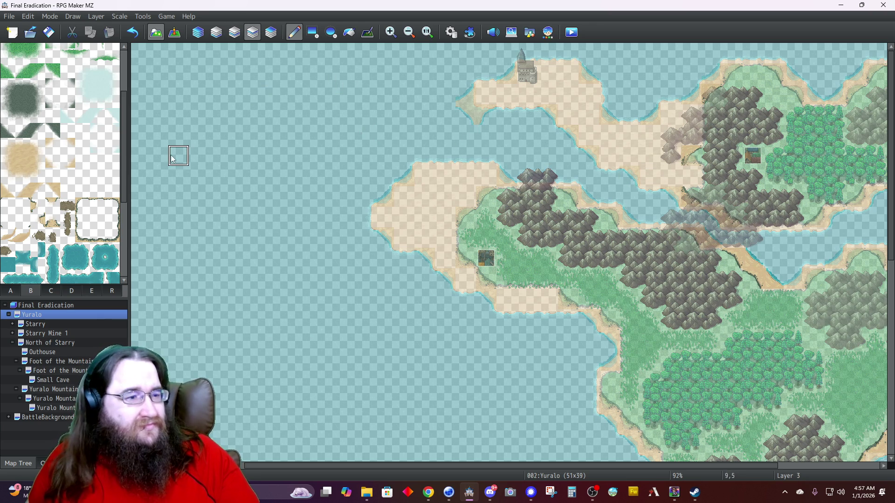
# Paint tab A mountains at cells 33,5 and 34,5 and across the sand west of the range.
pyautogui.click(12, 291)
pyautogui.click(112, 110)
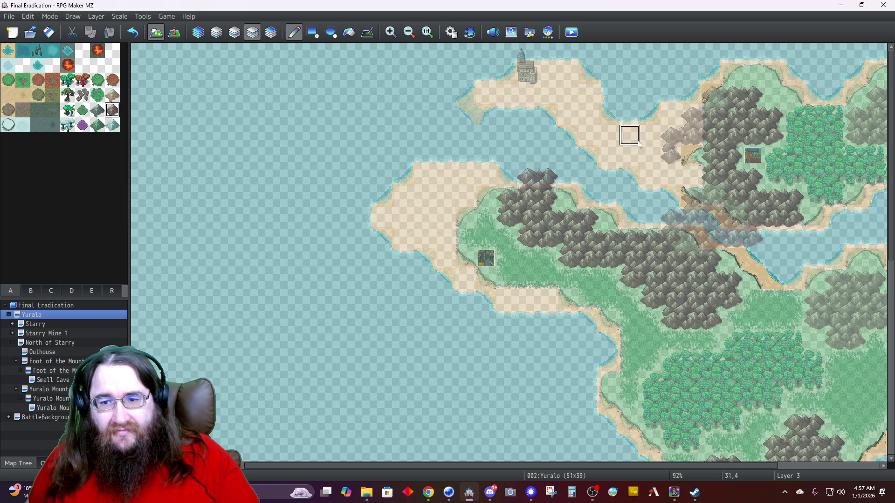
pyautogui.click(671, 156)
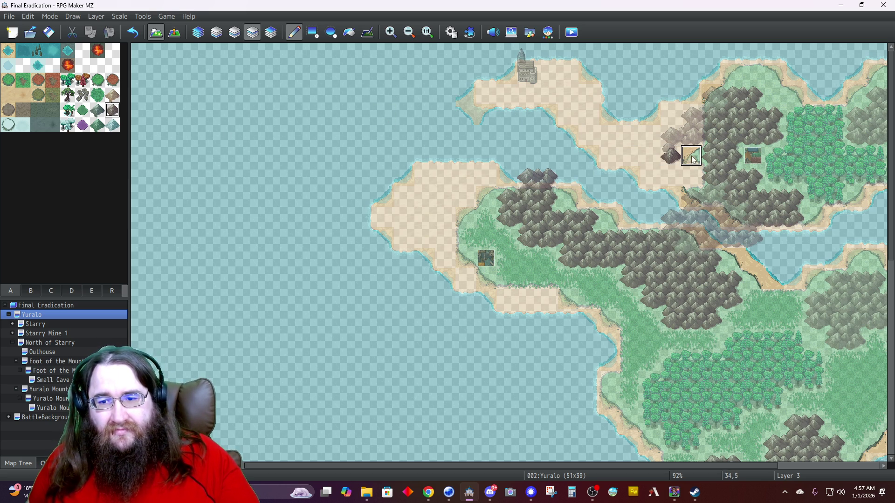
pyautogui.click(234, 32)
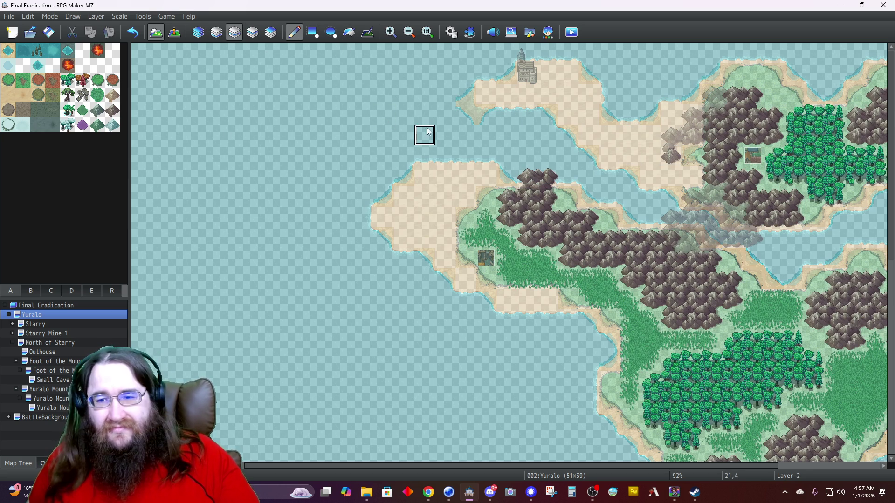
pyautogui.click(691, 156)
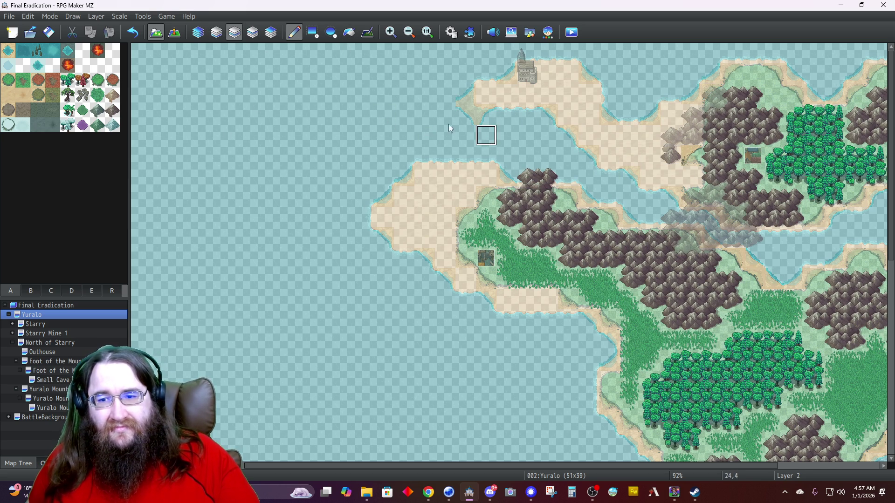
pyautogui.click(253, 32)
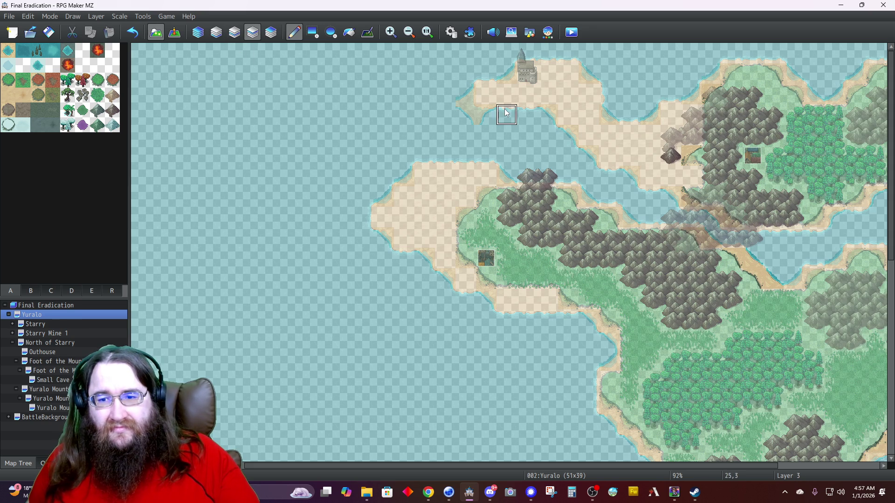
pyautogui.moveTo(691, 156)
pyautogui.mouseDown()
pyautogui.moveTo(671, 139)
pyautogui.moveTo(688, 124)
pyautogui.moveTo(715, 134)
pyautogui.moveTo(708, 156)
pyautogui.moveTo(727, 158)
pyautogui.moveTo(730, 123)
pyautogui.moveTo(773, 135)
pyautogui.moveTo(769, 114)
pyautogui.moveTo(752, 103)
pyautogui.moveTo(712, 103)
pyautogui.mouseUp()
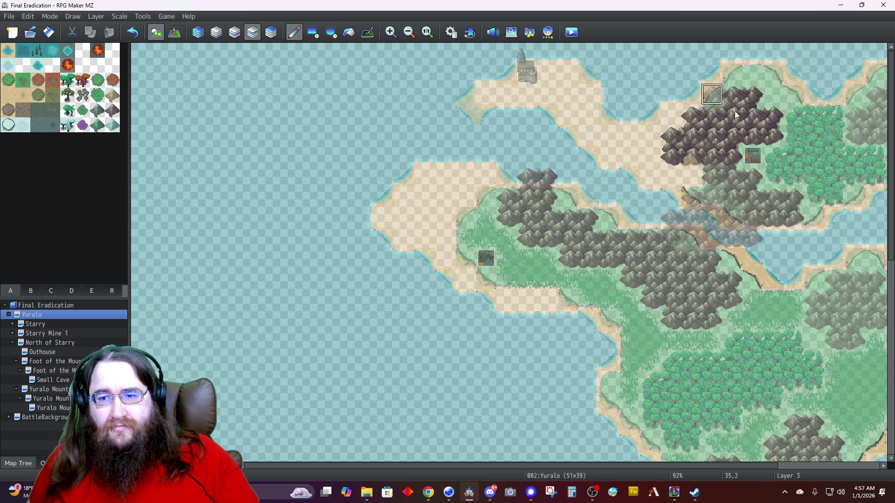
pyautogui.click(199, 34)
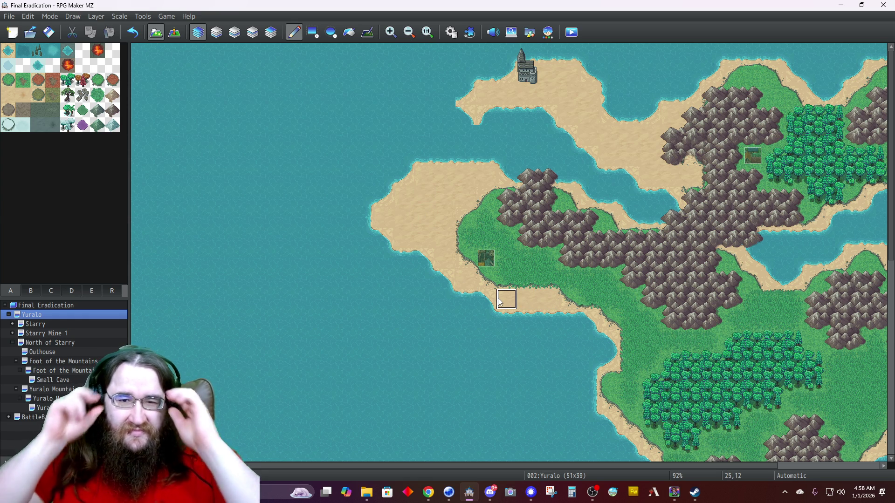
# Extend the peninsula's sand west to cell 23,2 and add B-set shore detail to the tip.
pyautogui.click(449, 116)
pyautogui.click(470, 105)
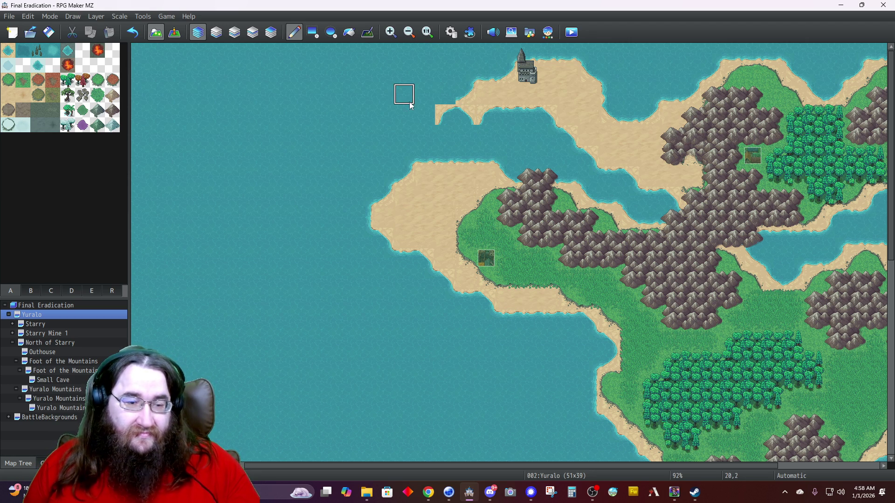
pyautogui.click(31, 290)
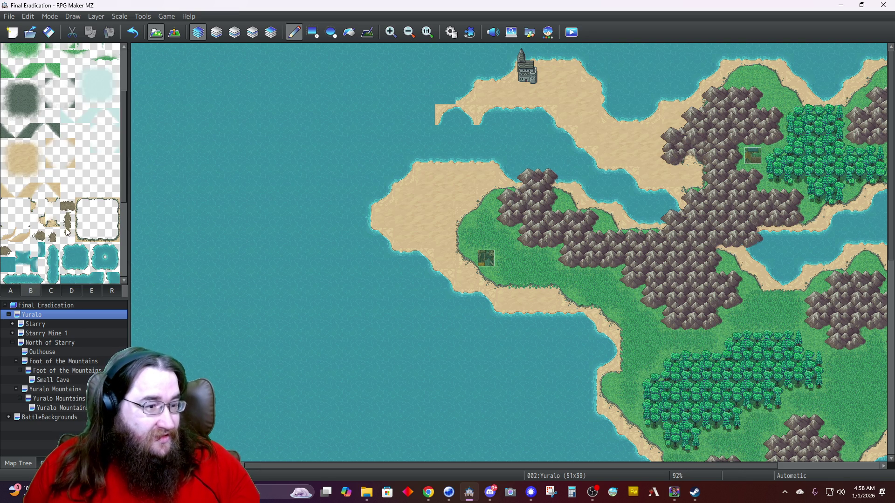
pyautogui.click(98, 238)
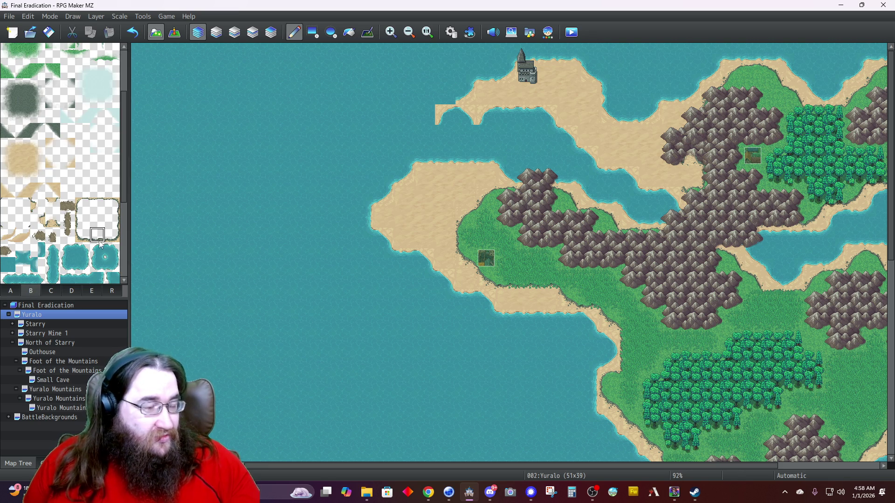
pyautogui.click(438, 100)
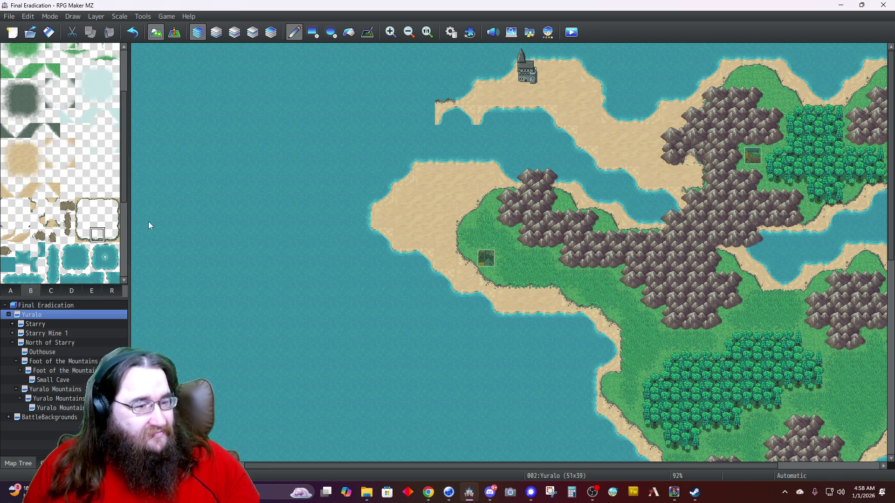
# Redo the sand tile at cell 21,3 further west and return one peninsula tile to water.
pyautogui.click(423, 113)
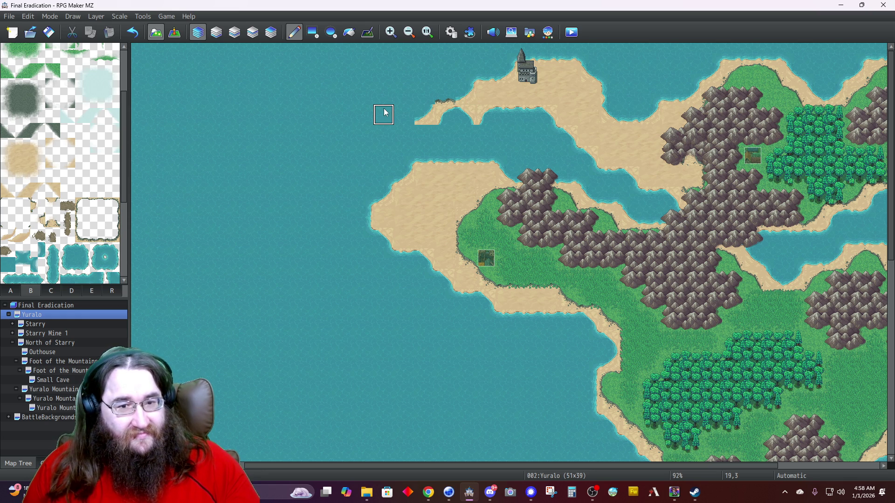
pyautogui.hotkey('ctrl', 'z')
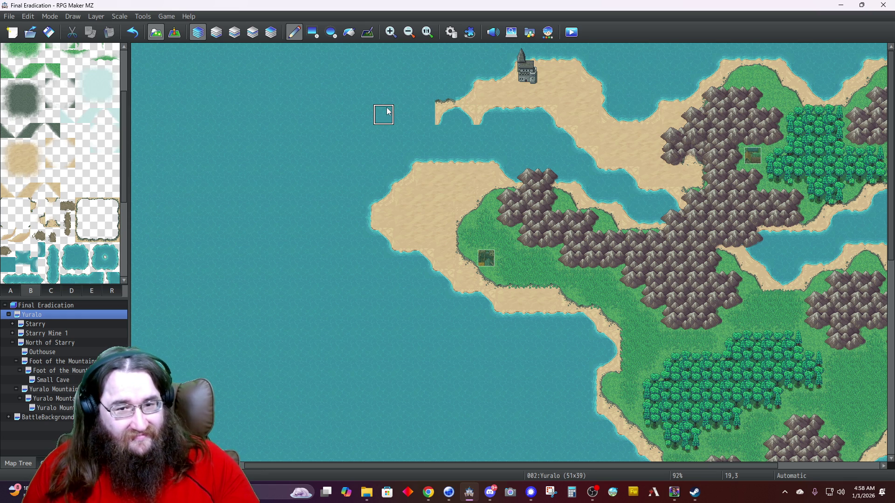
pyautogui.click(421, 113)
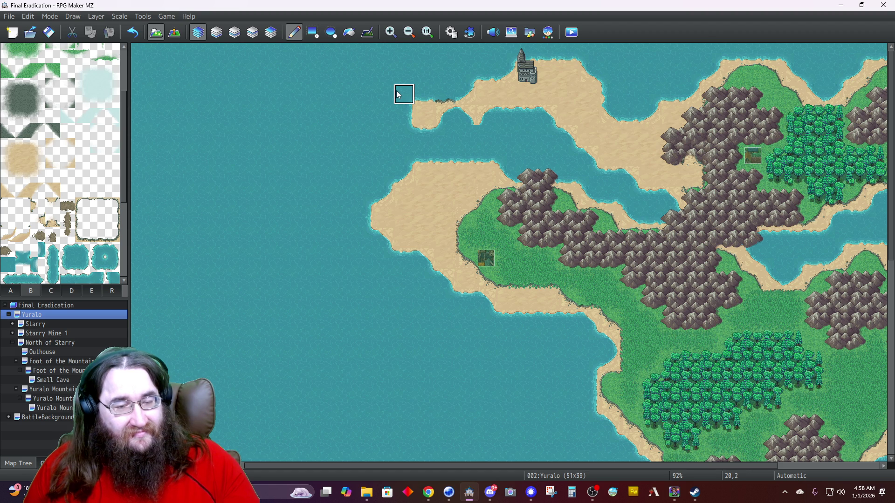
pyautogui.click(460, 117)
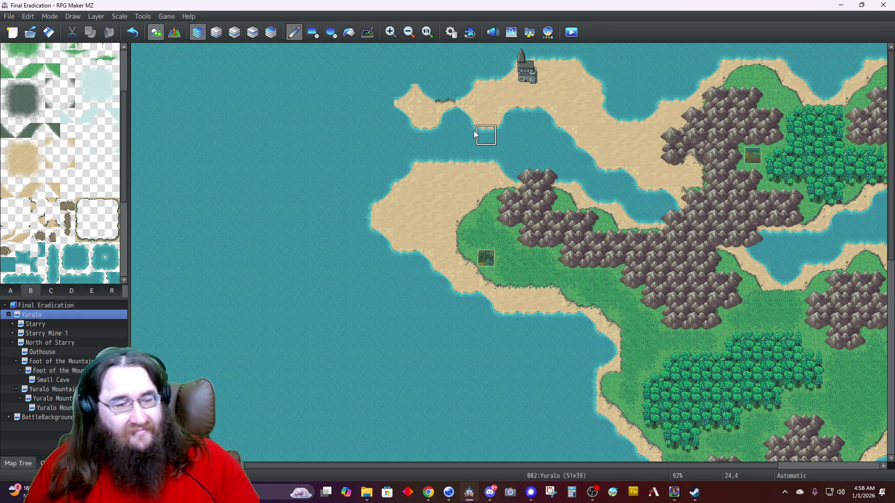
pyautogui.click(77, 291)
# Find the tab C bridge tiles and place the bridge's northern end on the channel.
pyautogui.scroll(-6, 91, 276)
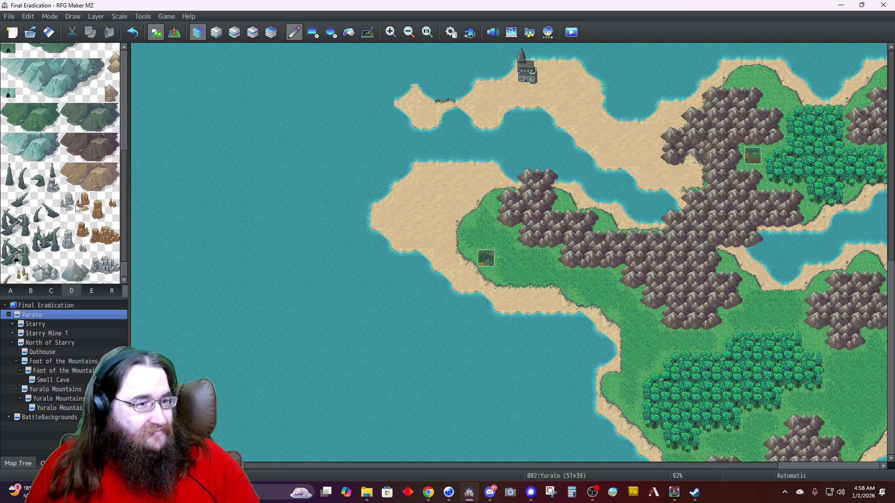
pyautogui.click(91, 291)
pyautogui.scroll(-2, 73, 186)
pyautogui.scroll(-5, 72, 187)
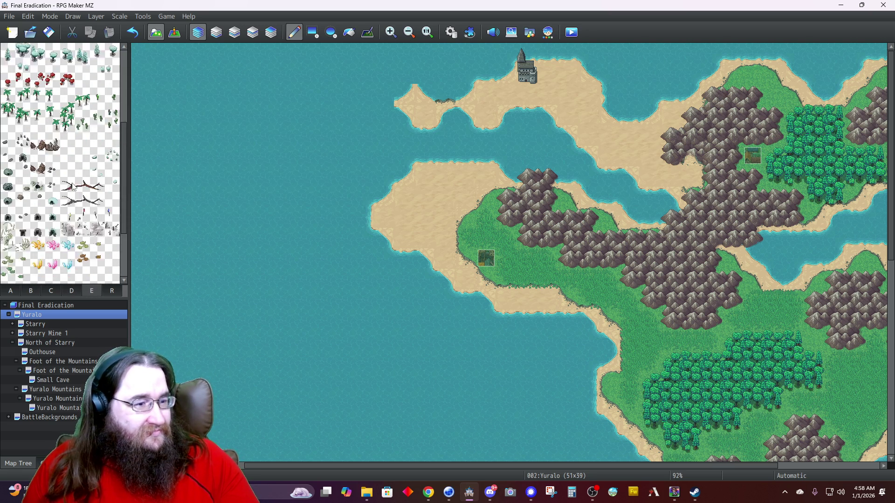
pyautogui.click(46, 290)
pyautogui.scroll(-4, 77, 215)
pyautogui.scroll(-4, 78, 215)
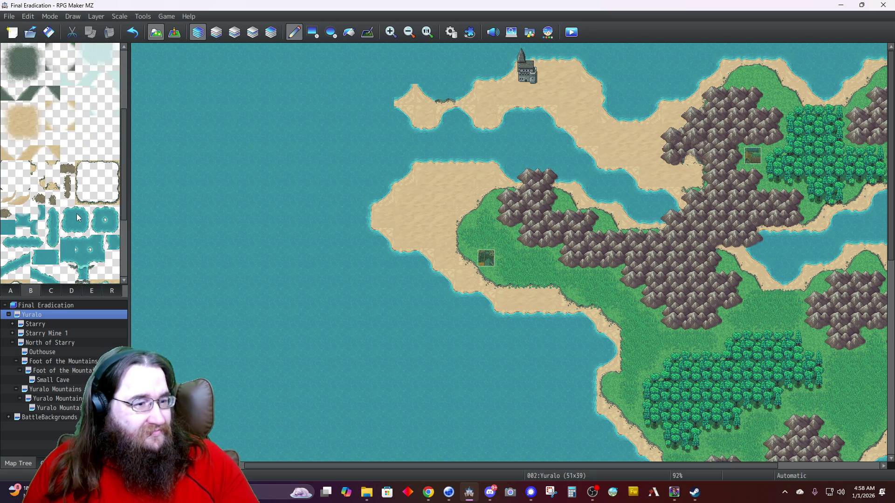
pyautogui.click(52, 290)
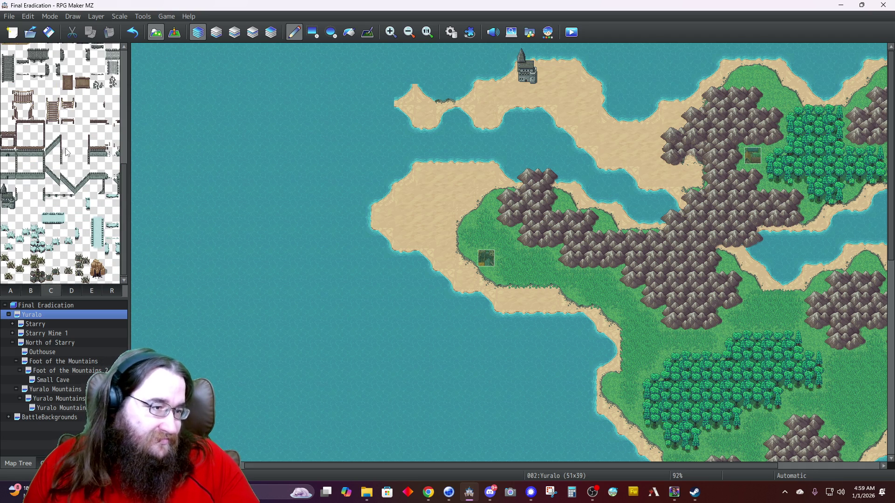
pyautogui.scroll(5, 67, 152)
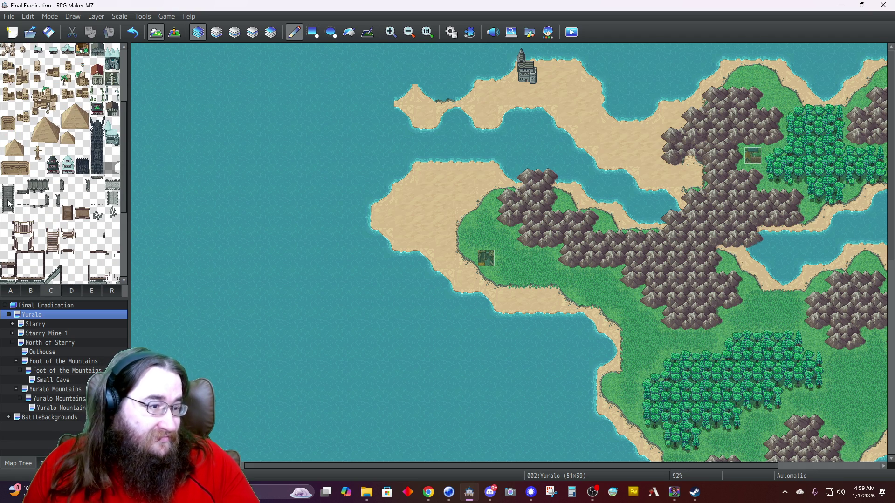
pyautogui.click(9, 183)
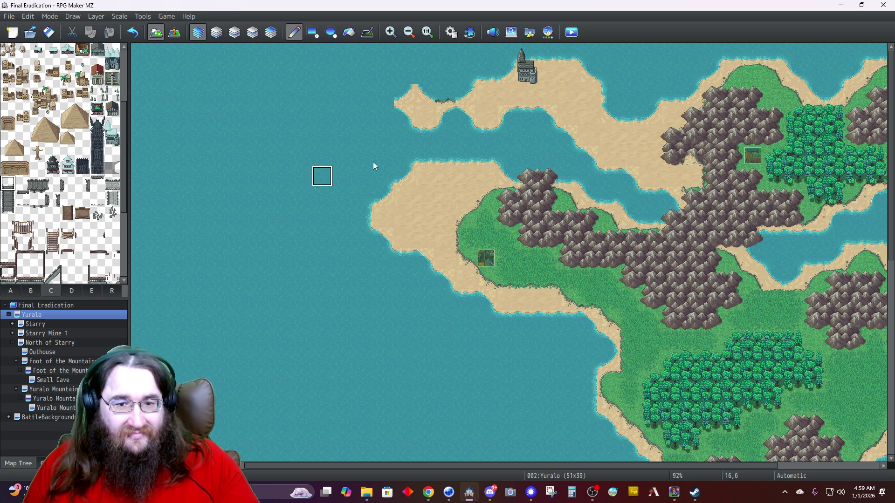
pyautogui.click(487, 122)
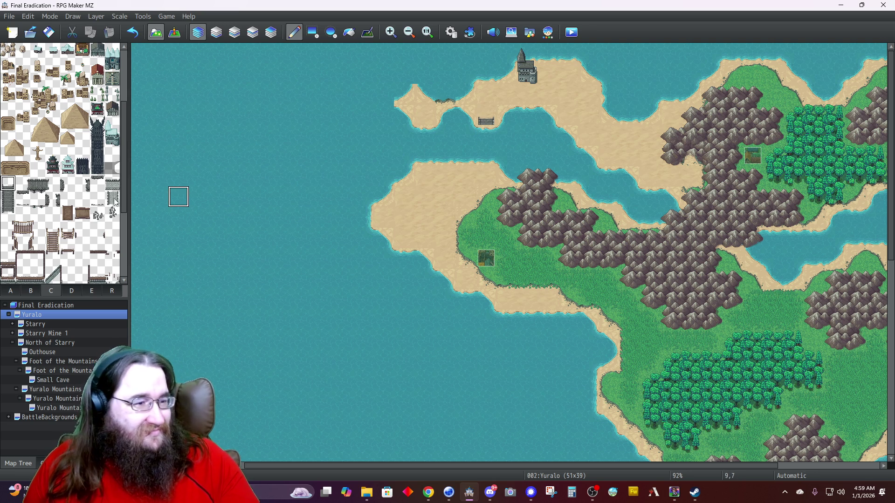
# Add the southern end and middle sections to complete the bridge across the water.
pyautogui.click(9, 213)
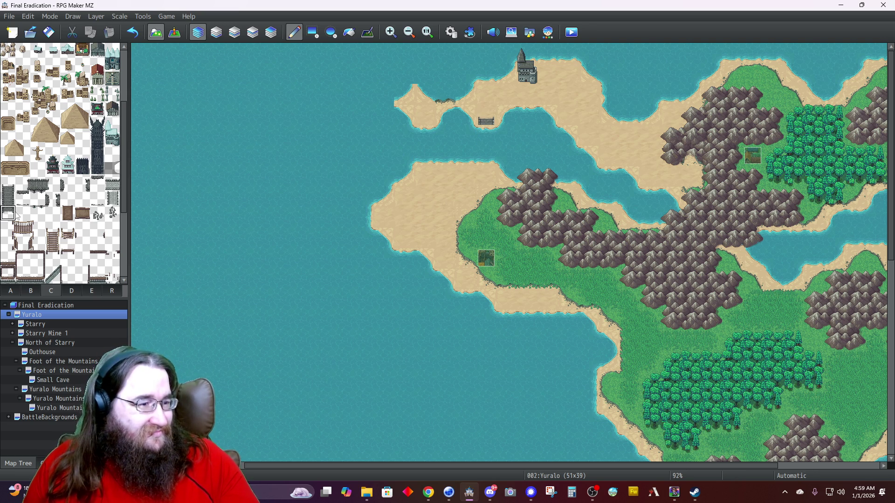
pyautogui.click(494, 173)
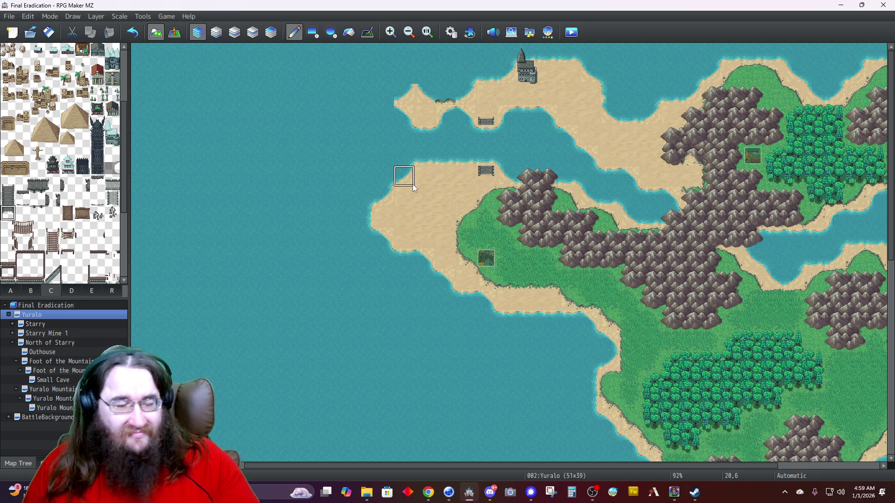
pyautogui.click(10, 201)
pyautogui.click(489, 140)
pyautogui.click(489, 154)
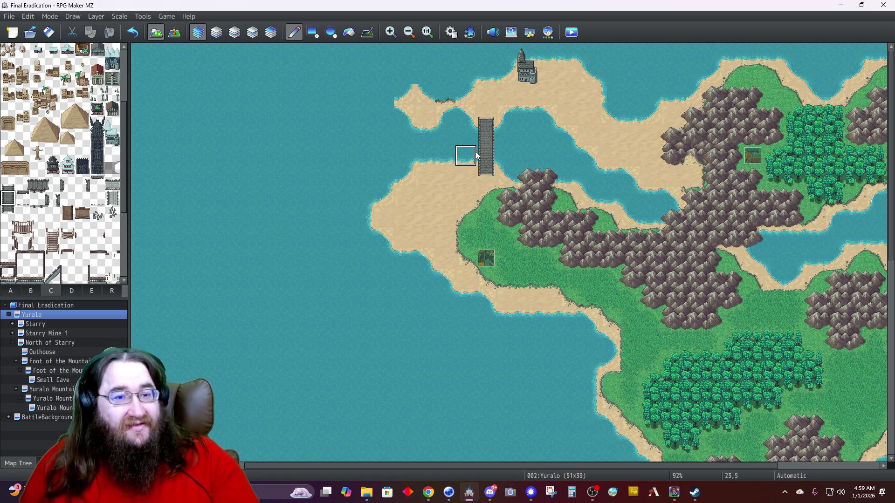
pyautogui.click(451, 33)
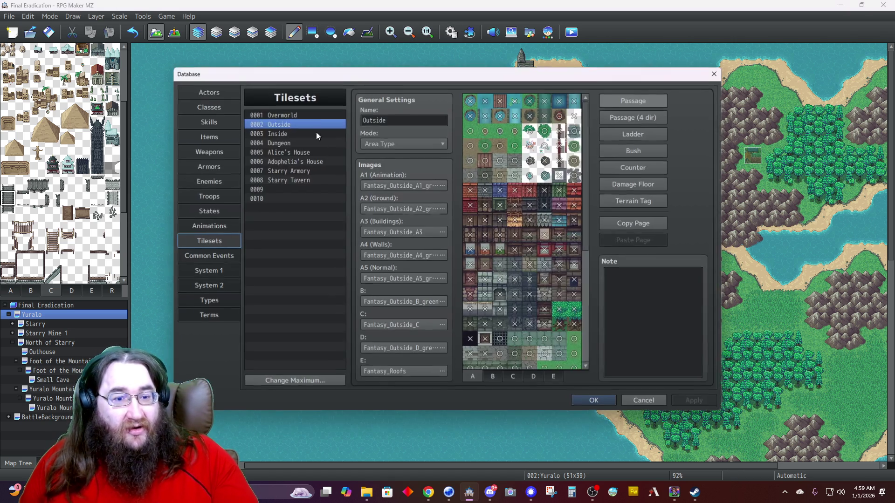
# In the 0001 Overworld tileset, switch a blocked tab B tile's passage from × to ○ and confirm with OK.
pyautogui.click(282, 117)
pyautogui.click(513, 377)
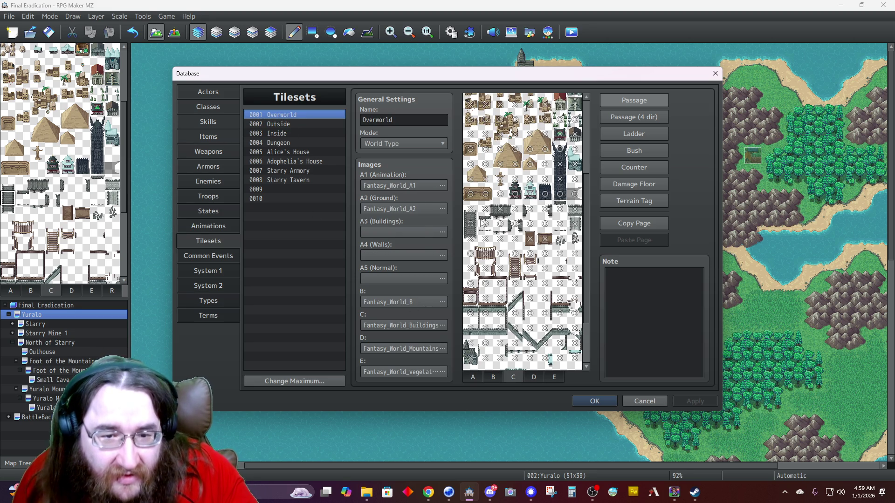
pyautogui.click(472, 239)
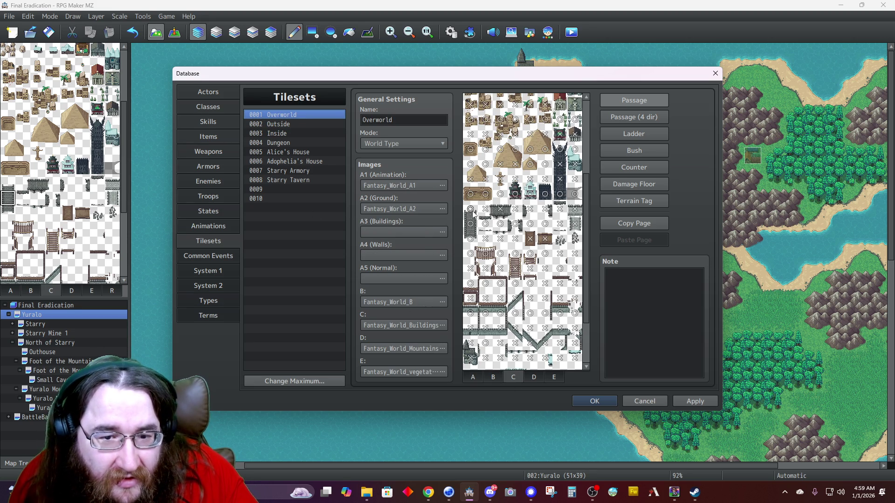
pyautogui.click(633, 117)
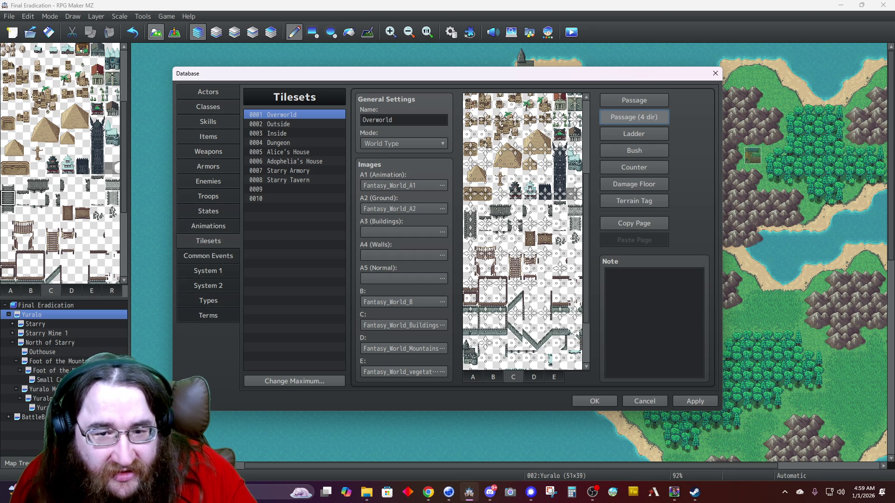
pyautogui.click(634, 101)
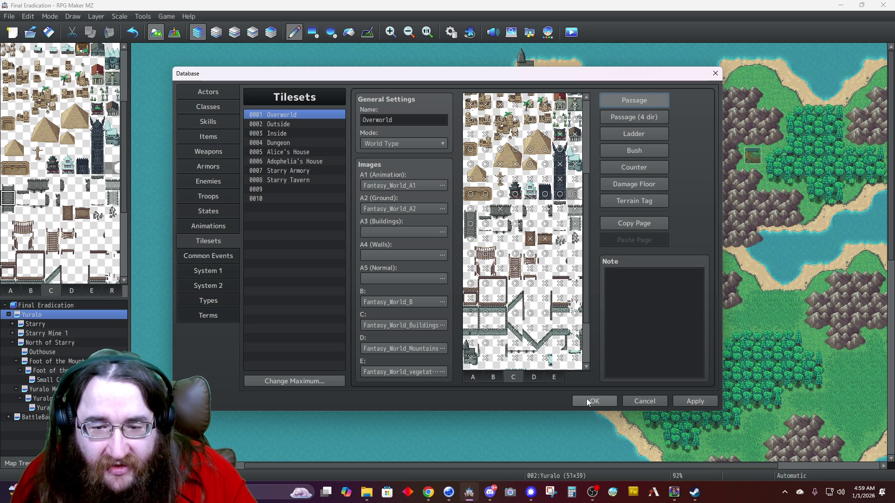
pyautogui.click(493, 378)
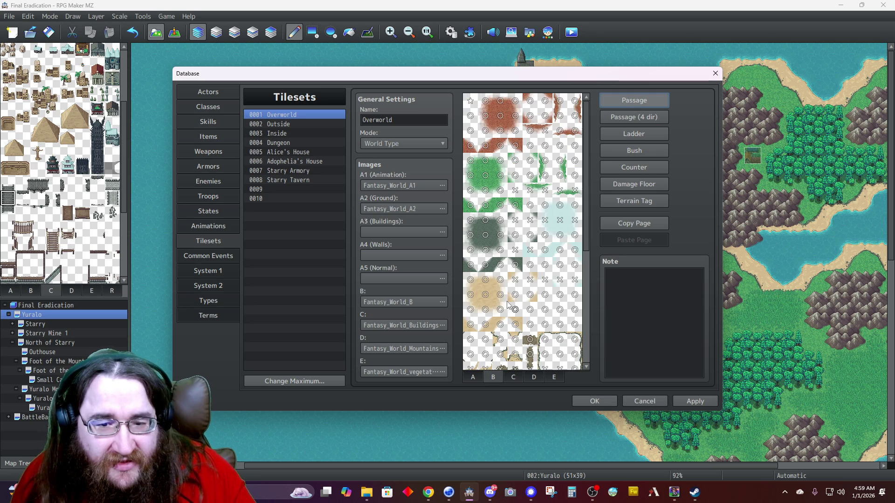
pyautogui.click(515, 280)
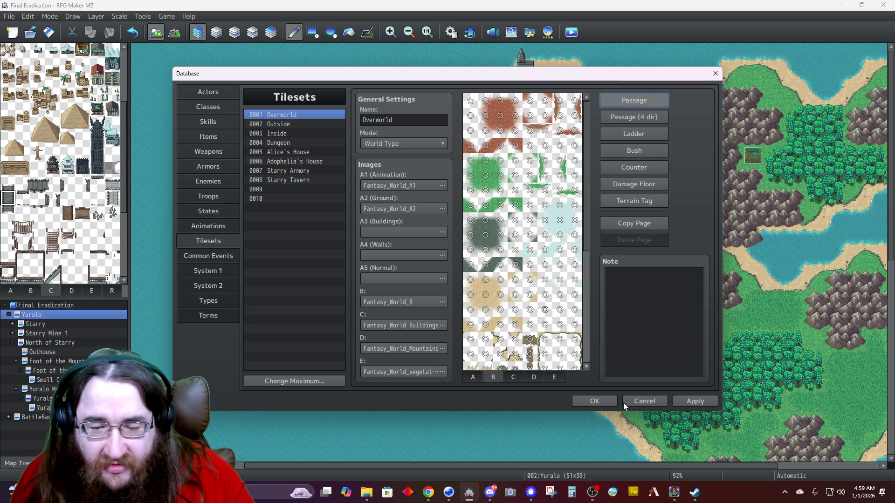
pyautogui.click(595, 402)
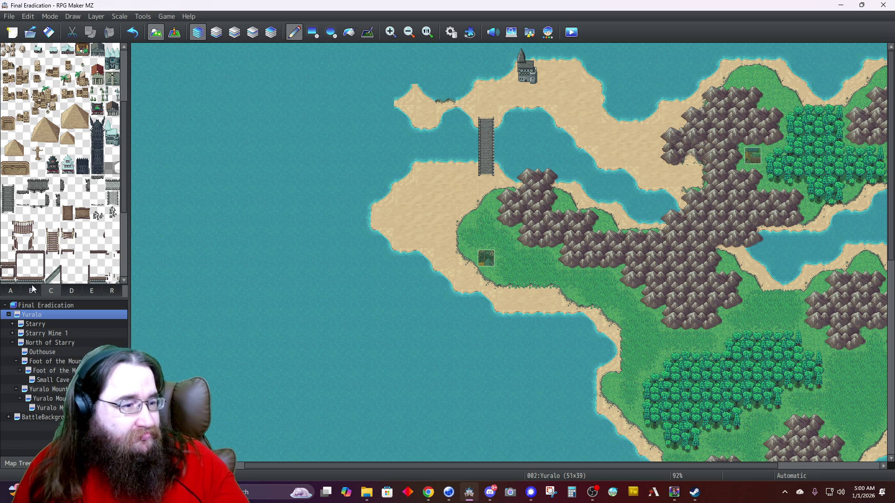
# Paint water over the western sandy tip, then restore one sand tile beside the bridge's northern end.
pyautogui.scroll(1, 36, 285)
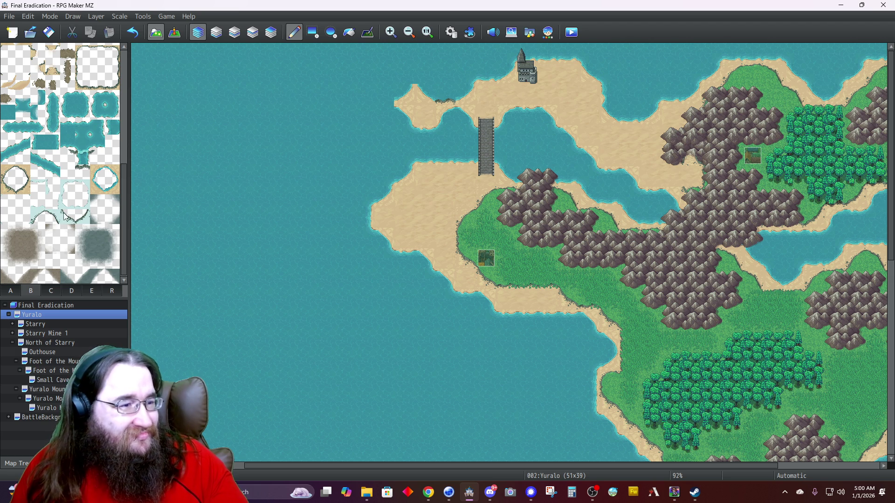
pyautogui.scroll(2, 66, 215)
pyautogui.scroll(1, 63, 214)
pyautogui.scroll(-3, 63, 213)
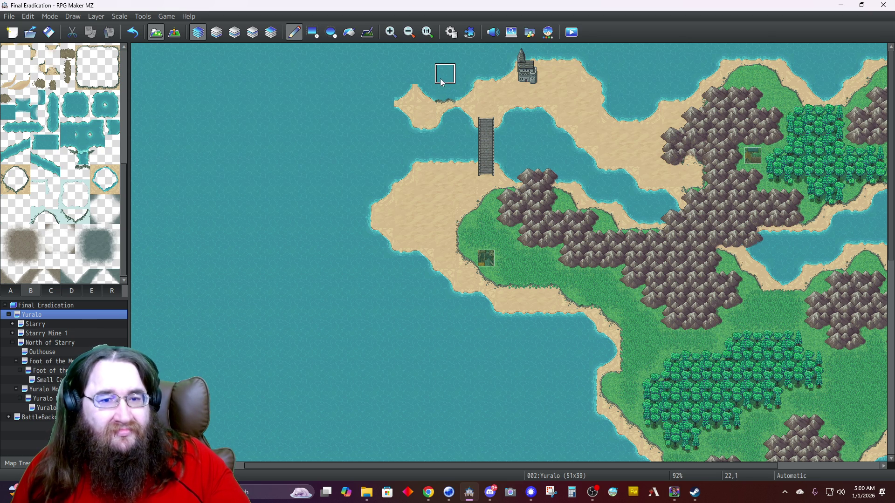
pyautogui.moveTo(443, 92)
pyautogui.mouseDown()
pyautogui.moveTo(443, 111)
pyautogui.moveTo(427, 116)
pyautogui.moveTo(403, 93)
pyautogui.moveTo(404, 114)
pyautogui.moveTo(429, 99)
pyautogui.moveTo(461, 100)
pyautogui.moveTo(464, 116)
pyautogui.mouseUp()
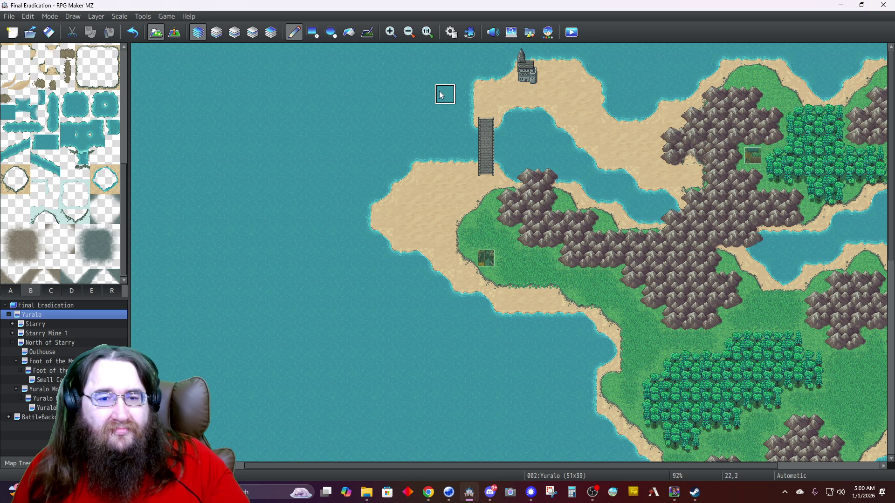
pyautogui.click(464, 88)
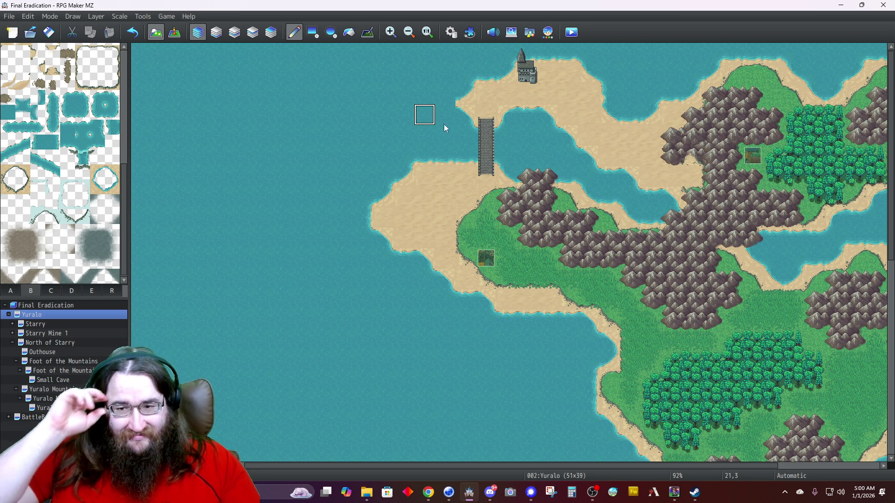
pyautogui.scroll(-1, 610, 171)
pyautogui.scroll(1, 611, 172)
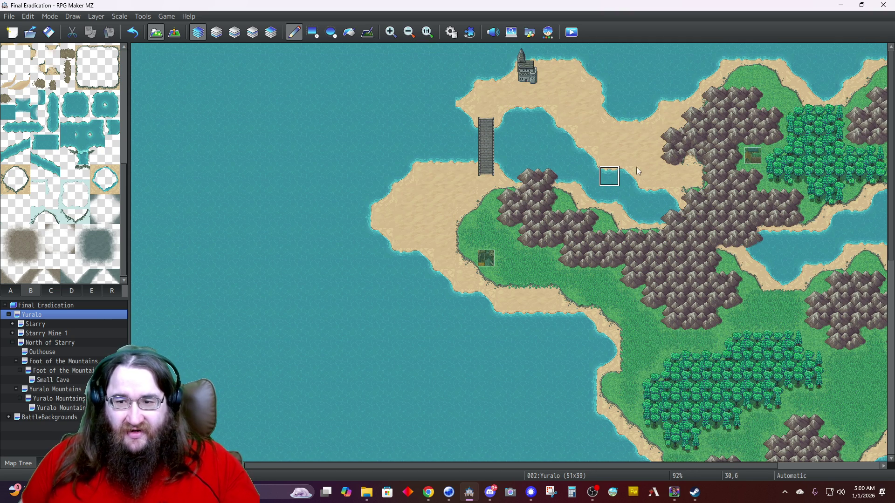